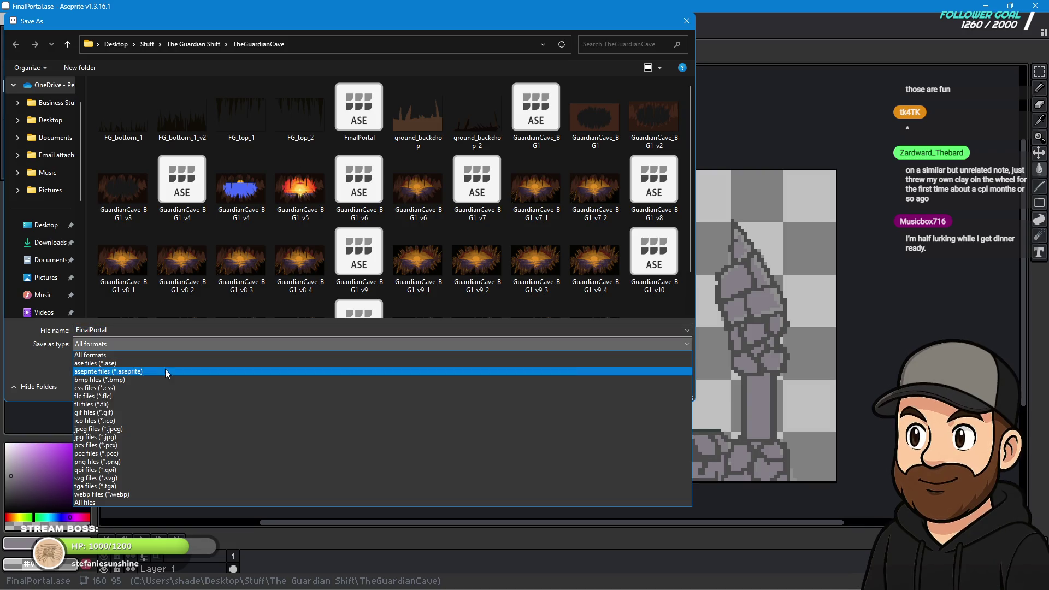
Save the portal sprite as FinalPortal_v1 in PNG format.
click(132, 462)
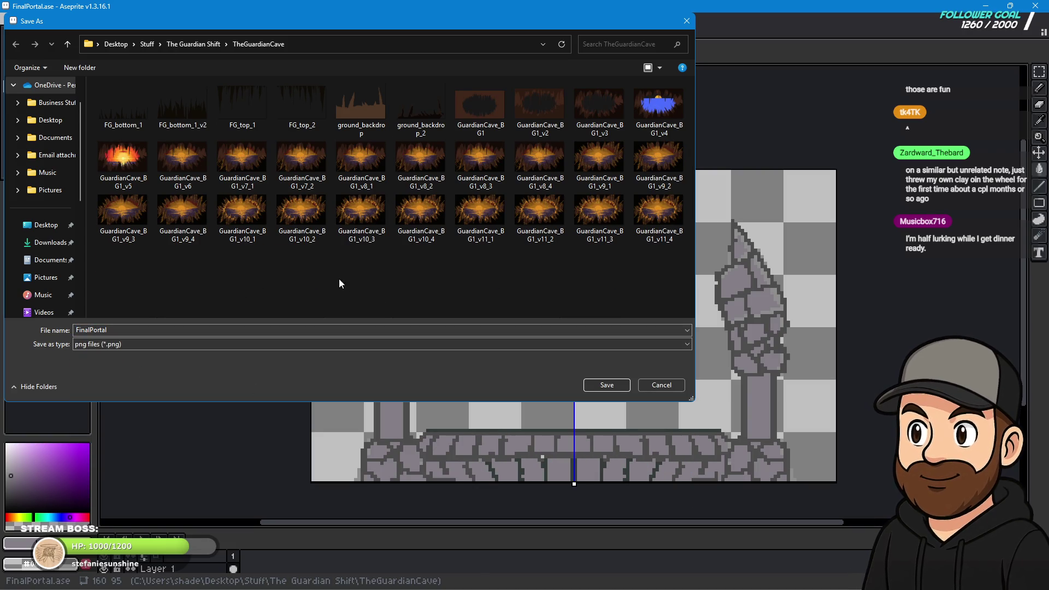
double_click(216, 332)
text(_v1)
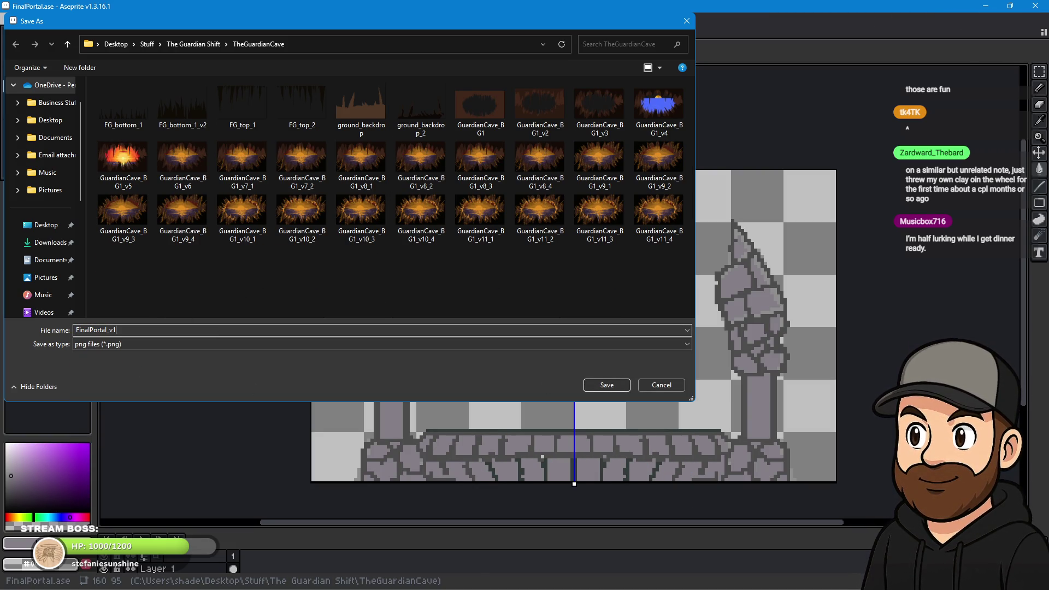
click(608, 385)
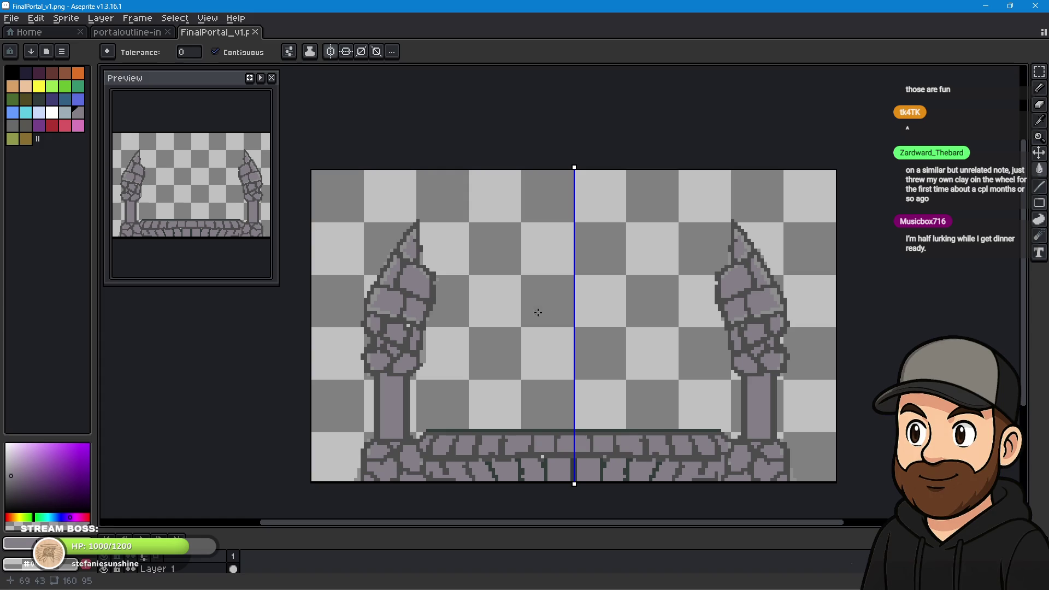
Switch over to GDevelop's The Guardian Cave scene.
mouse_move(404, 588)
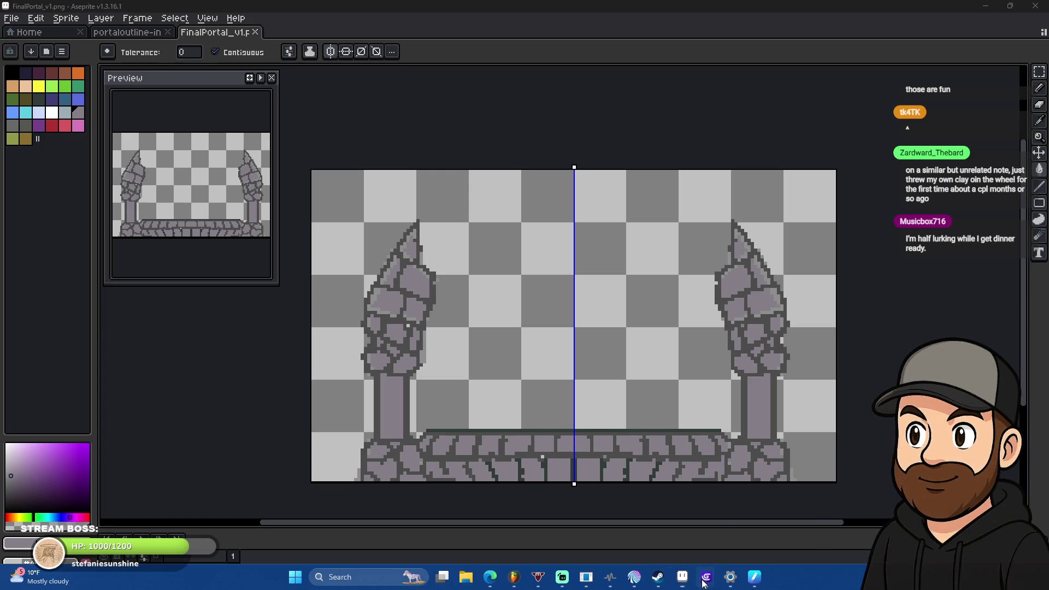
mouse_move(705, 578)
click(643, 516)
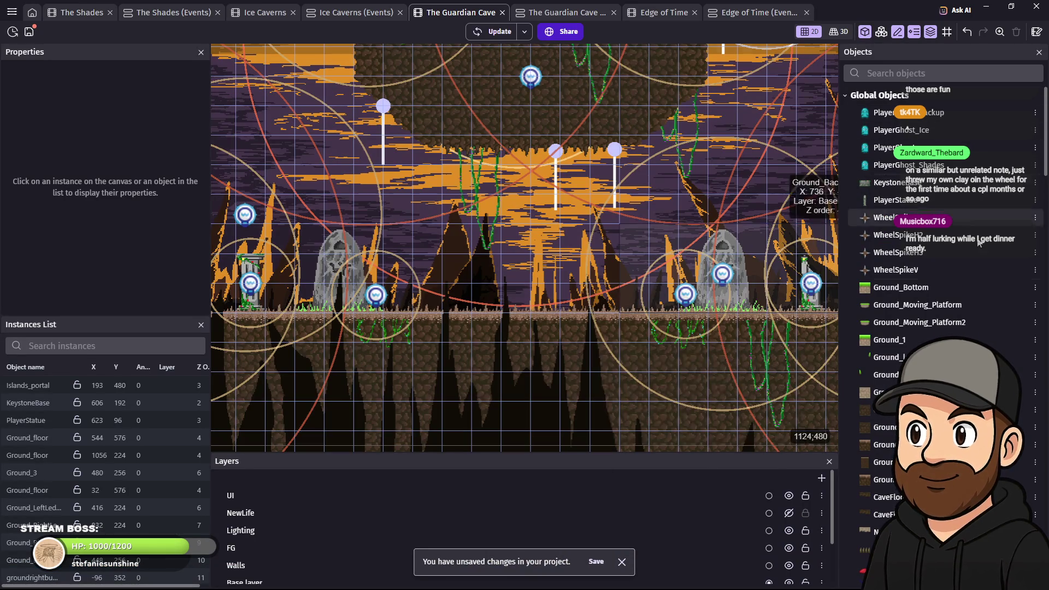
Add a new Sprite object to The Guardian Cave scene.
scroll(973, 201, down, 5)
scroll(973, 202, down, 5)
scroll(973, 202, down, 5)
scroll(972, 201, up, 4)
scroll(973, 201, up, 4)
scroll(1035, 268, up, 2)
click(1036, 267)
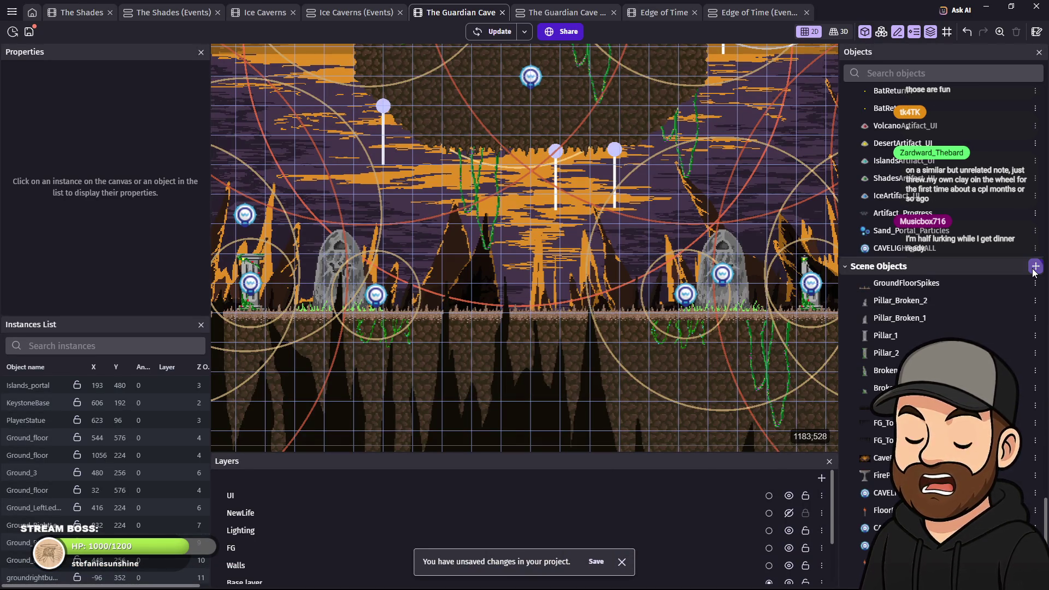
click(304, 143)
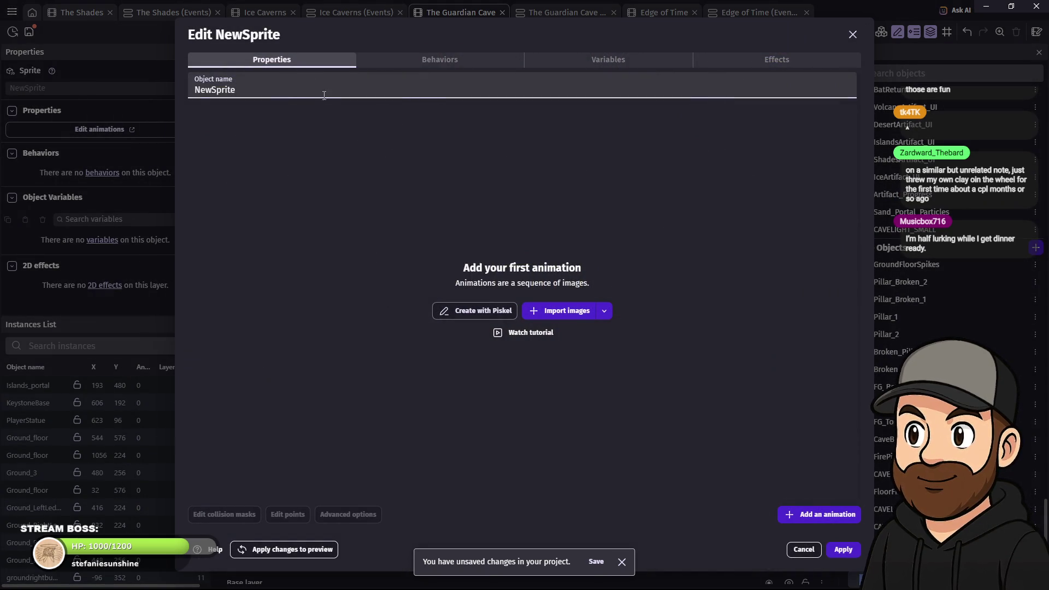
Import FinalPortal_v1.png from Desktop > Stuff > The Guardian Shift > TheGuardianCave as its image.
click(549, 310)
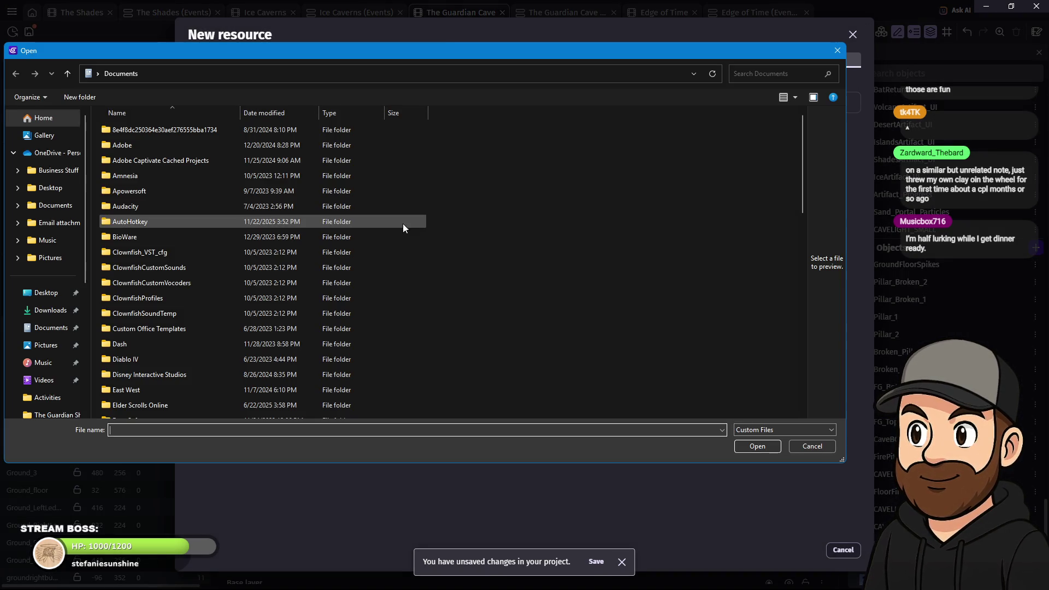
click(45, 293)
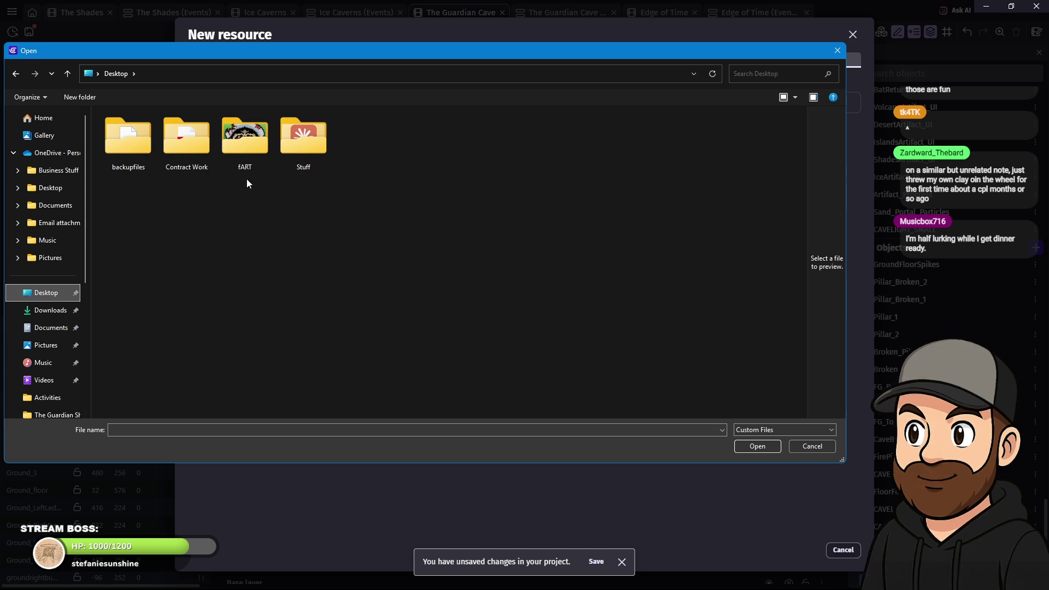
double_click(306, 164)
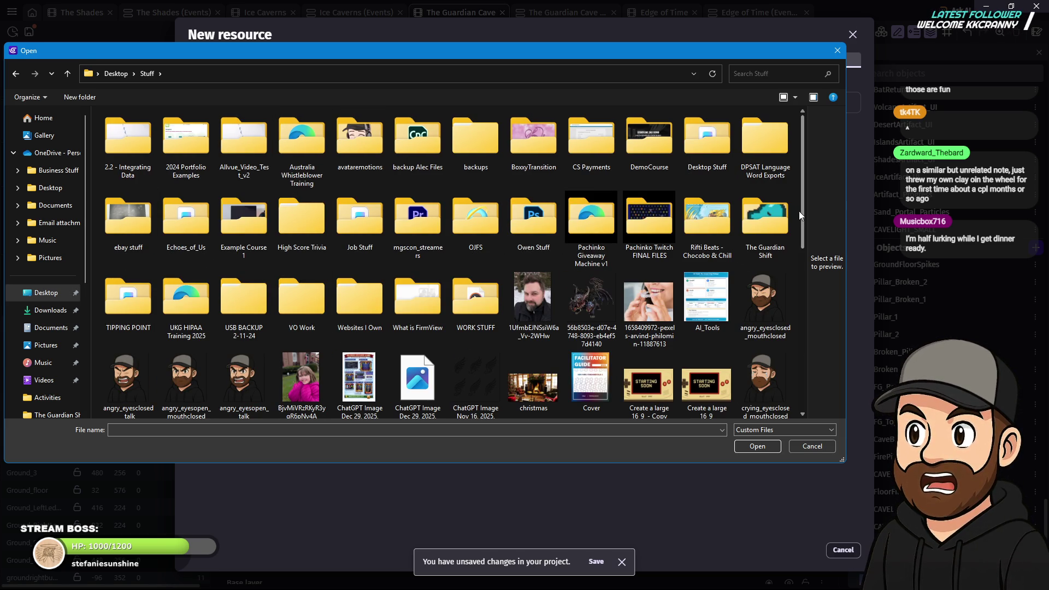
double_click(760, 231)
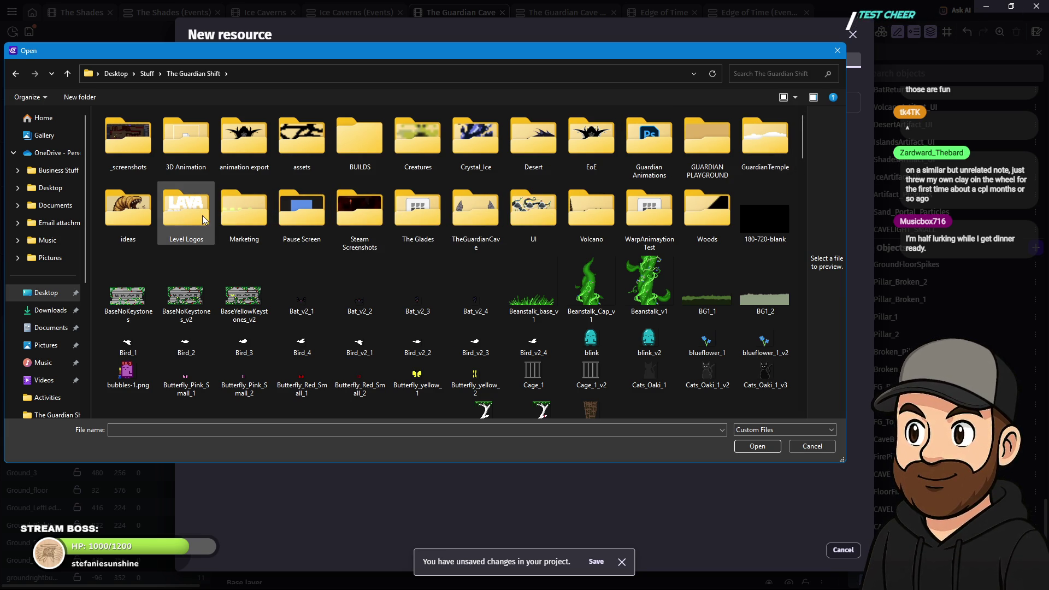
double_click(476, 219)
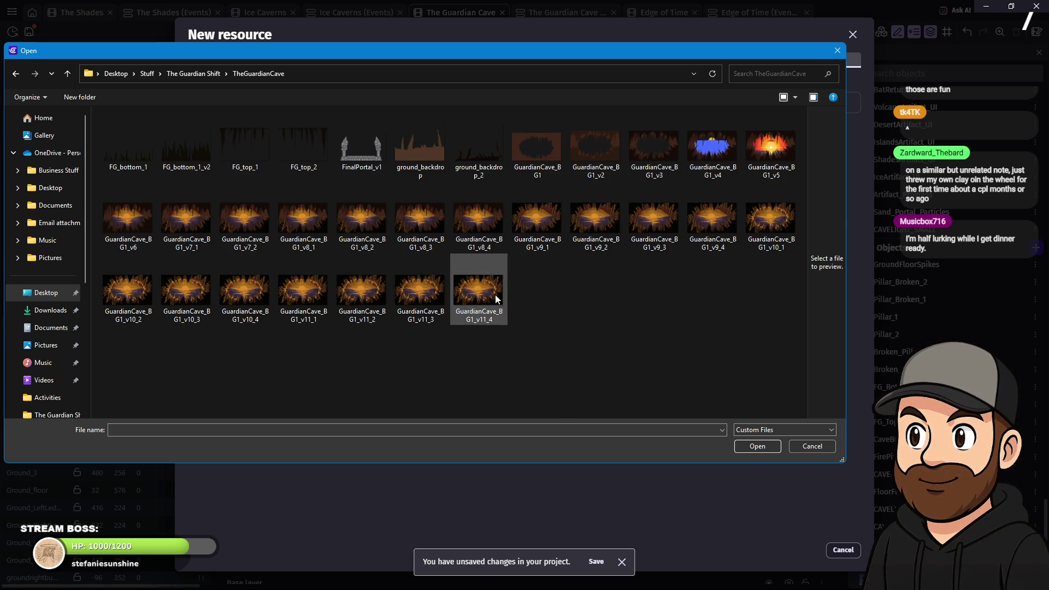
click(362, 158)
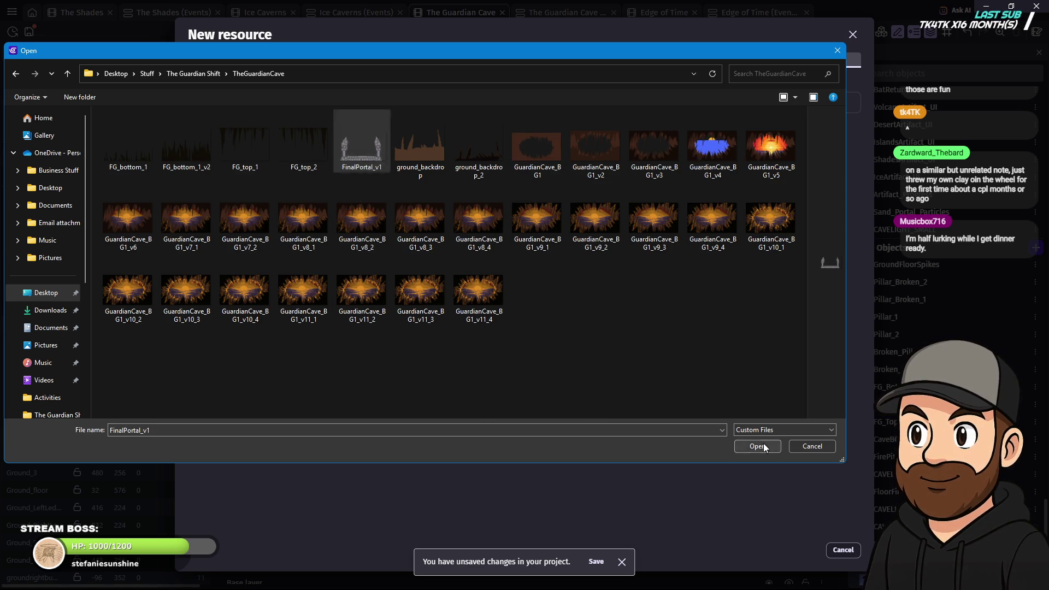
click(758, 446)
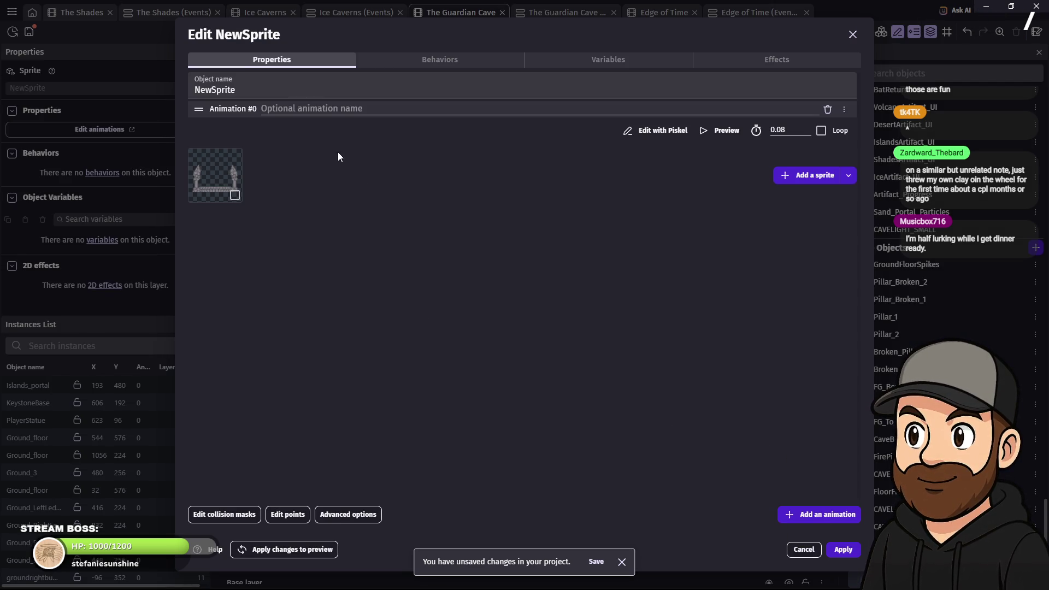
Name the object FinalPortal and apply it.
double_click(219, 89)
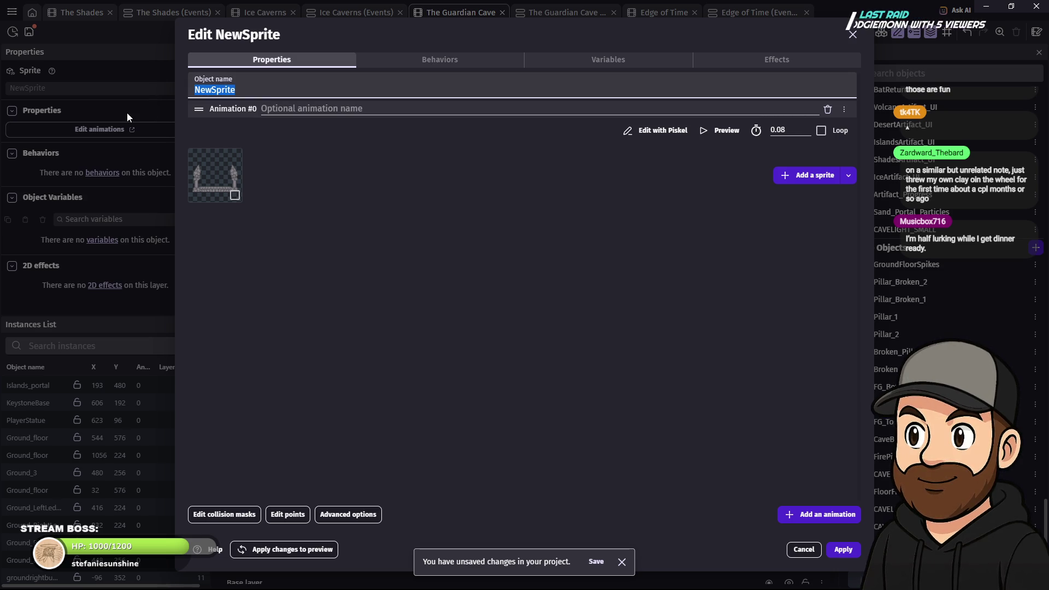
text(FinalPortal)
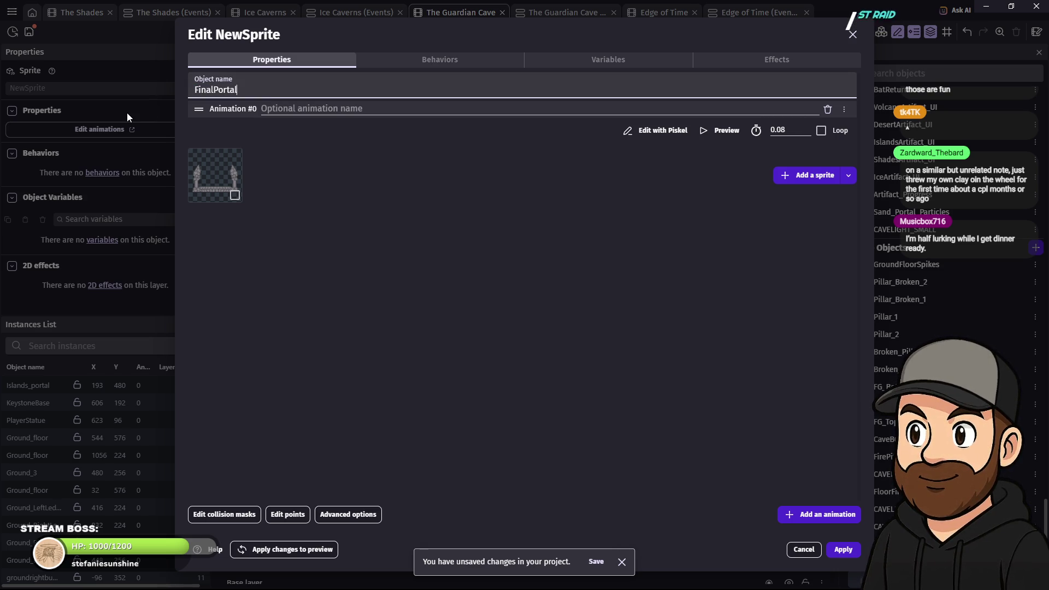
click(848, 556)
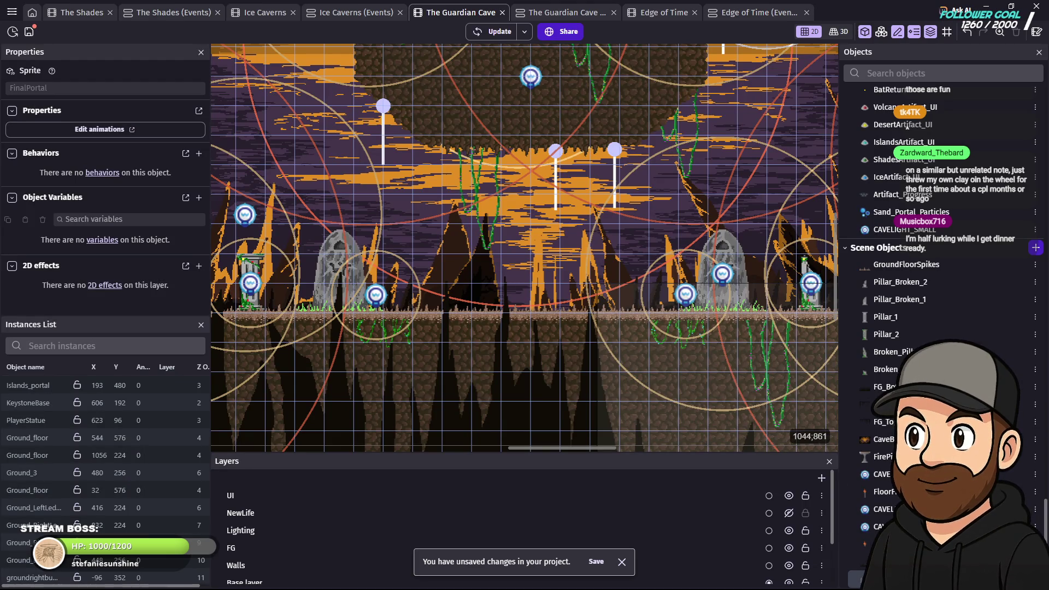
Place a FinalPortal instance on the ground mid-scene, shifted left to X 544.
drag(875, 562, 546, 306)
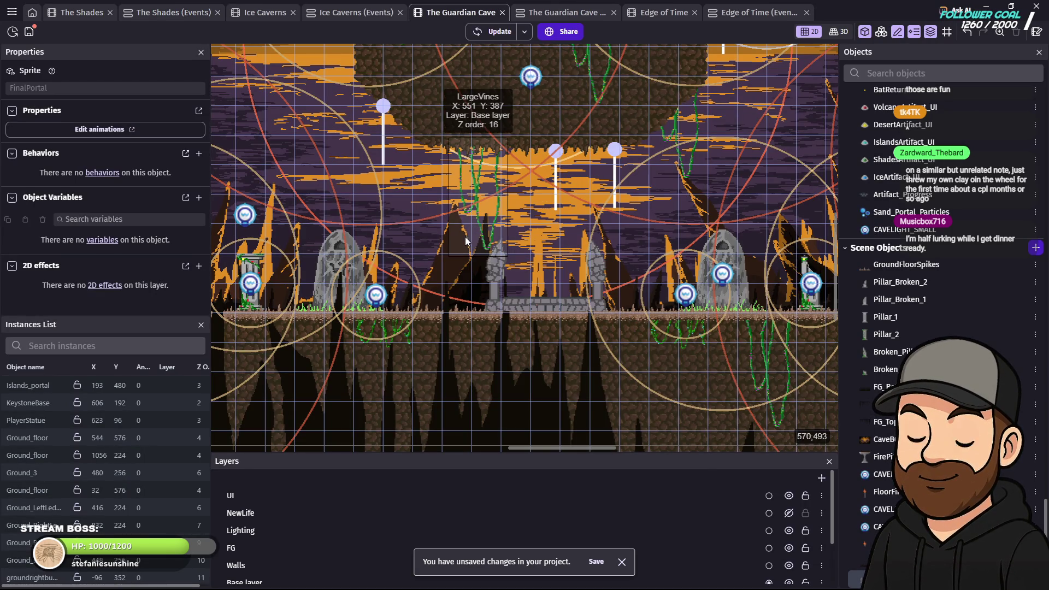
drag(459, 238, 444, 231)
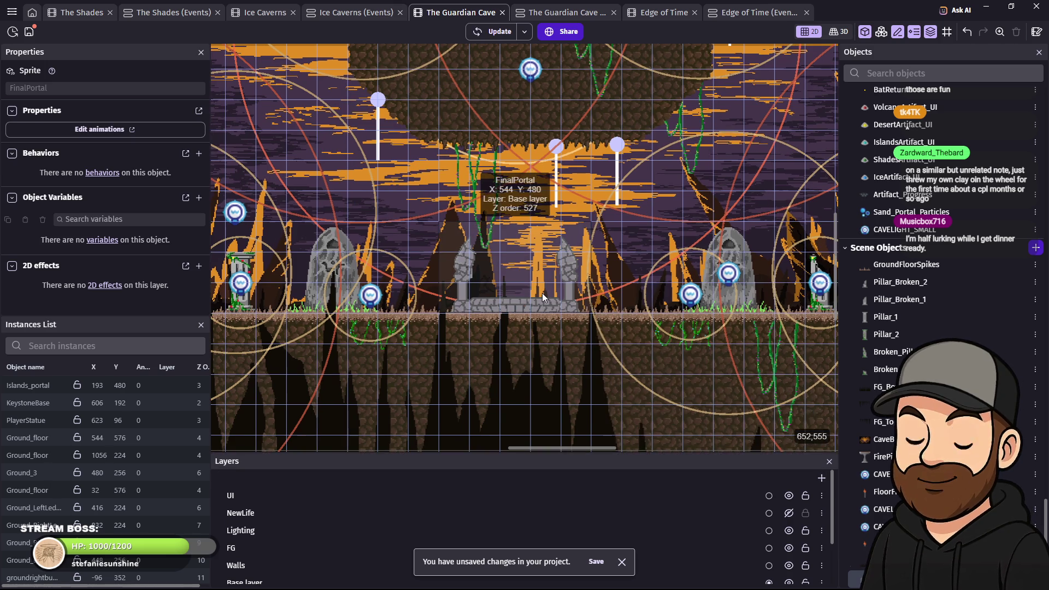
scroll(542, 293, up, 1)
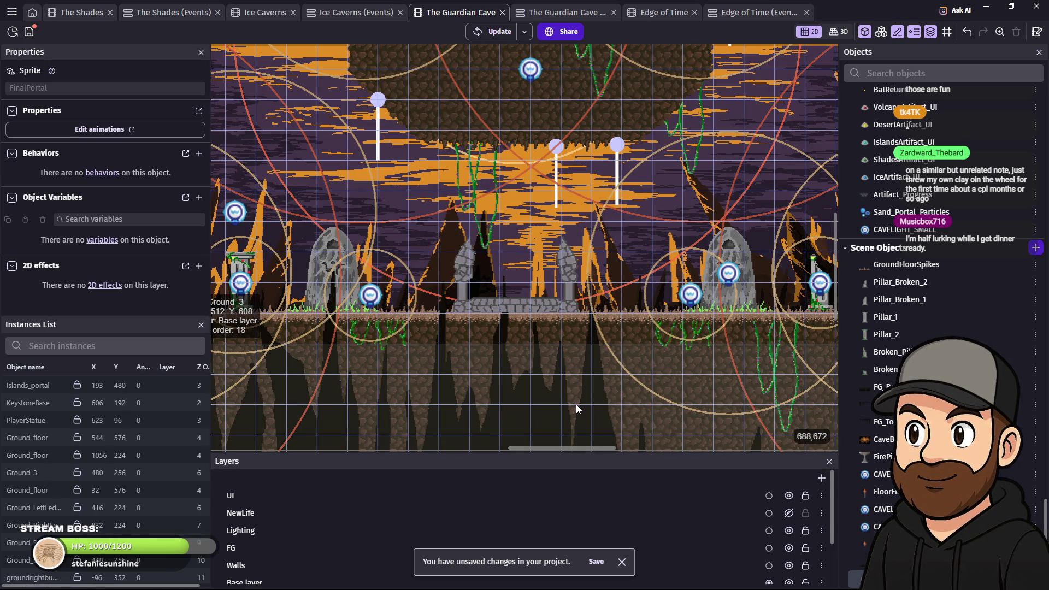
scroll(576, 409, down, 3)
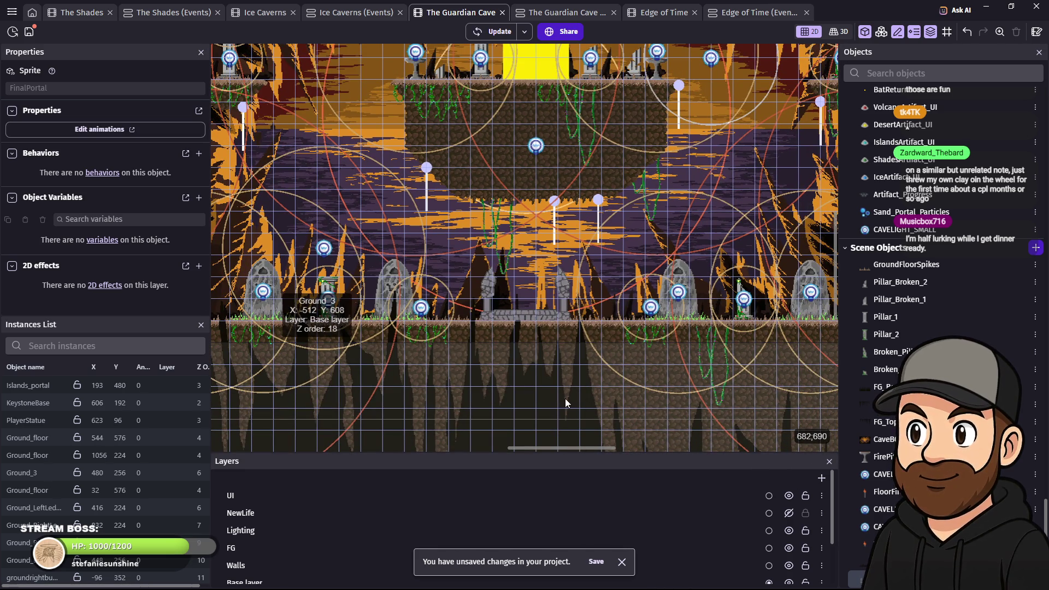
Reposition the portal by dragging, trying X 576 then back to X 544.
click(532, 317)
drag(531, 315, 543, 309)
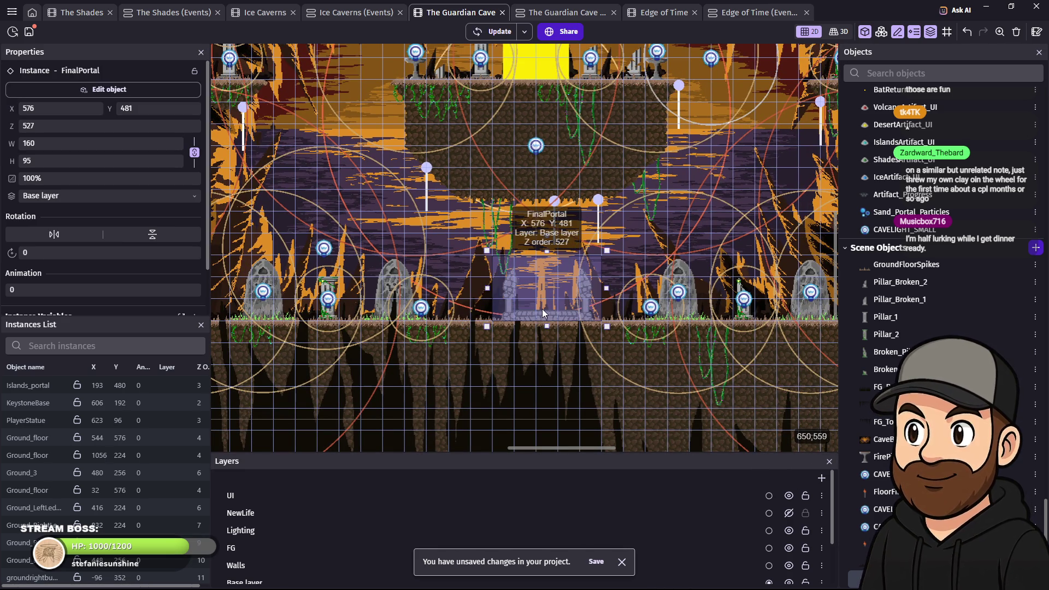
scroll(542, 310, up, 3)
scroll(564, 320, up, 2)
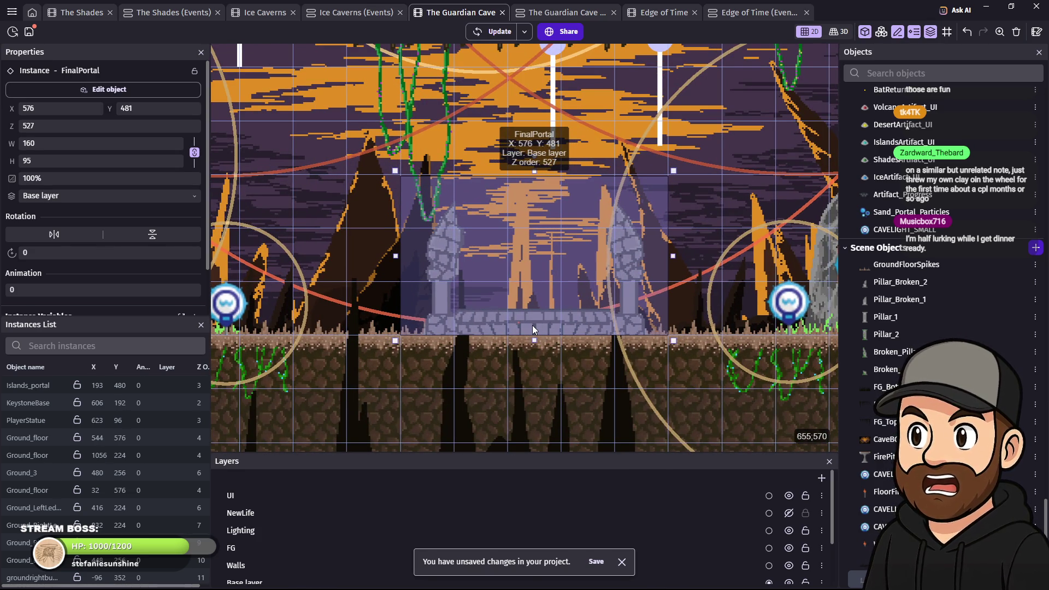
scroll(542, 228, down, 1)
scroll(595, 220, down, 1)
scroll(595, 221, down, 1)
scroll(616, 234, down, 1)
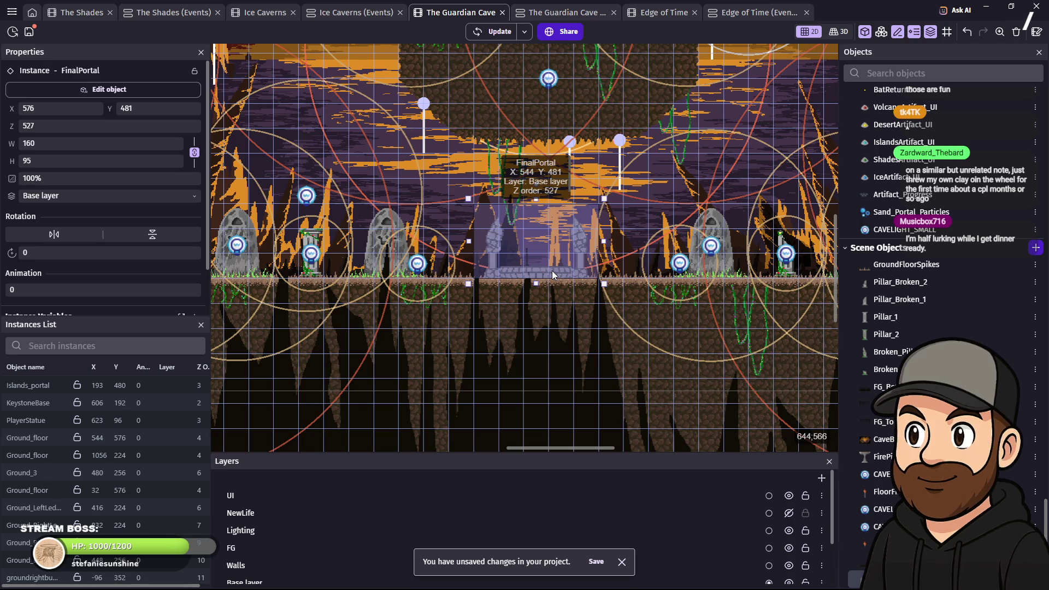
drag(555, 270, 553, 268)
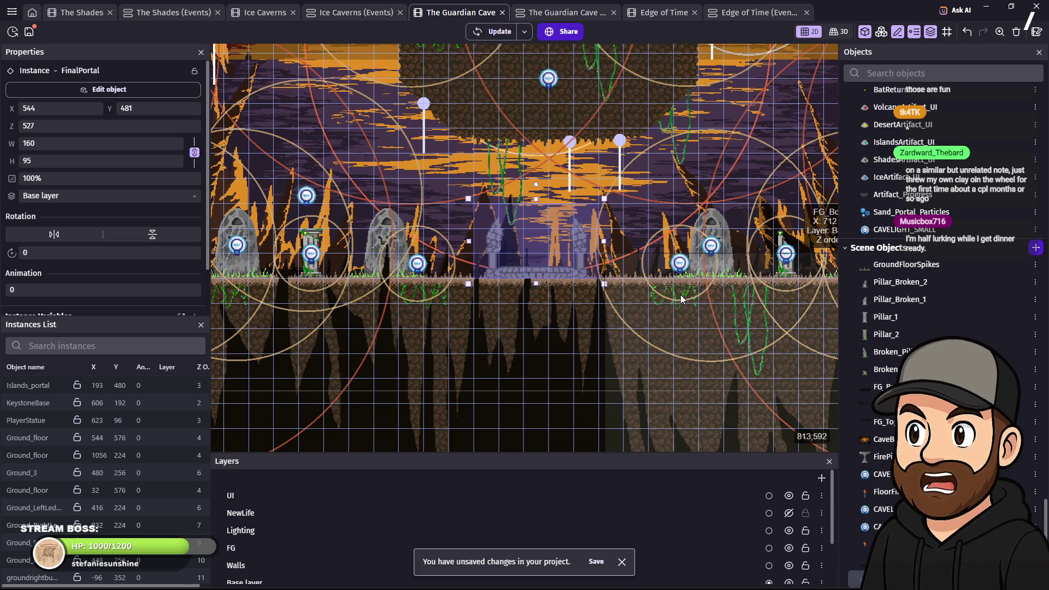
scroll(553, 263, down, 3)
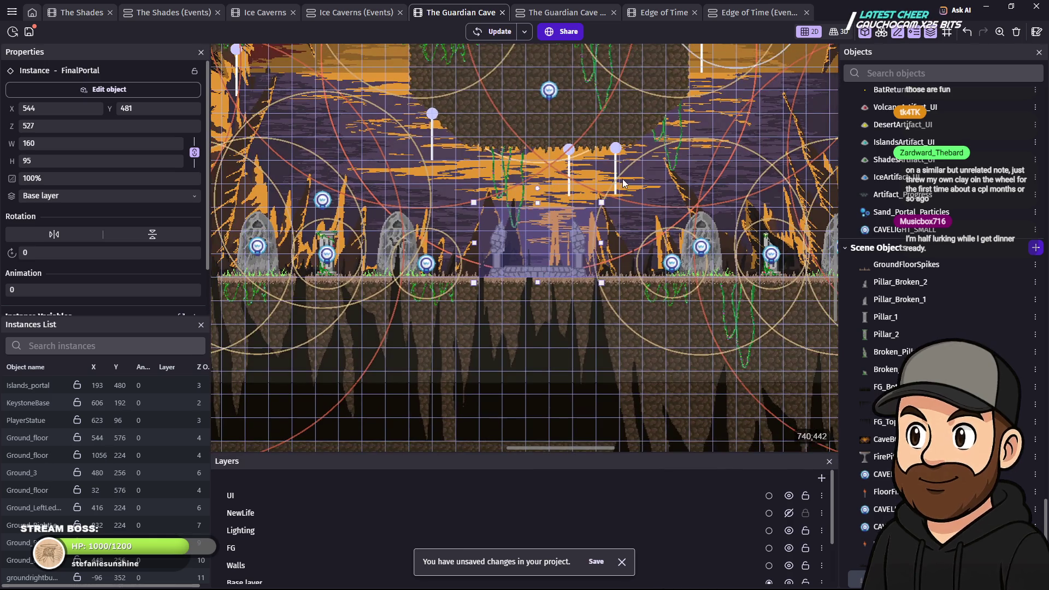
drag(622, 179, 622, 275)
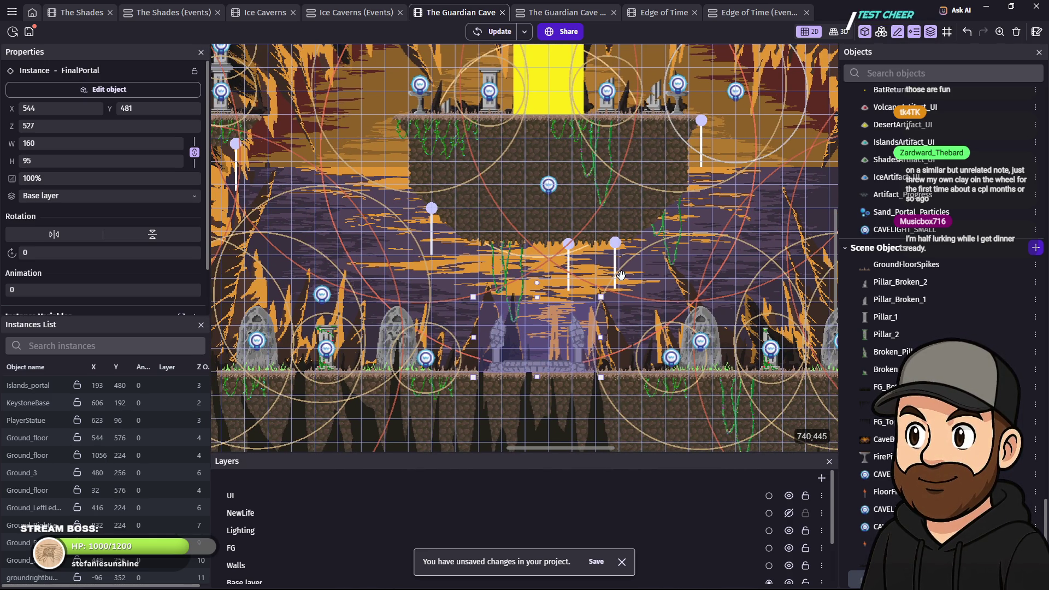
scroll(623, 273, down, 3)
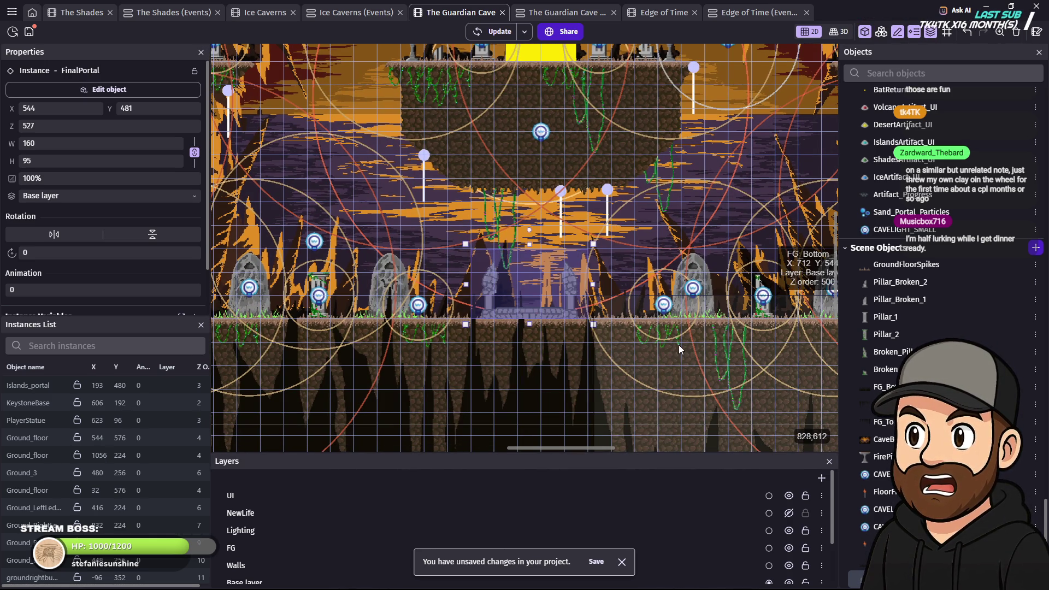
Nudge FinalPortal with the arrow keys until its X reads 560.
key(Right)
key(Right)
key(Right)
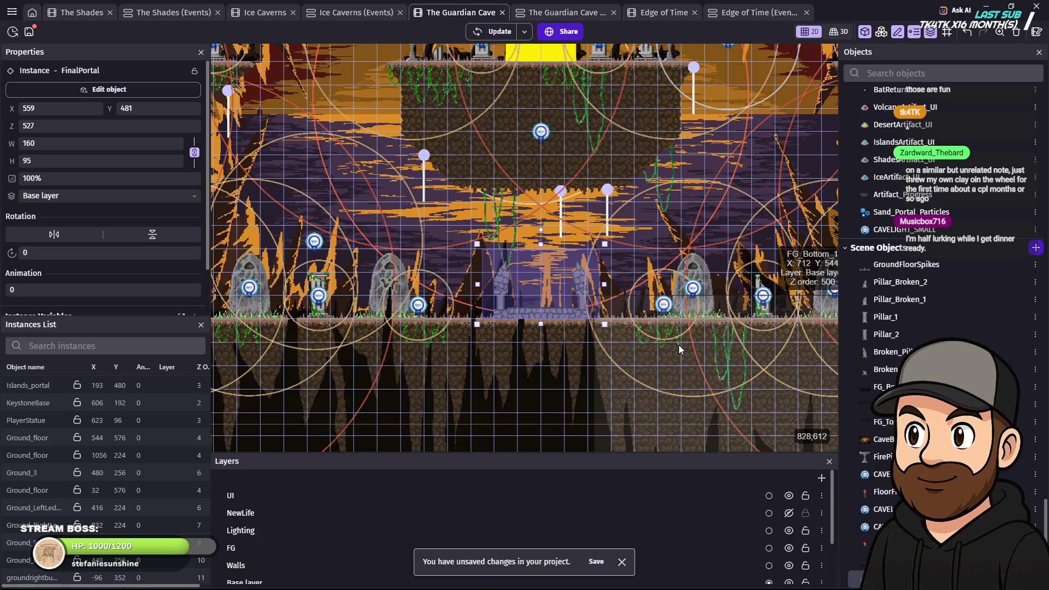
key(Left)
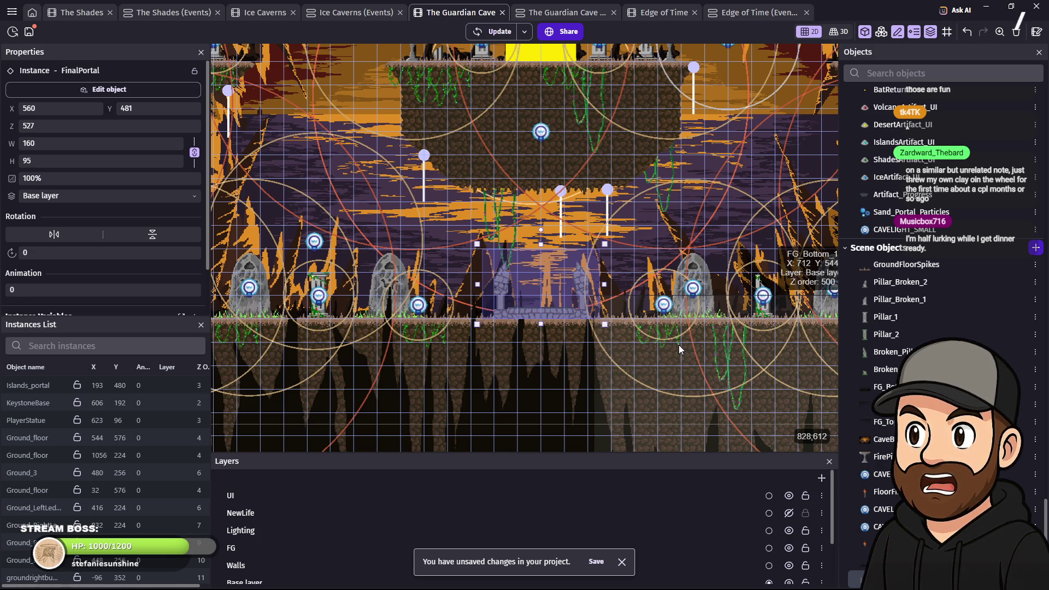
scroll(641, 300, up, 2)
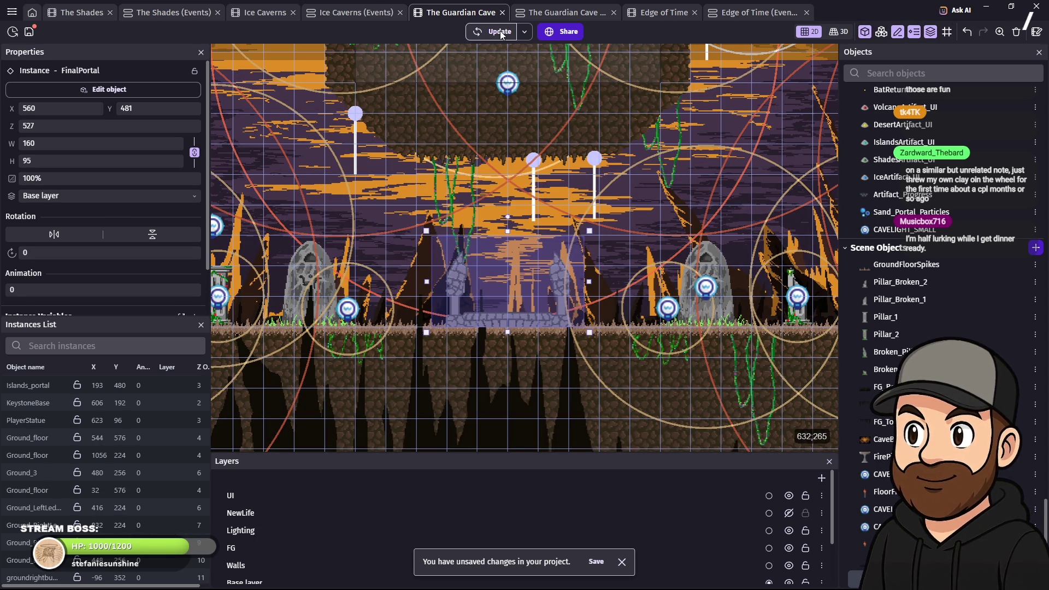
Close the old game preview, then select Volcano_Portal and FinalPortal in the scene.
mouse_move(706, 577)
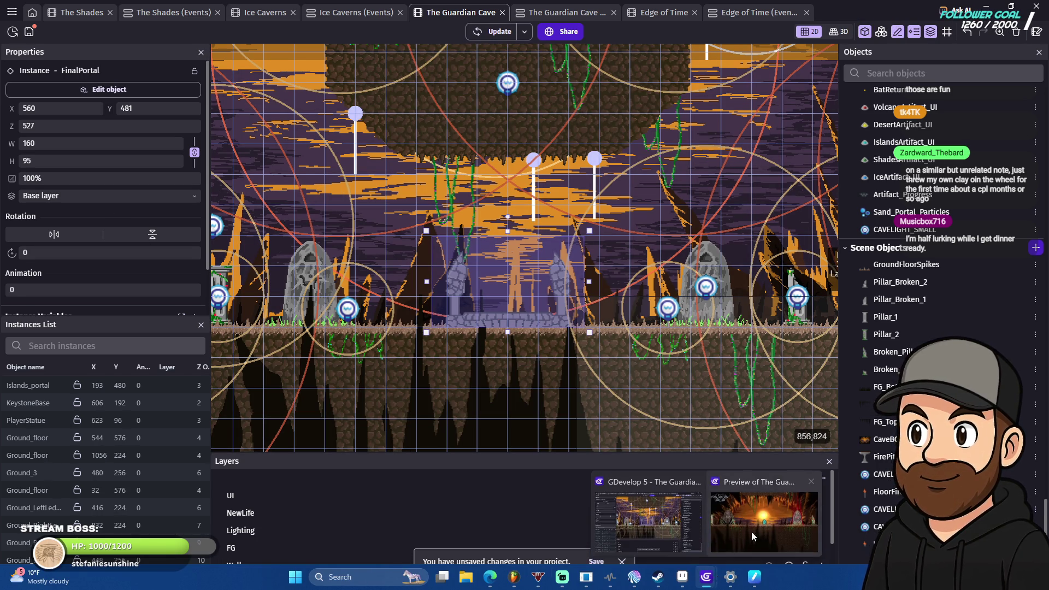
click(752, 535)
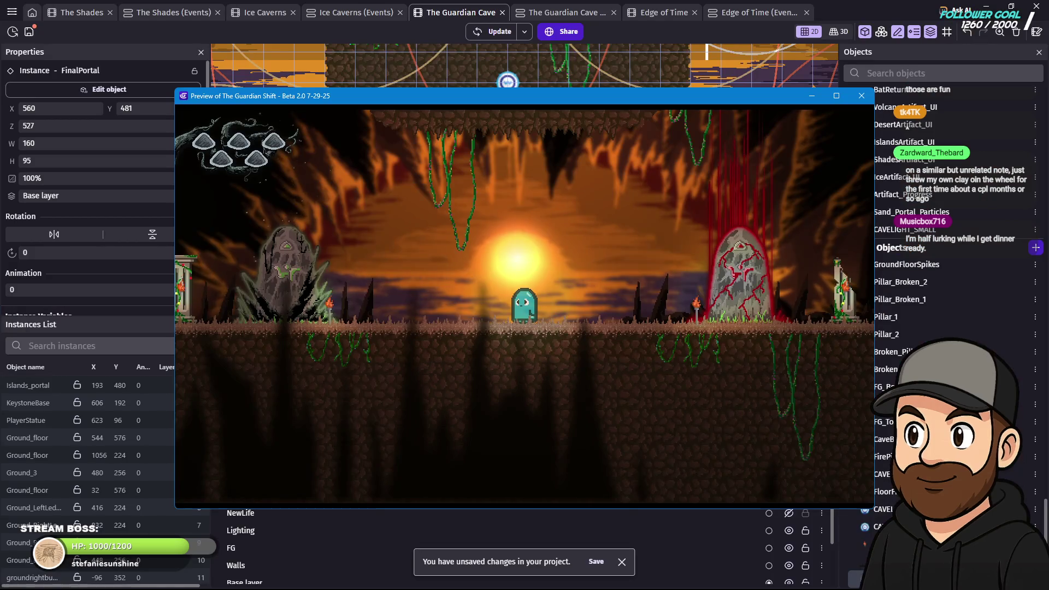
click(806, 85)
click(720, 258)
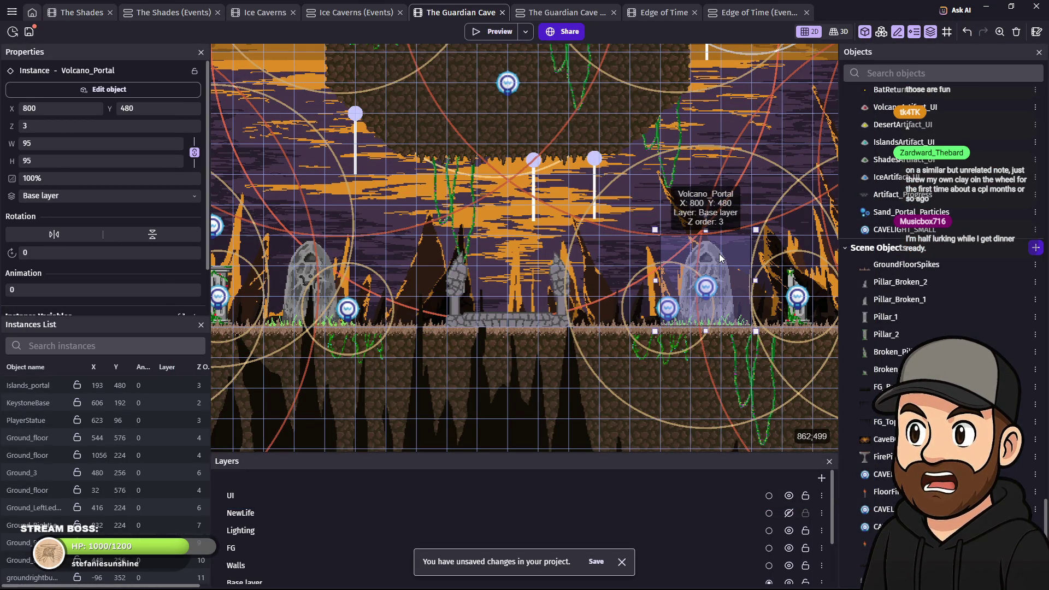
click(533, 315)
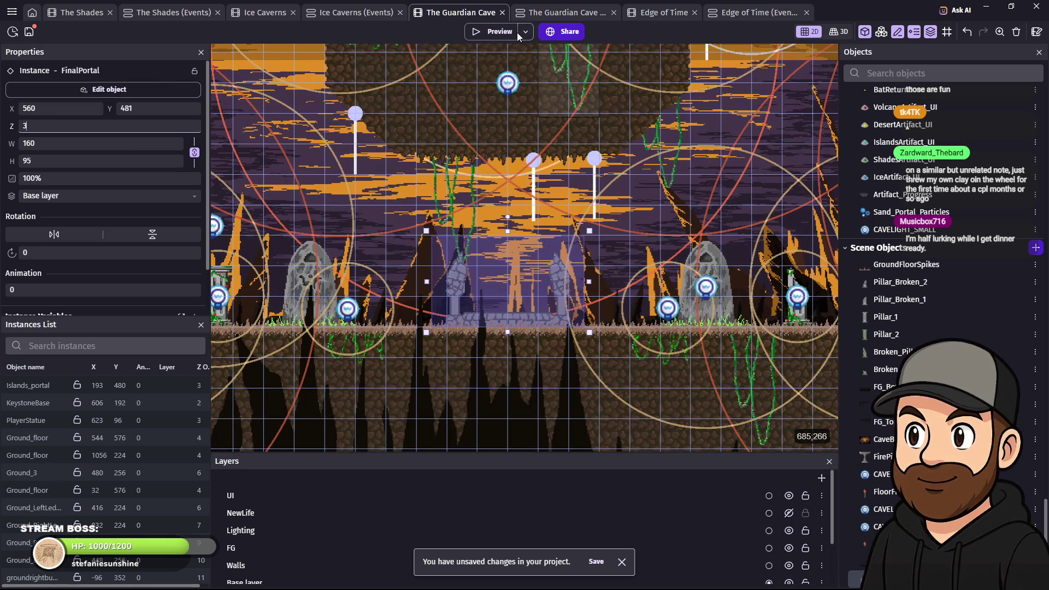
Run a fresh preview and walk the ghost to the stone ruins, jumping on them.
click(506, 32)
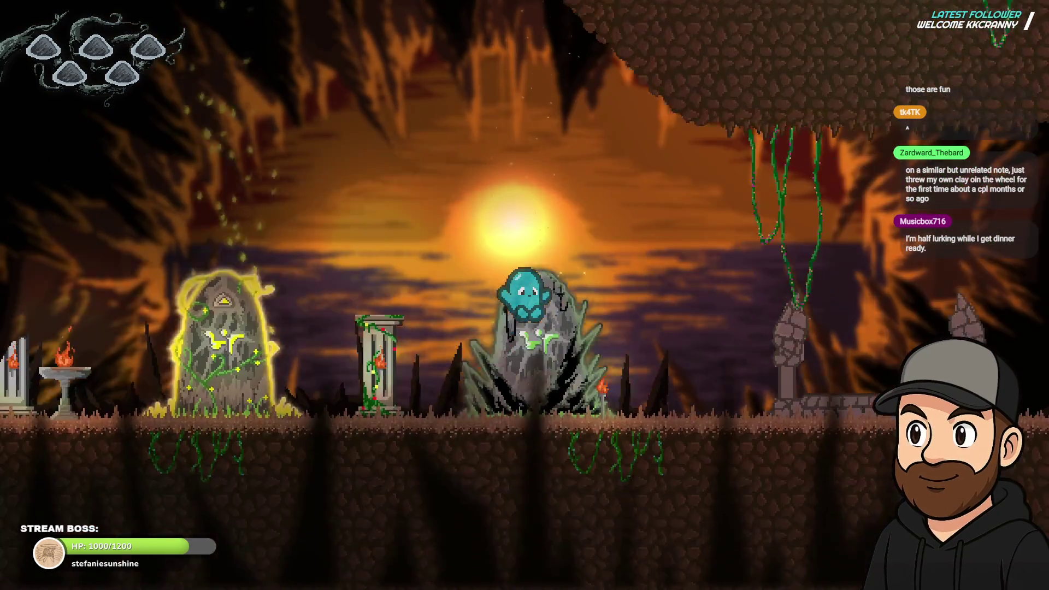
key(Right)
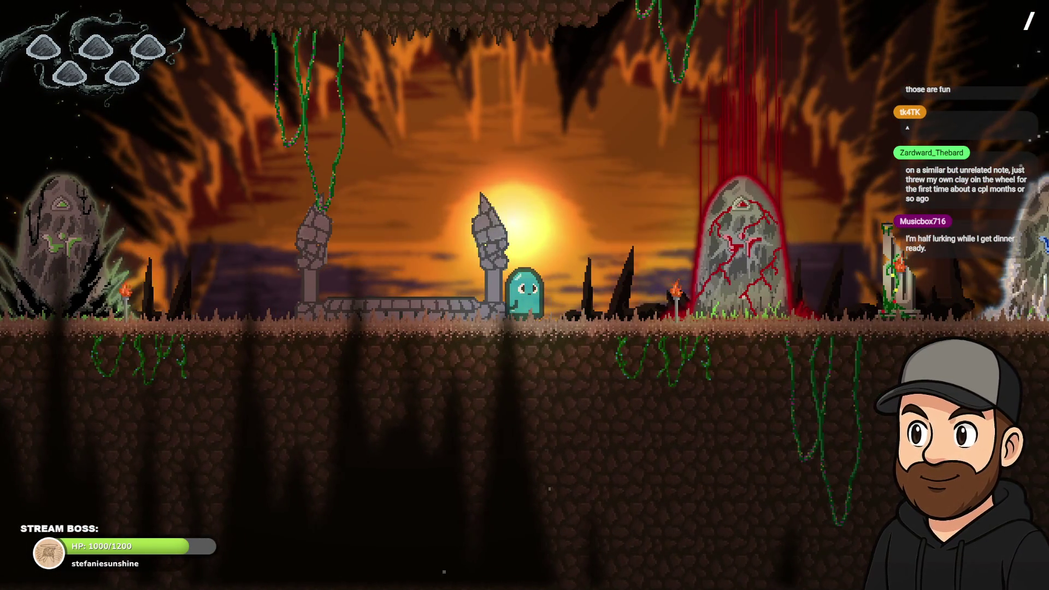
key(Left)
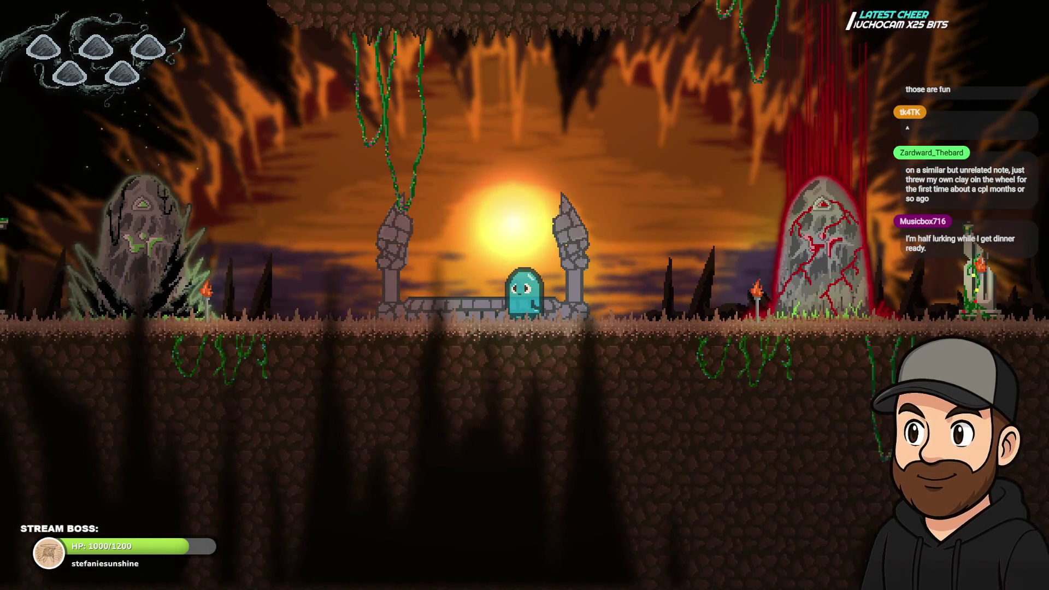
key(Left)
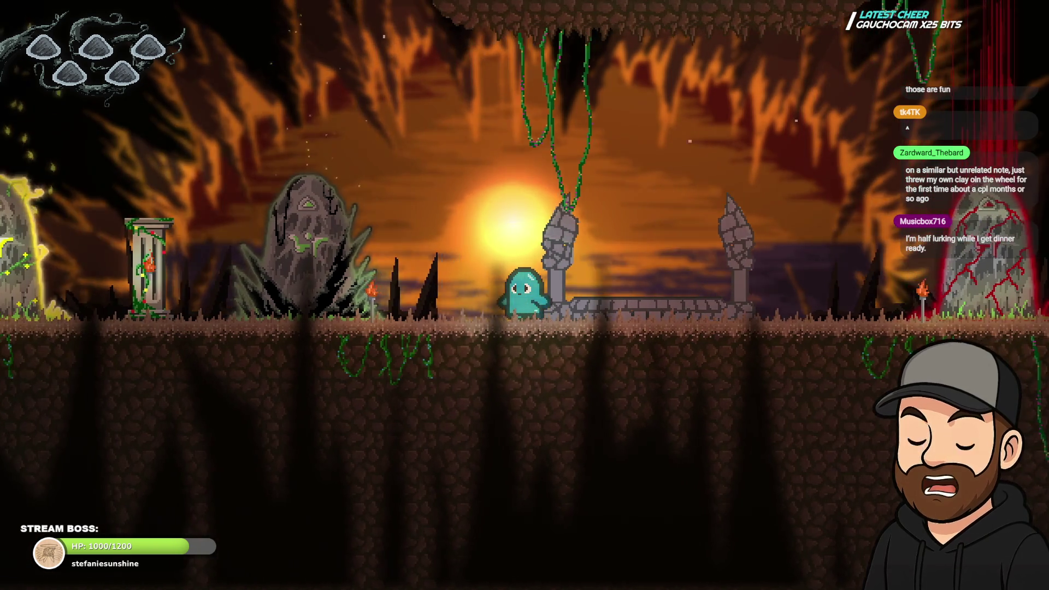
key(Left)
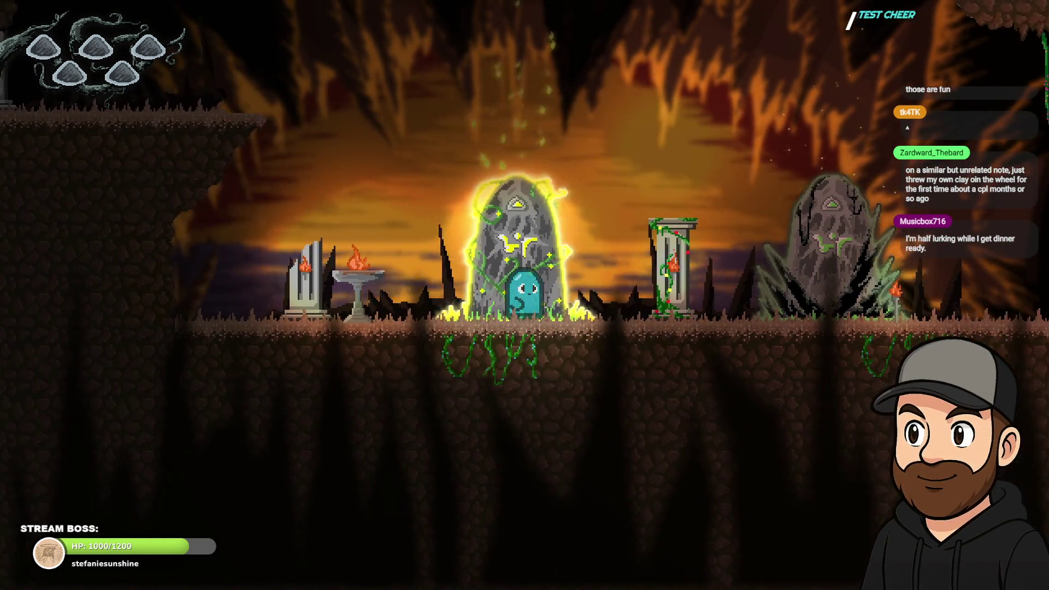
key(Right)
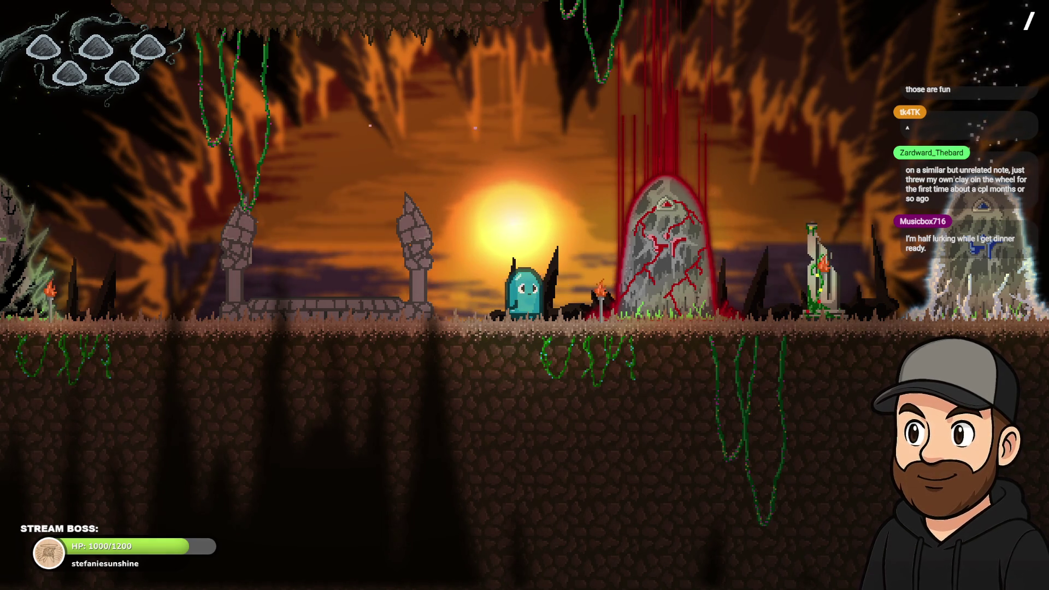
key(Left)
key(Right)
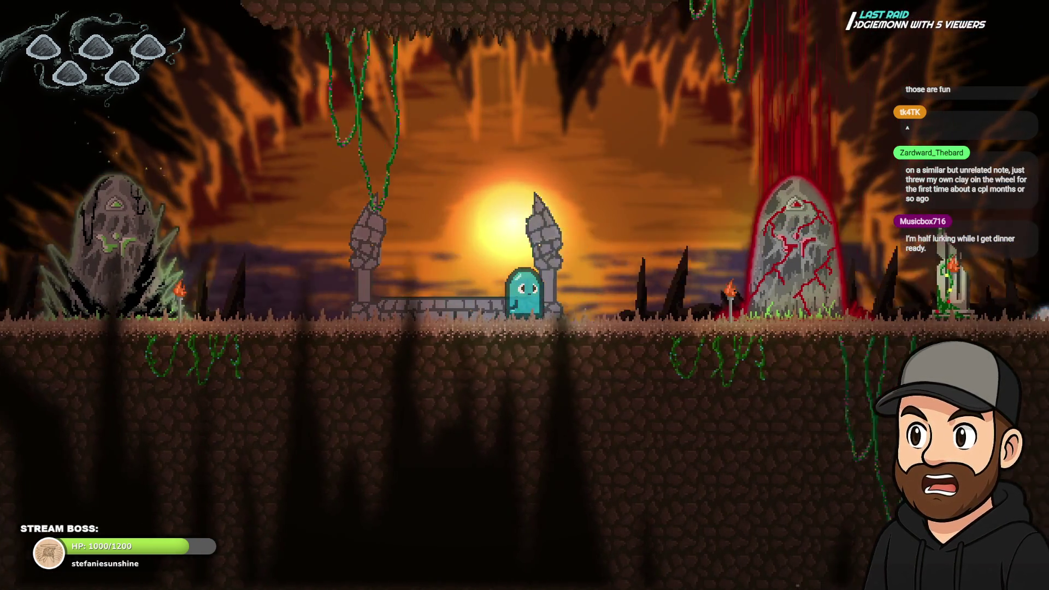
key(Left)
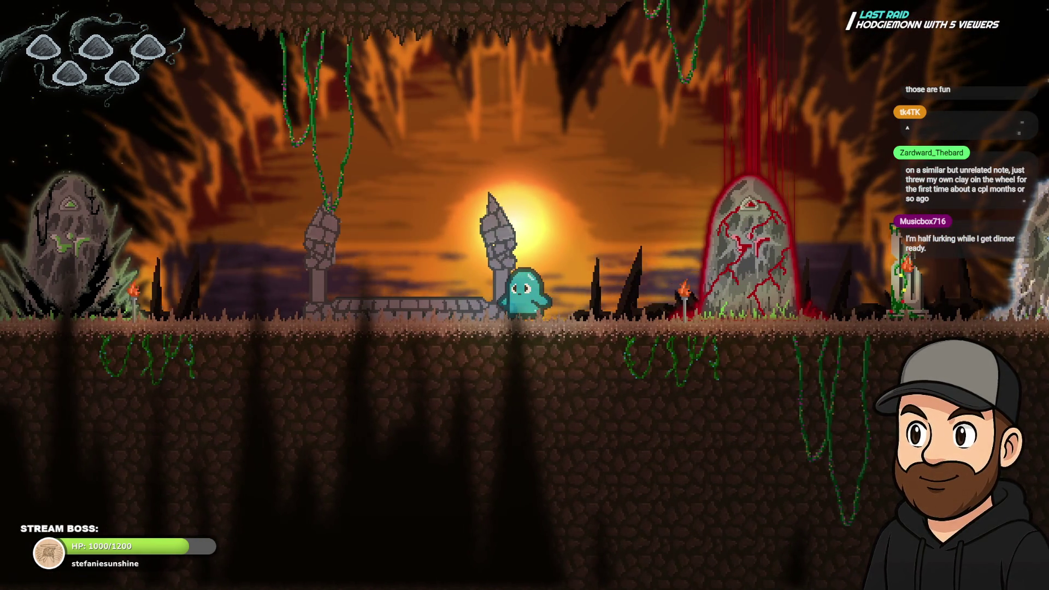
key(space)
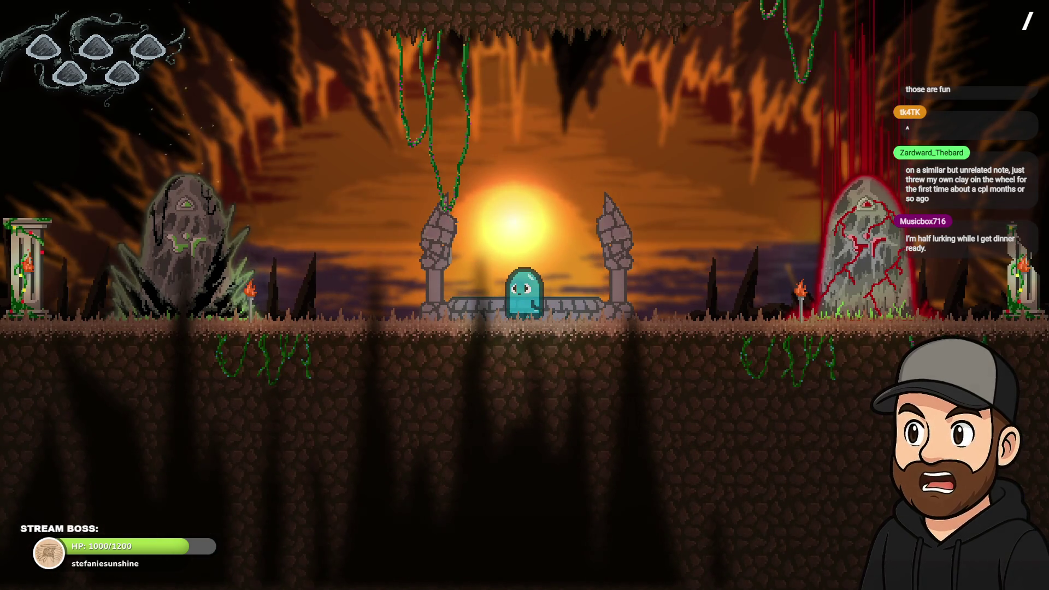
Walk the ghost past both statues onto the platform, then close the preview and return to Aseprite.
key(Left)
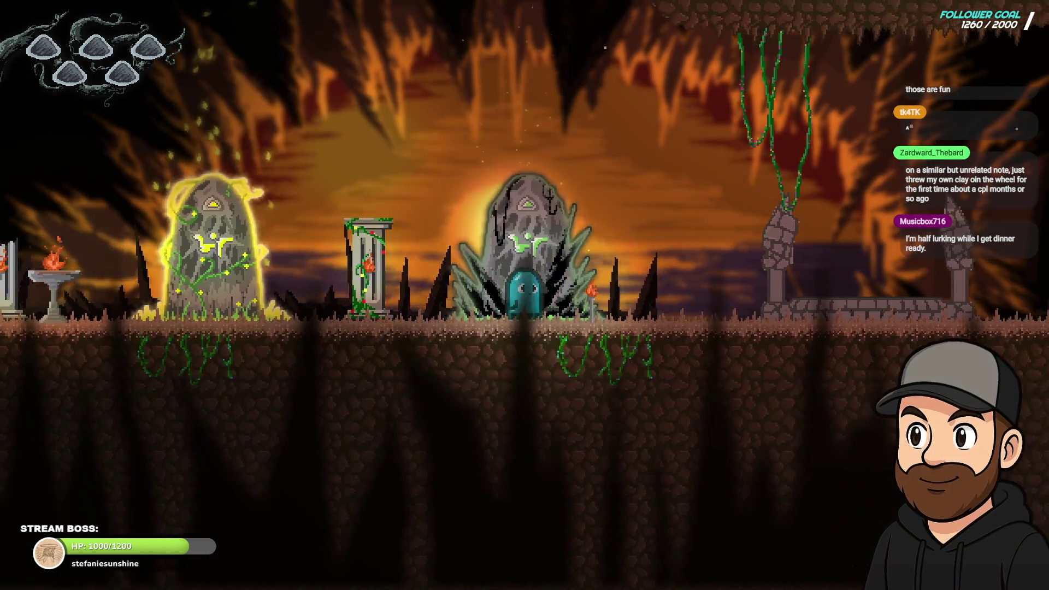
key(Right)
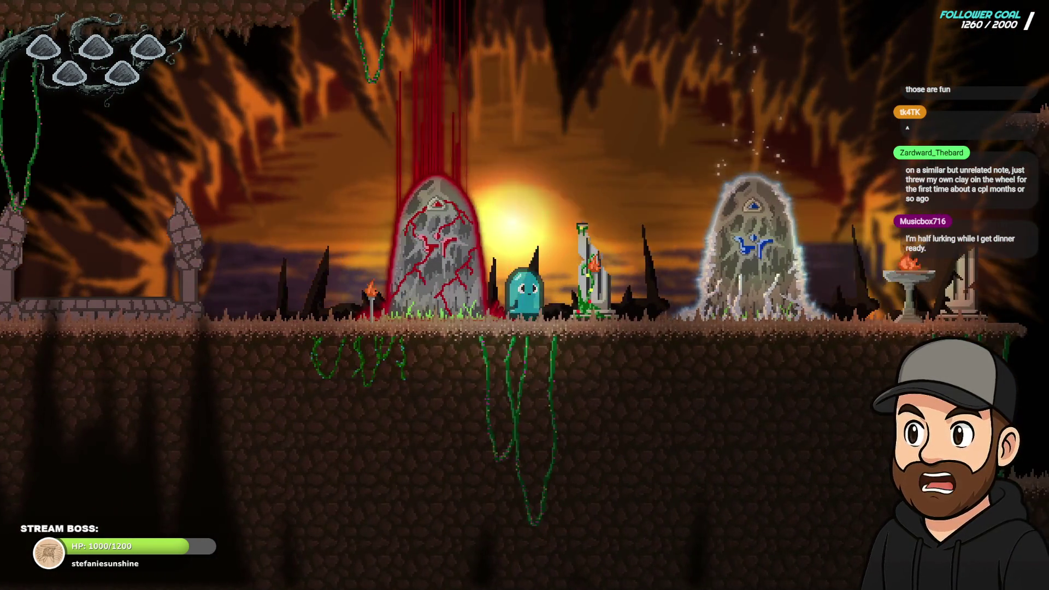
key(Left)
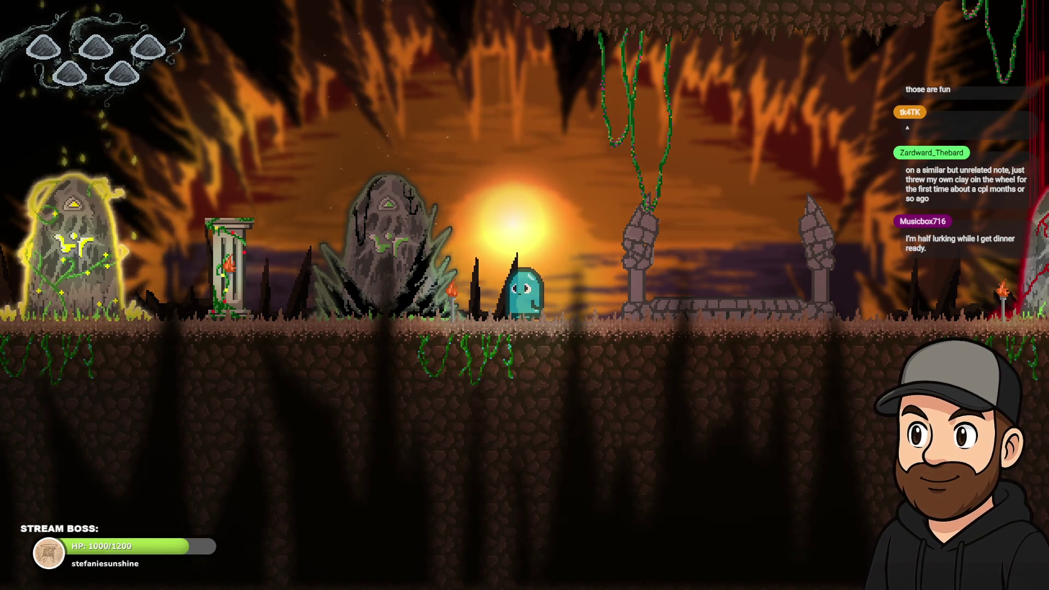
key(Left)
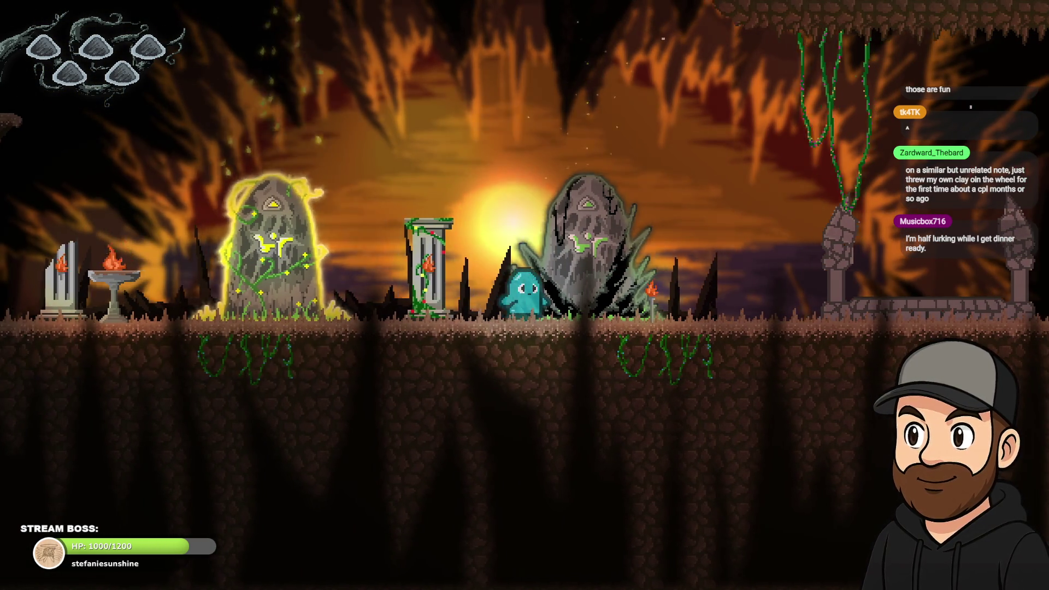
key(Right)
key(Right)
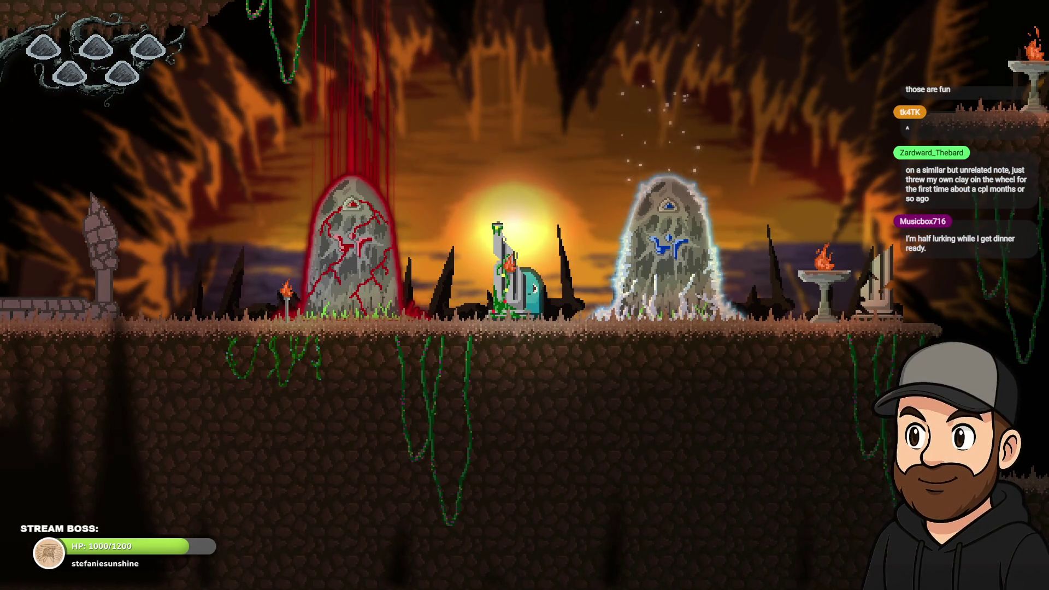
key(Left)
key(space)
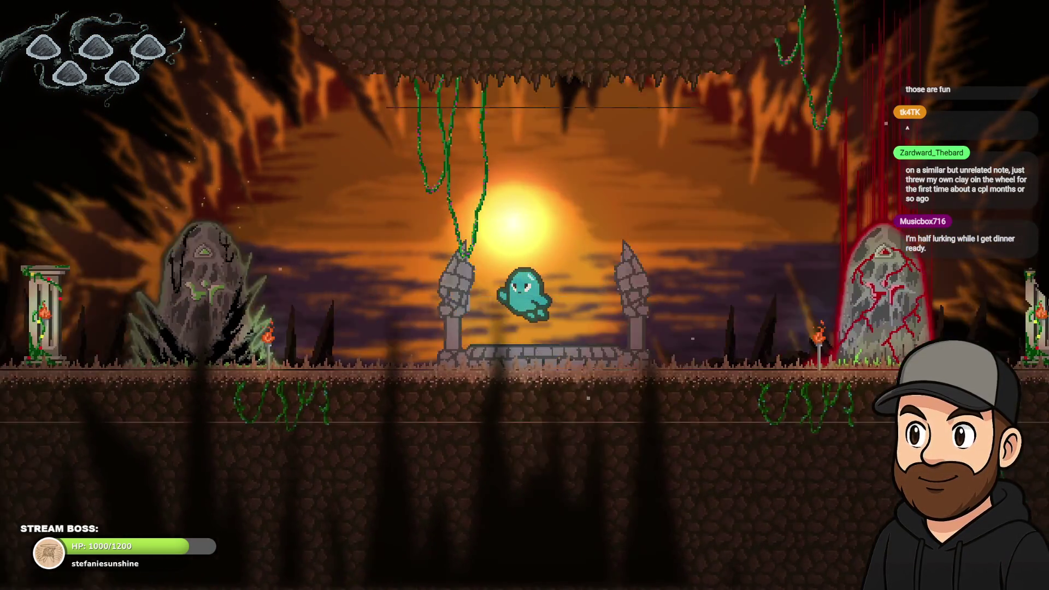
key(Left)
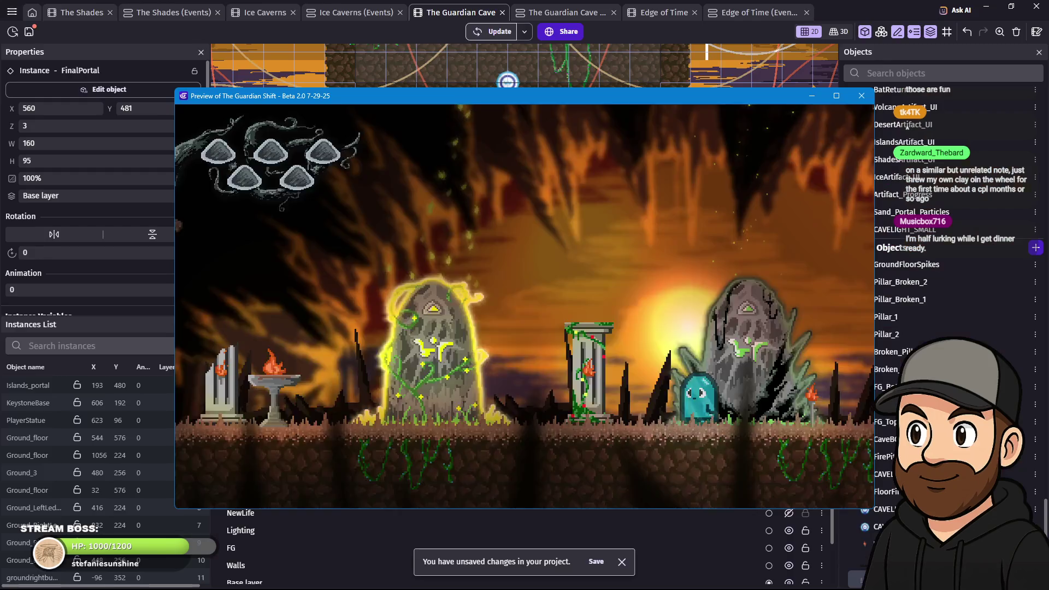
key(Escape)
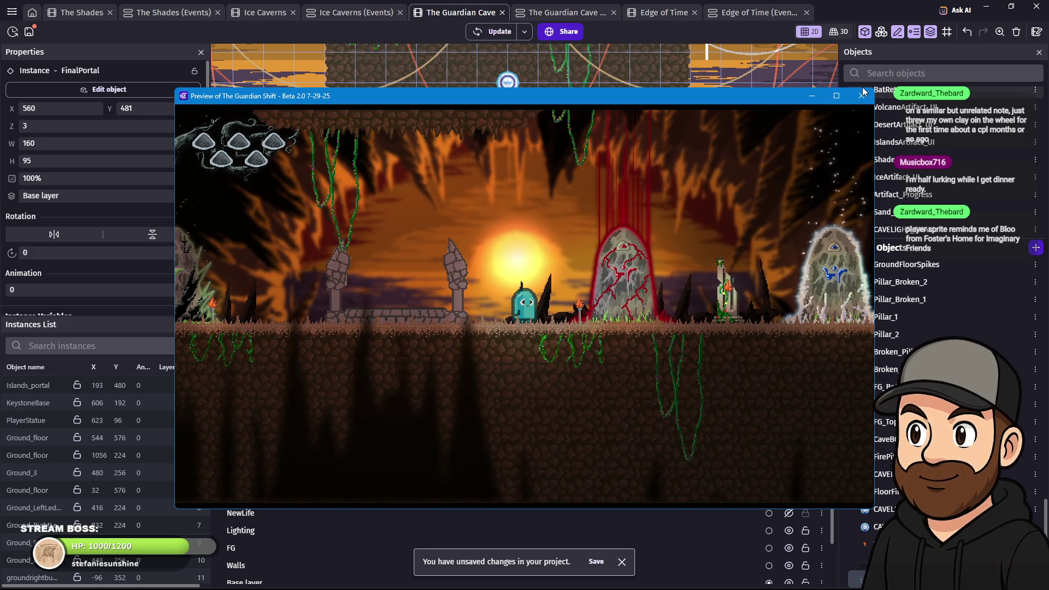
click(862, 97)
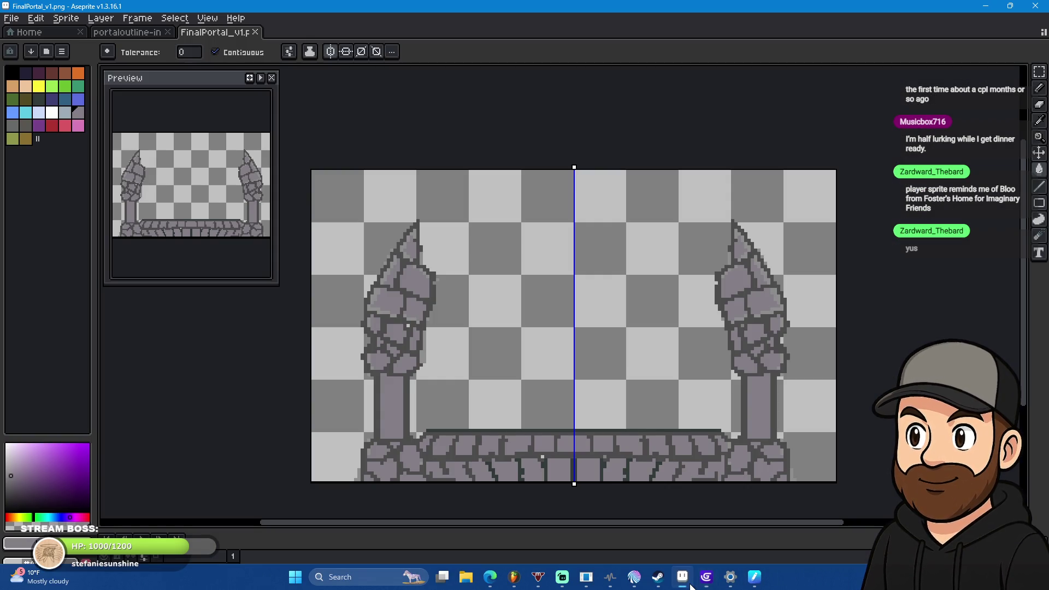
click(755, 581)
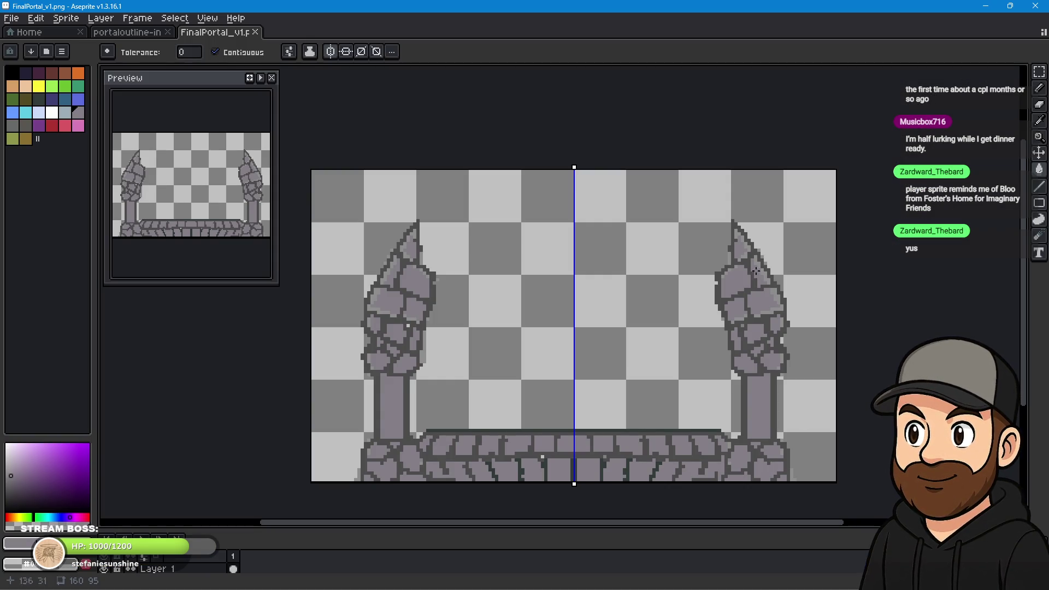
Resize the canvas to height 126 px, anchored bottom centre so it grows upward.
click(73, 22)
mouse_move(36, 18)
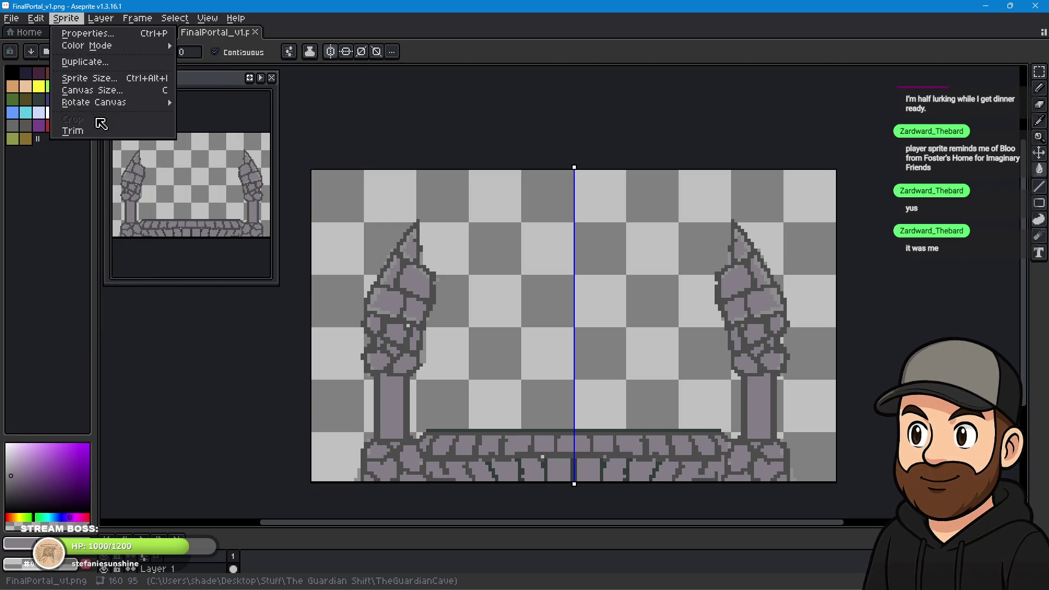
click(106, 90)
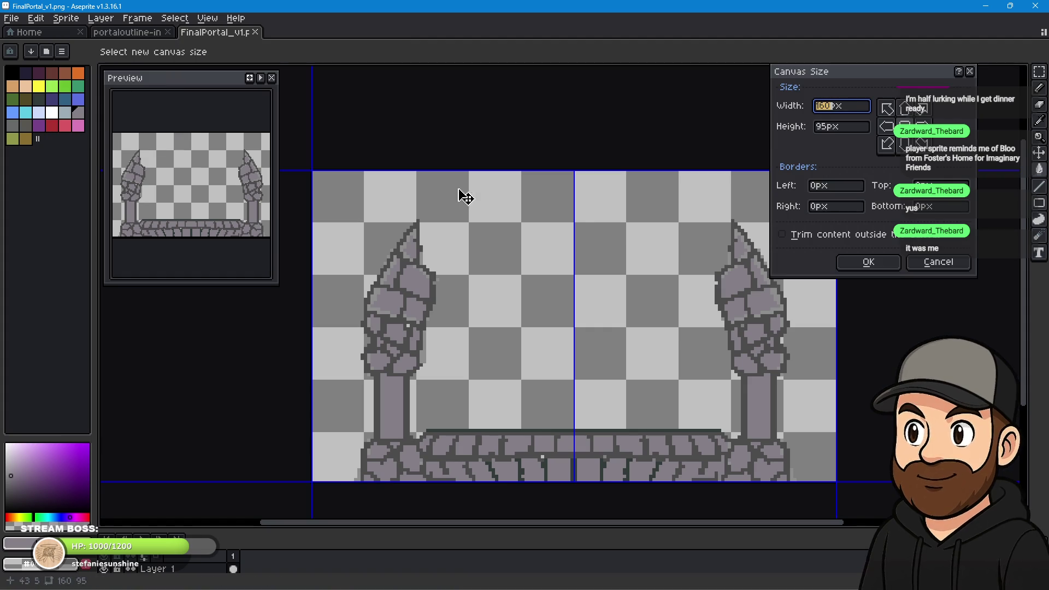
click(905, 107)
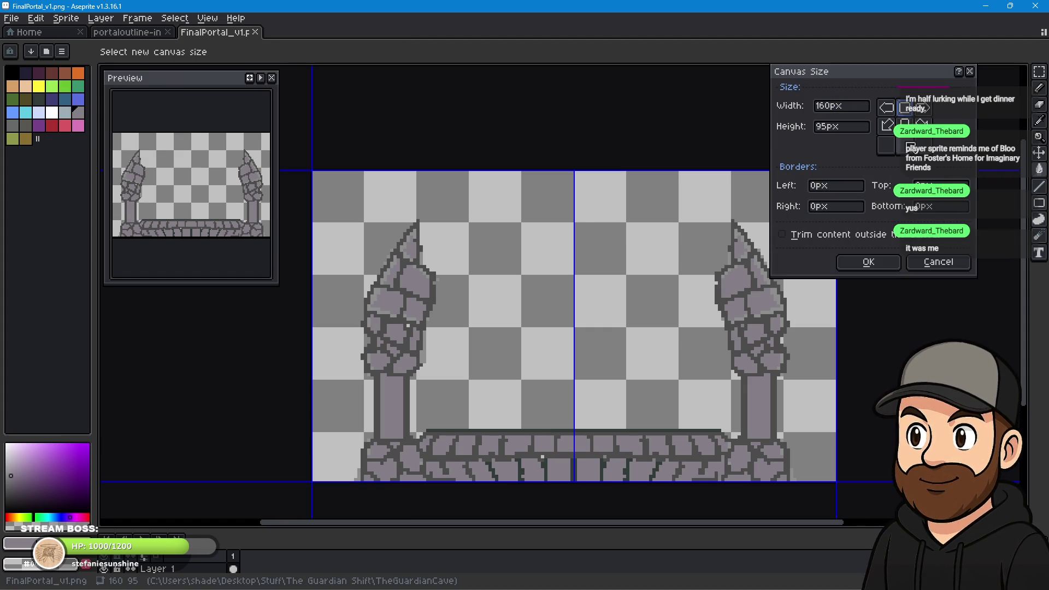
click(906, 145)
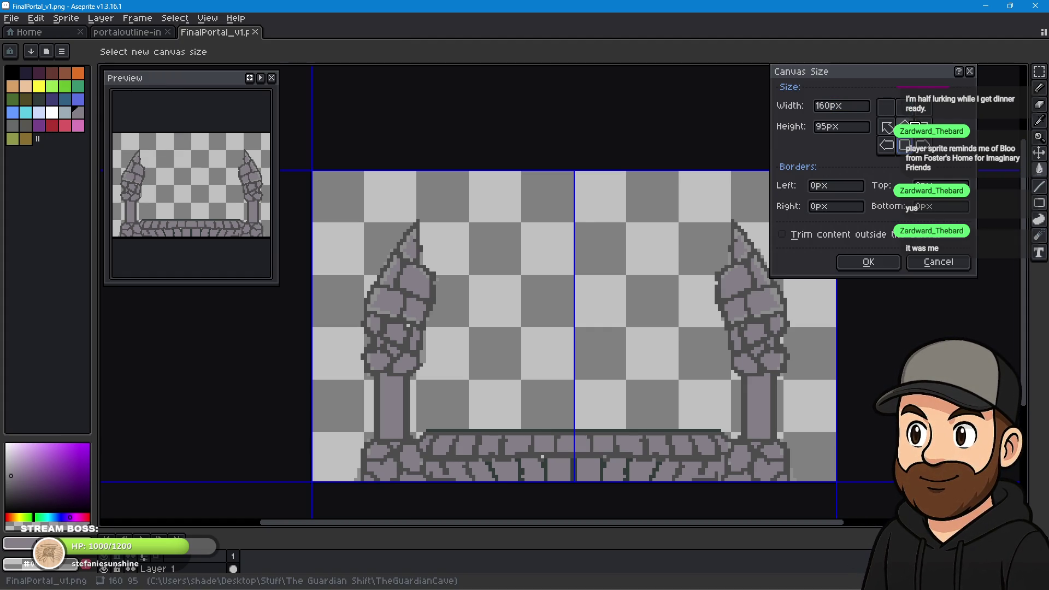
click(825, 127)
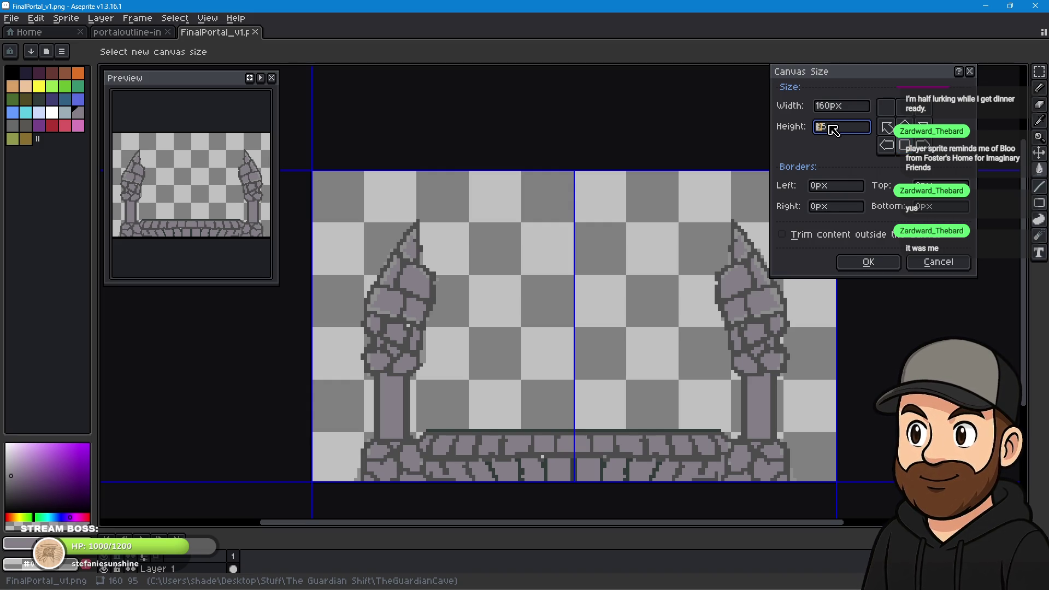
double_click(816, 131)
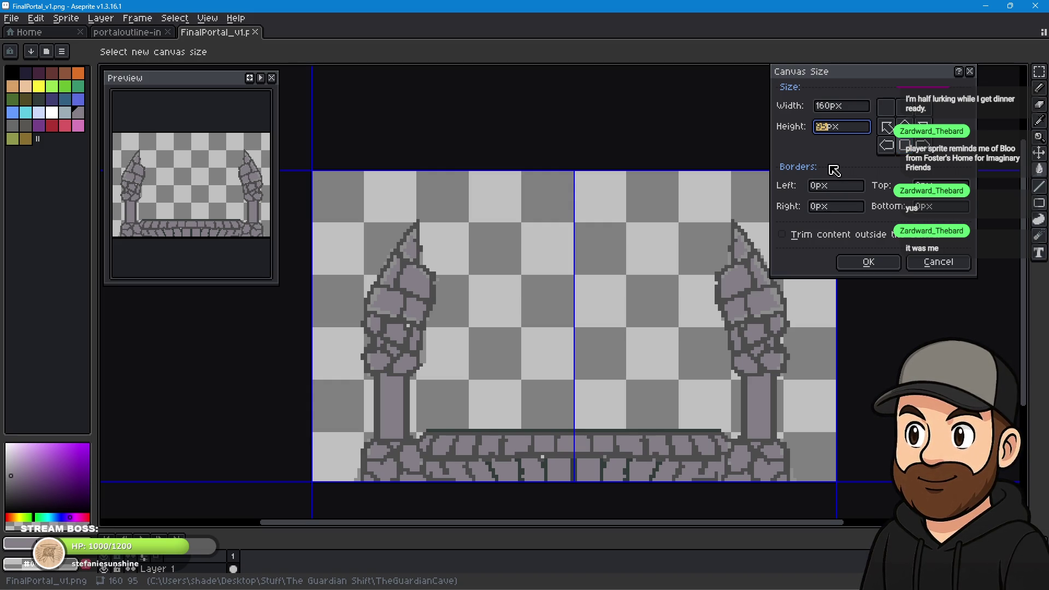
text(126)
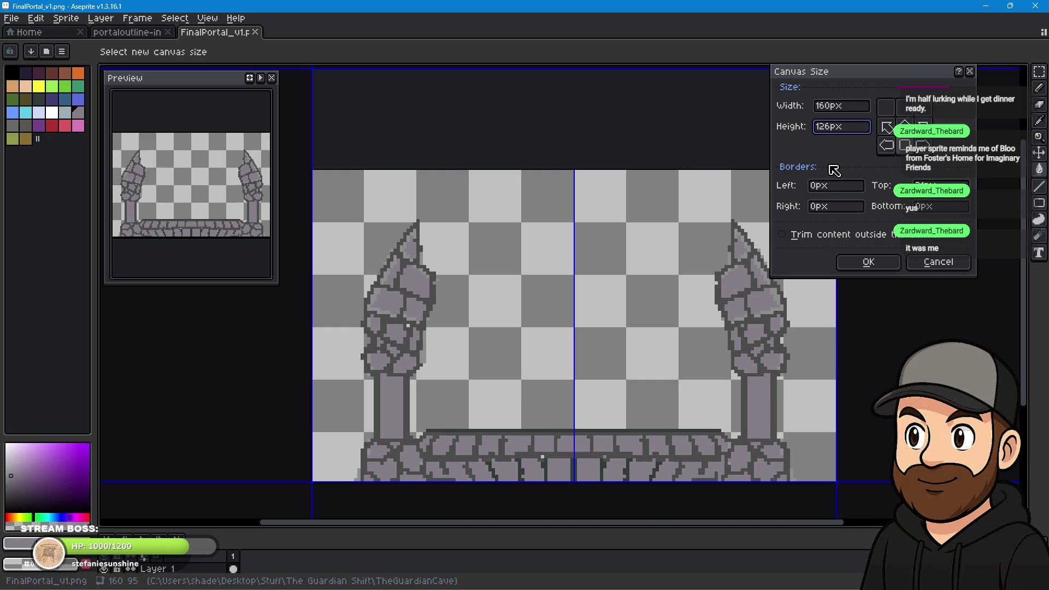
key(Return)
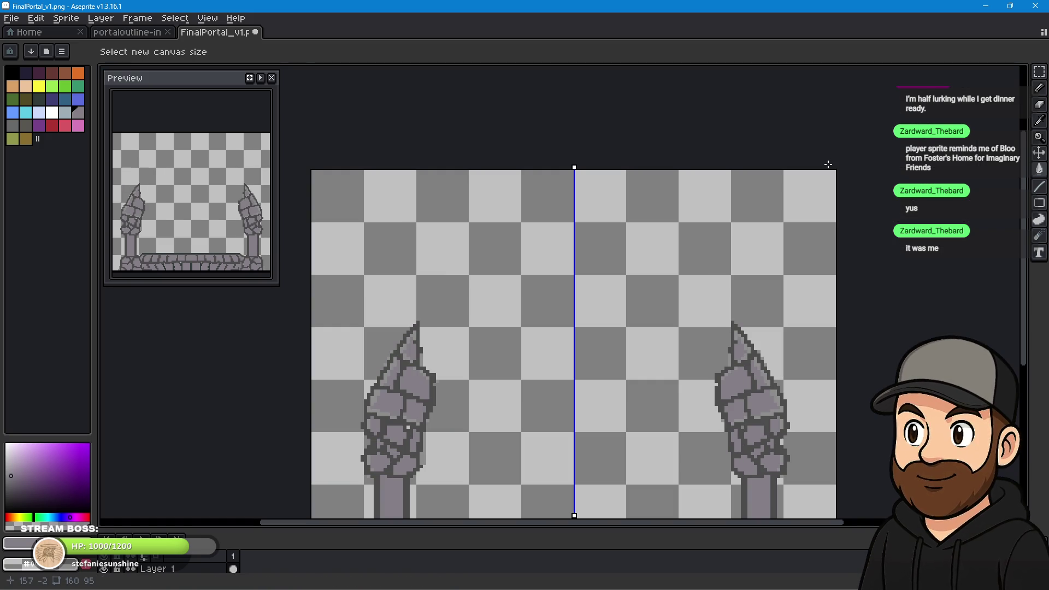
Select the tops of both pillars and move them up the canvas.
scroll(651, 202, down, 5)
scroll(662, 273, up, 3)
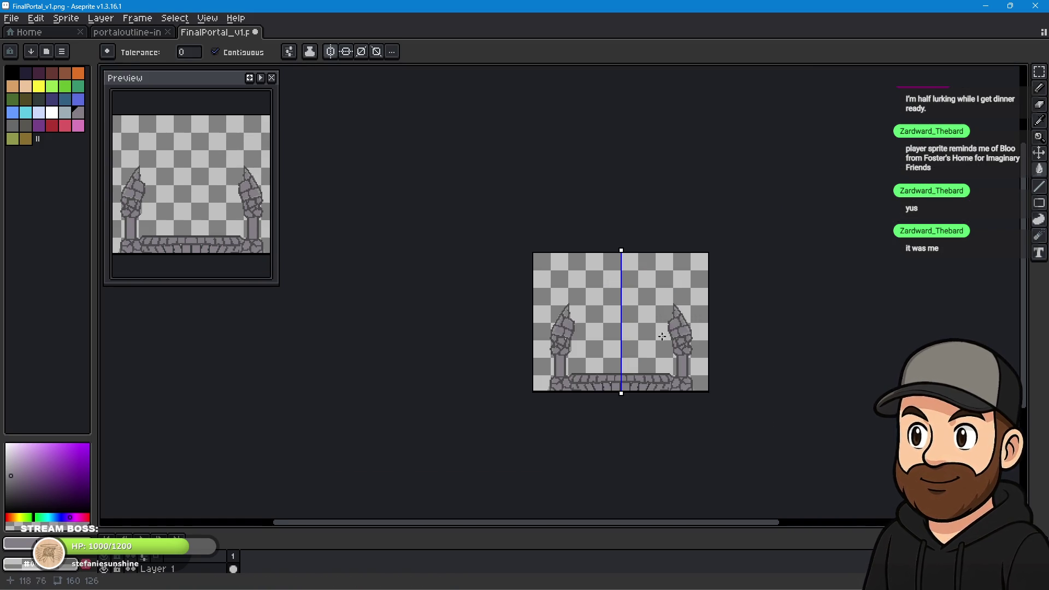
scroll(594, 371, up, 4)
drag(580, 297, 597, 325)
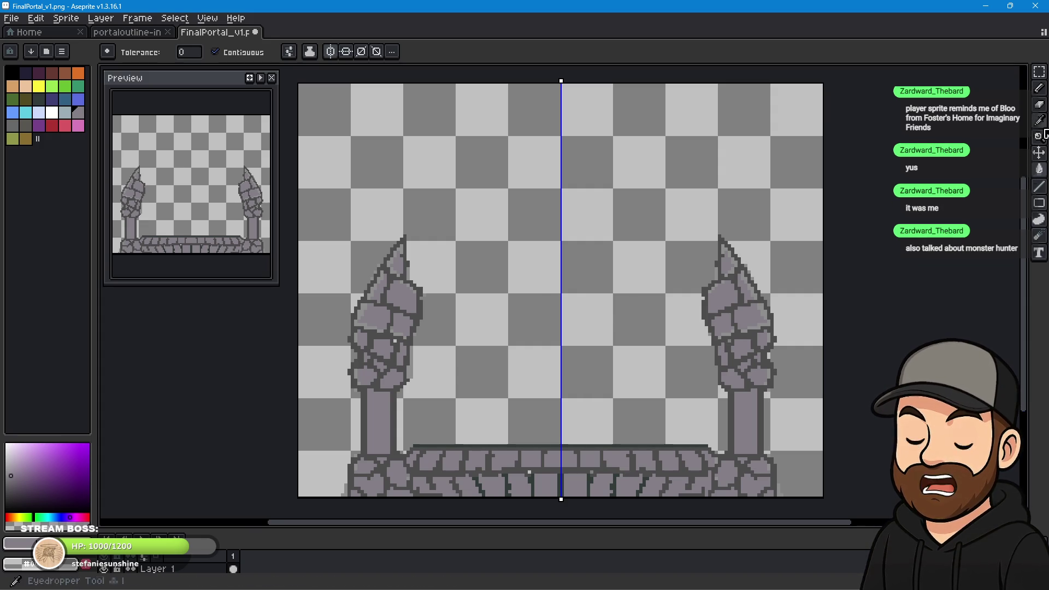
click(1039, 71)
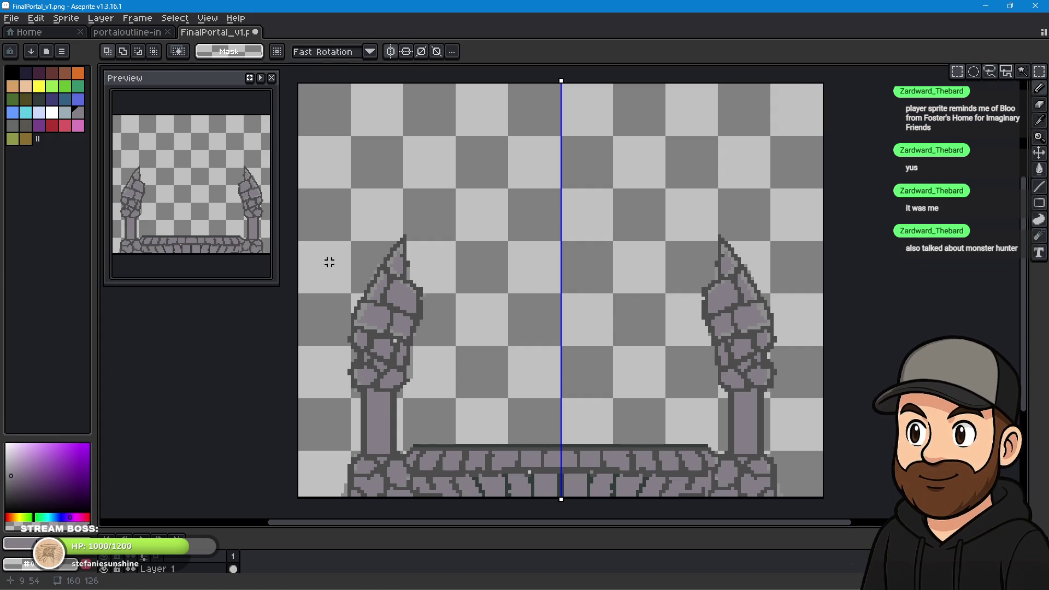
mouse_move(446, 223)
mouse_down()
mouse_move(333, 389)
mouse_move(349, 395)
mouse_move(326, 440)
mouse_up()
drag(388, 309, 391, 179)
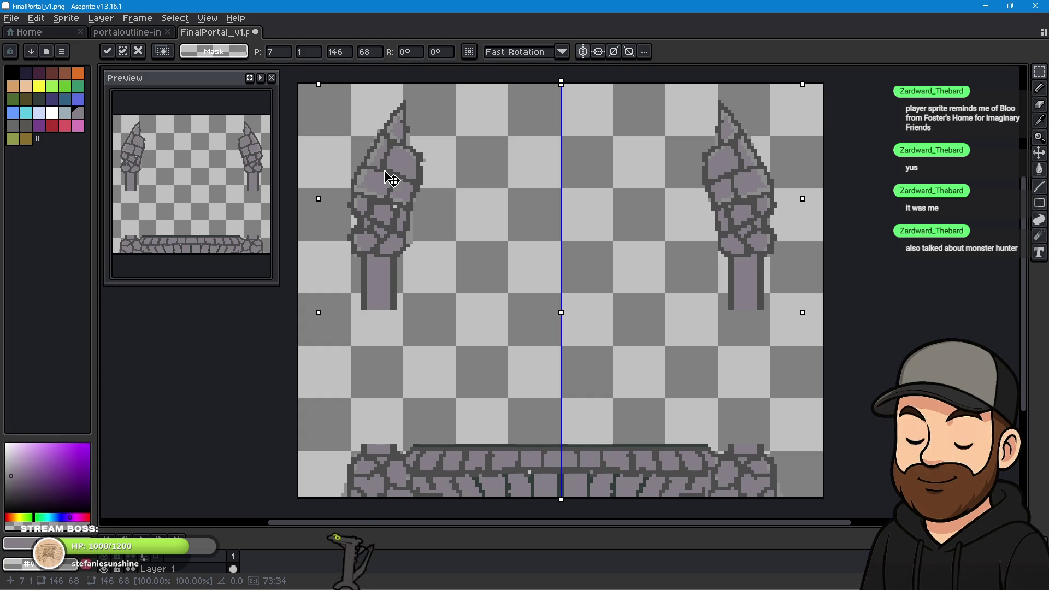
drag(392, 178, 388, 178)
key(ctrl+d)
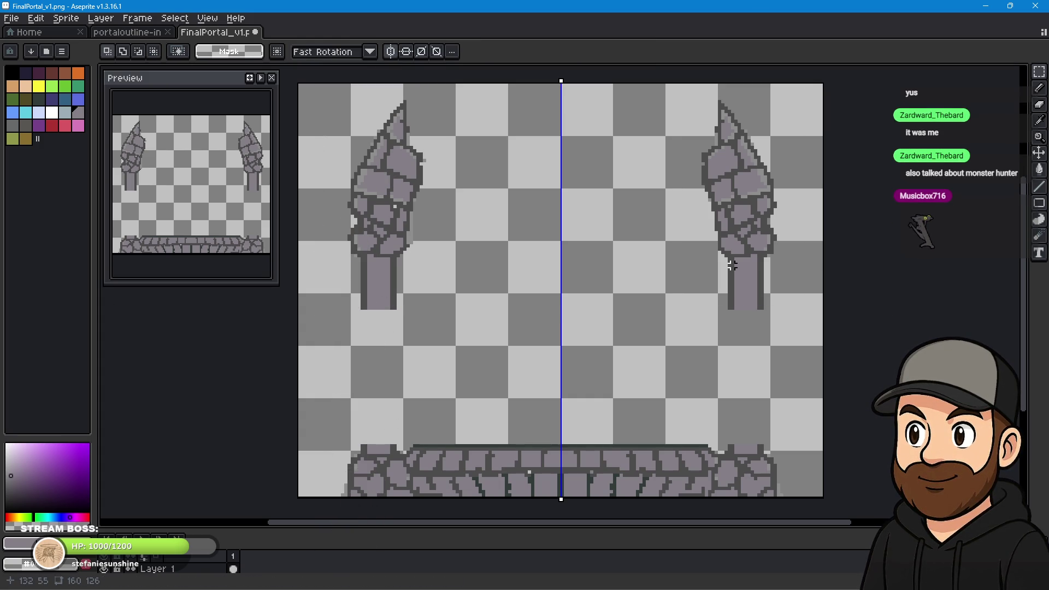
Reselect the pillars, fine-tune their position by a pixel, and deselect.
key(ctrl+shift+d)
drag(402, 214, 400, 218)
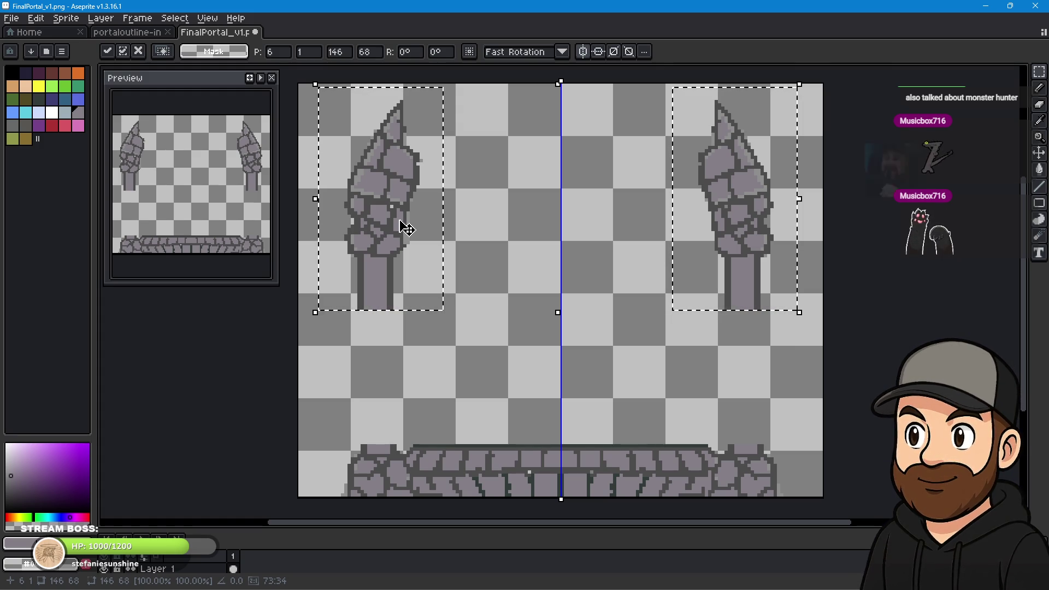
key(Left)
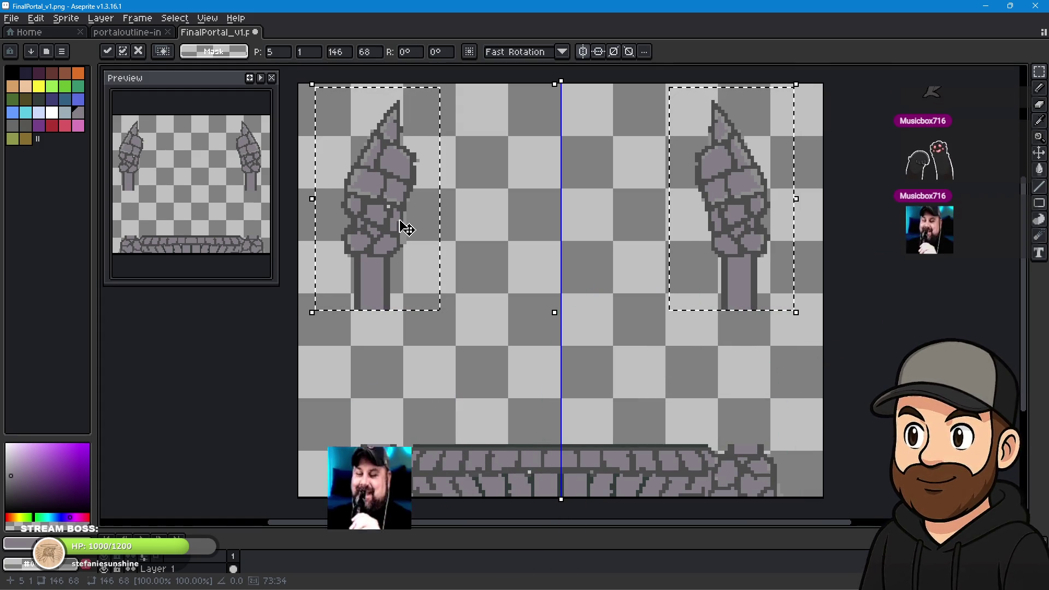
key(Right)
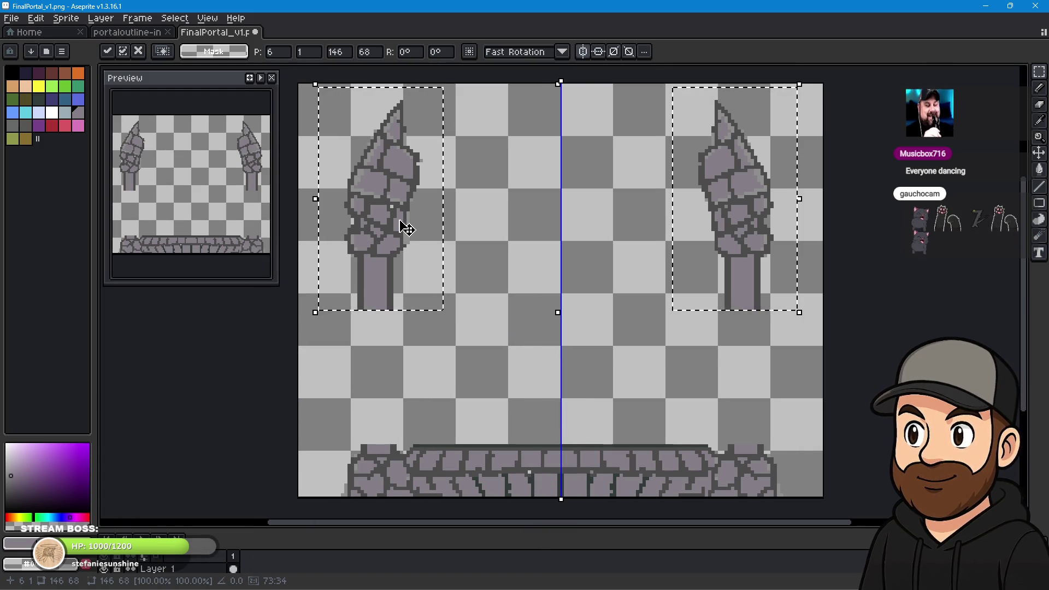
key(Right)
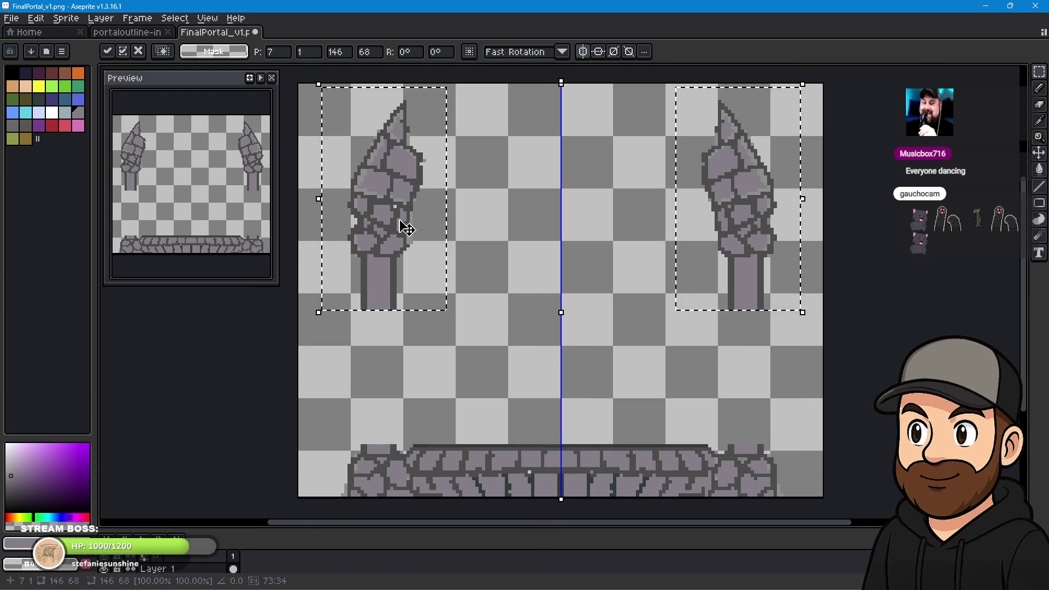
click(687, 514)
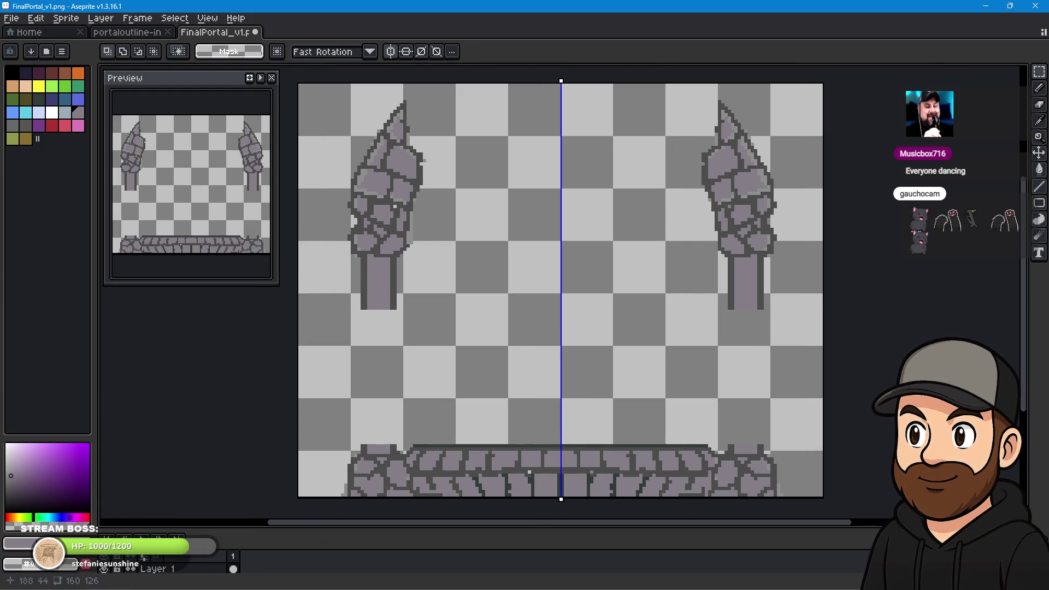
Pick the outline colour and draw mirrored wide lower pillar outlines down to the base, then disable symmetry.
click(1041, 88)
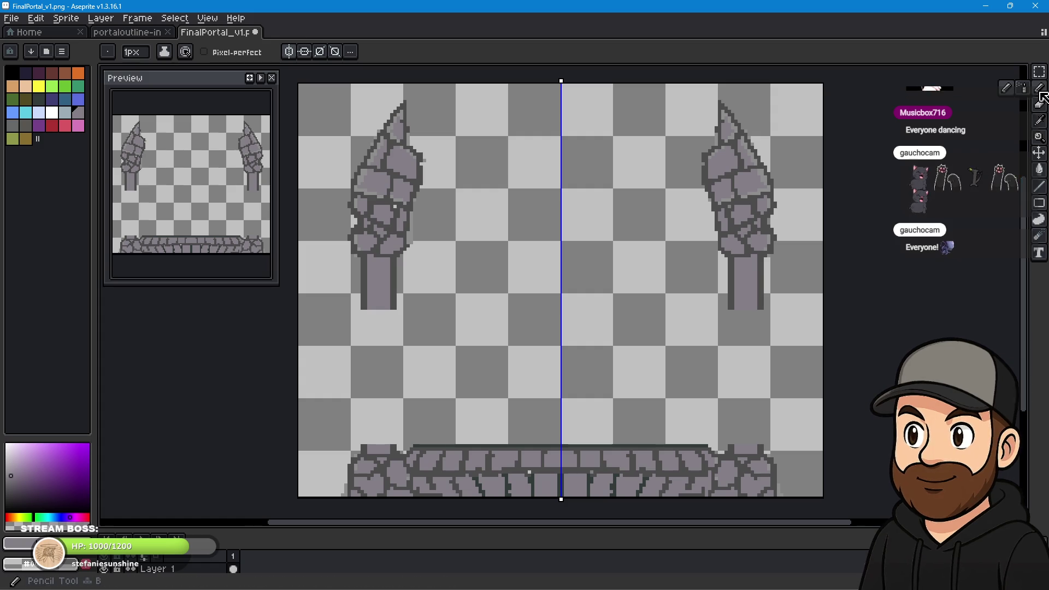
click(1040, 122)
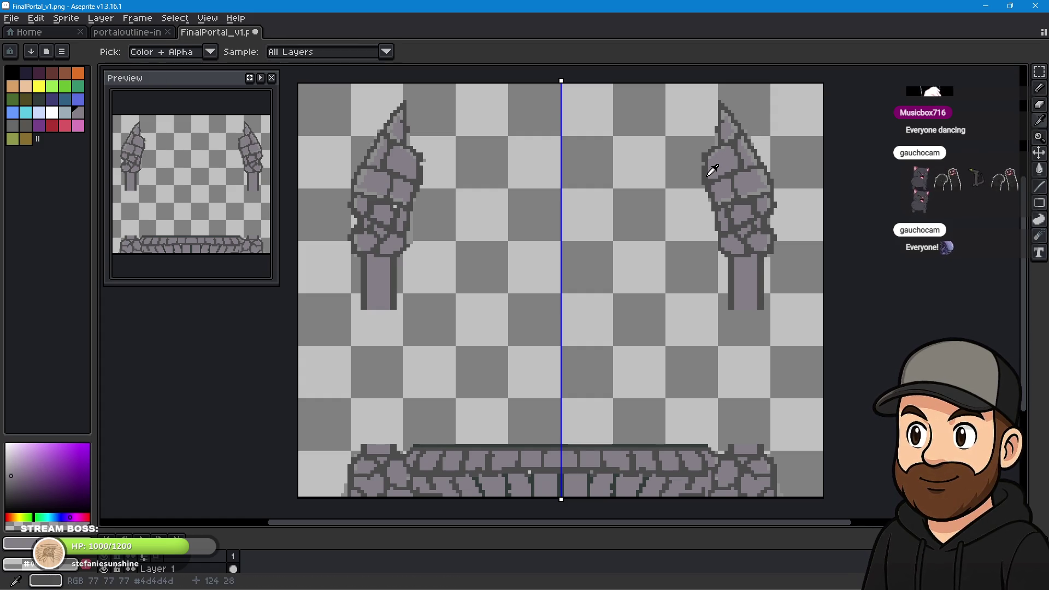
click(1039, 88)
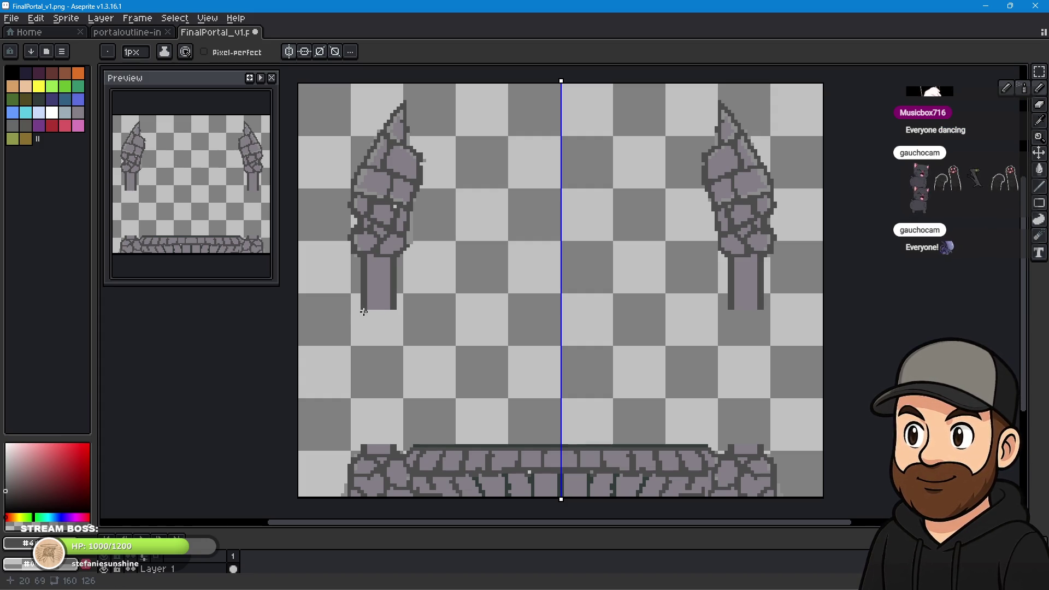
mouse_move(359, 309)
mouse_down()
mouse_move(401, 311)
mouse_move(358, 312)
mouse_move(336, 349)
mouse_move(347, 469)
mouse_up()
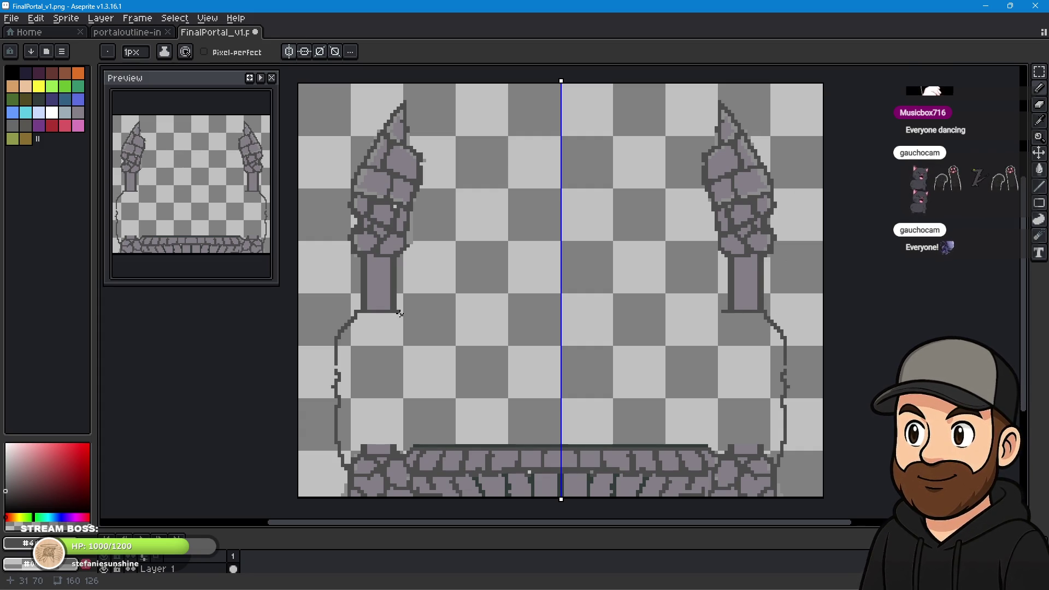
drag(399, 311, 400, 321)
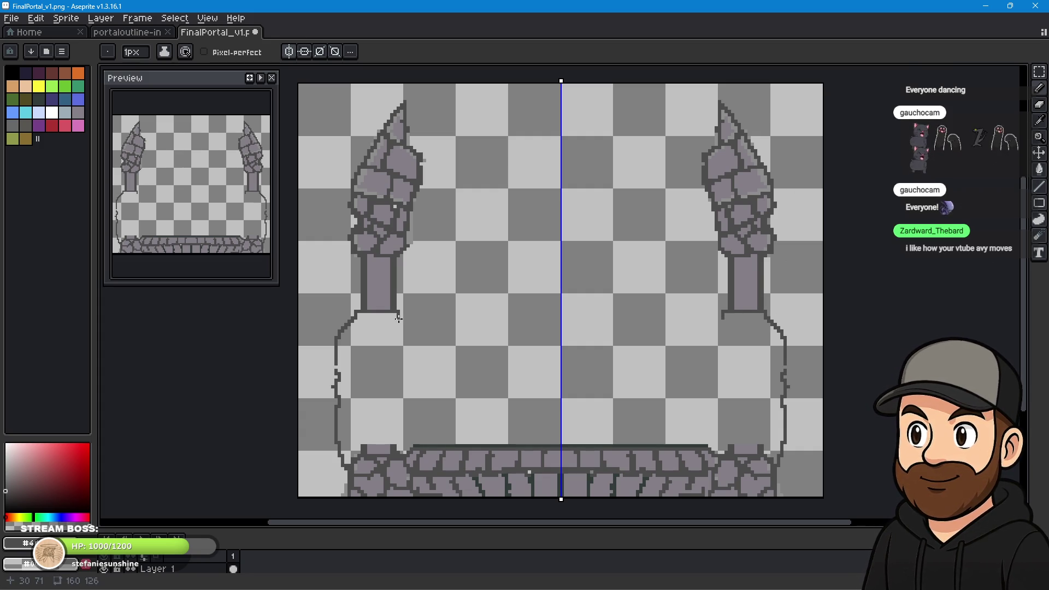
drag(412, 358, 403, 442)
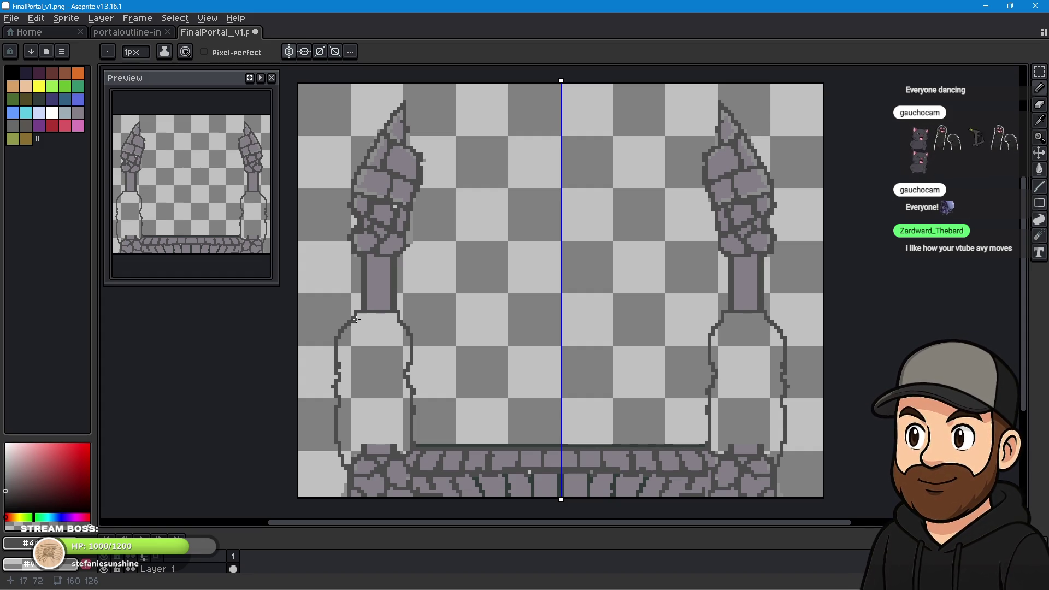
drag(358, 320, 392, 324)
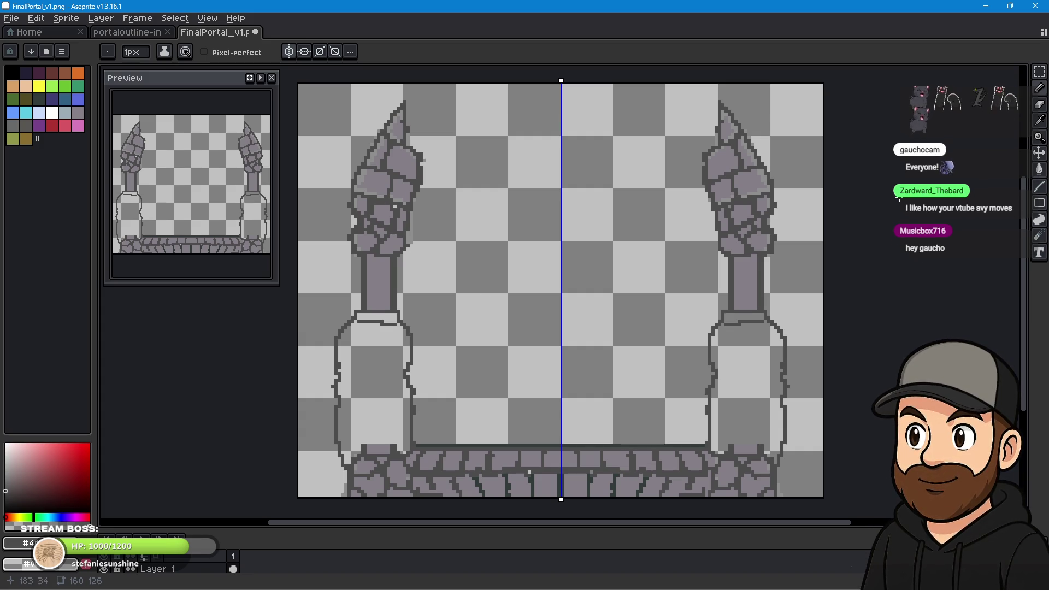
click(291, 52)
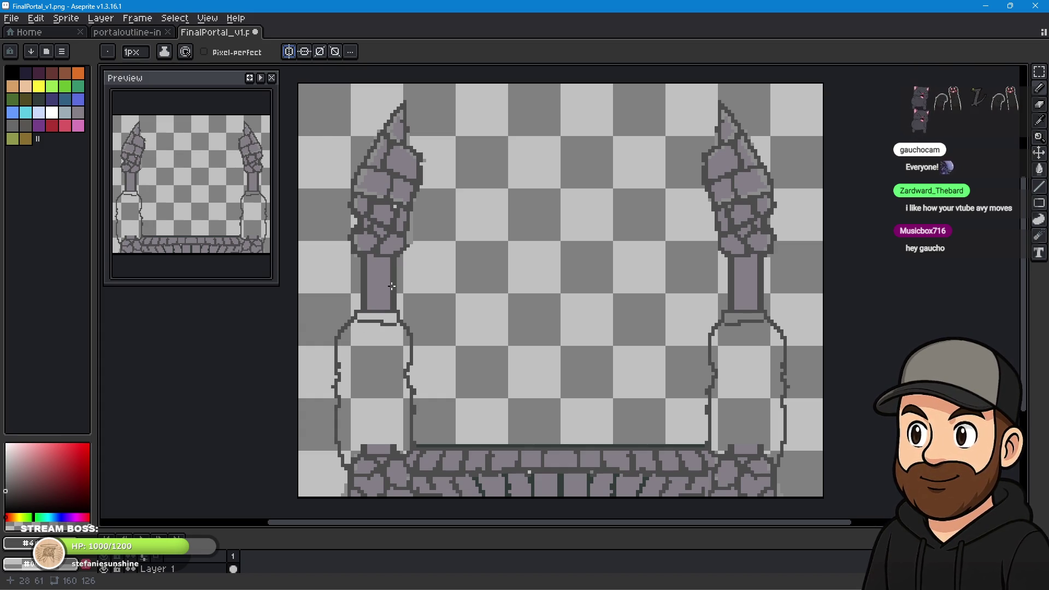
scroll(484, 287, up, 1)
Draw stone block lines atop the left lower pillar and a dark spider body below.
scroll(494, 312, down, 2)
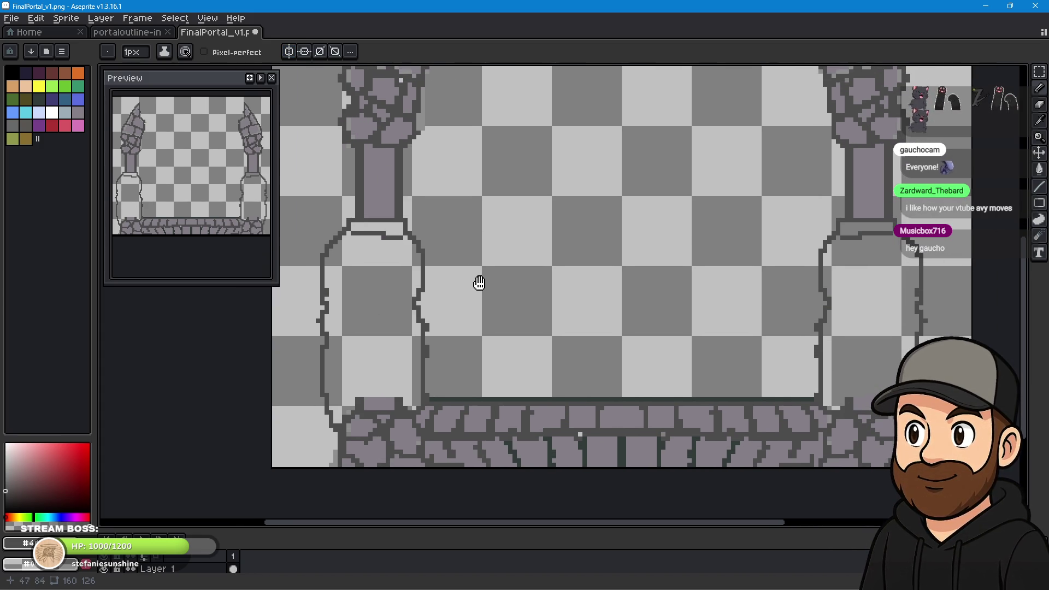
mouse_move(348, 232)
mouse_down()
mouse_move(327, 270)
mouse_move(343, 295)
mouse_move(379, 286)
mouse_move(379, 249)
mouse_move(404, 265)
mouse_up()
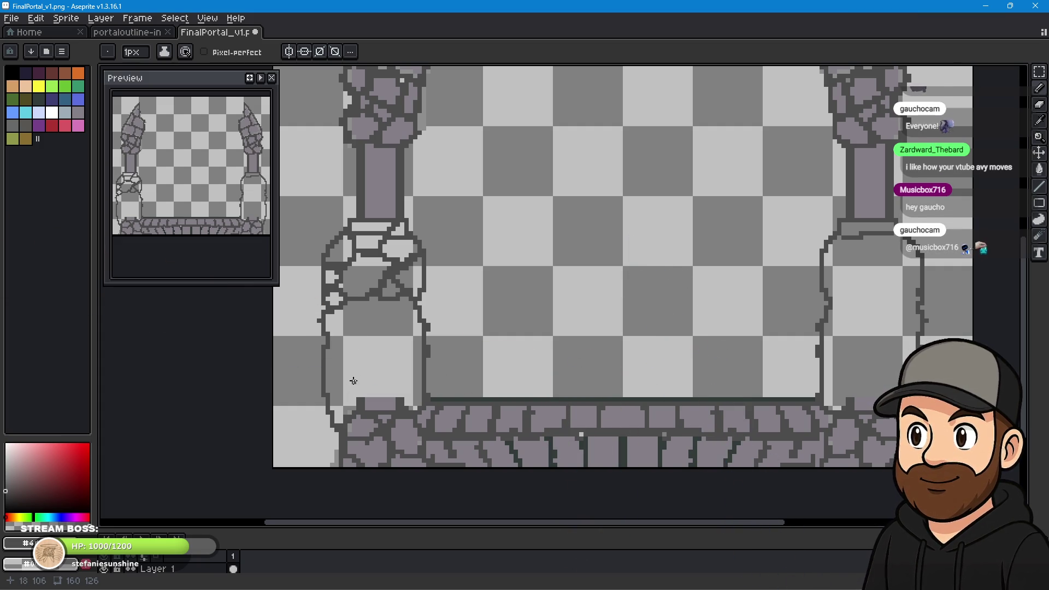
mouse_move(363, 340)
mouse_down()
mouse_move(385, 365)
mouse_move(343, 358)
mouse_move(362, 386)
mouse_move(350, 370)
mouse_move(394, 364)
mouse_up()
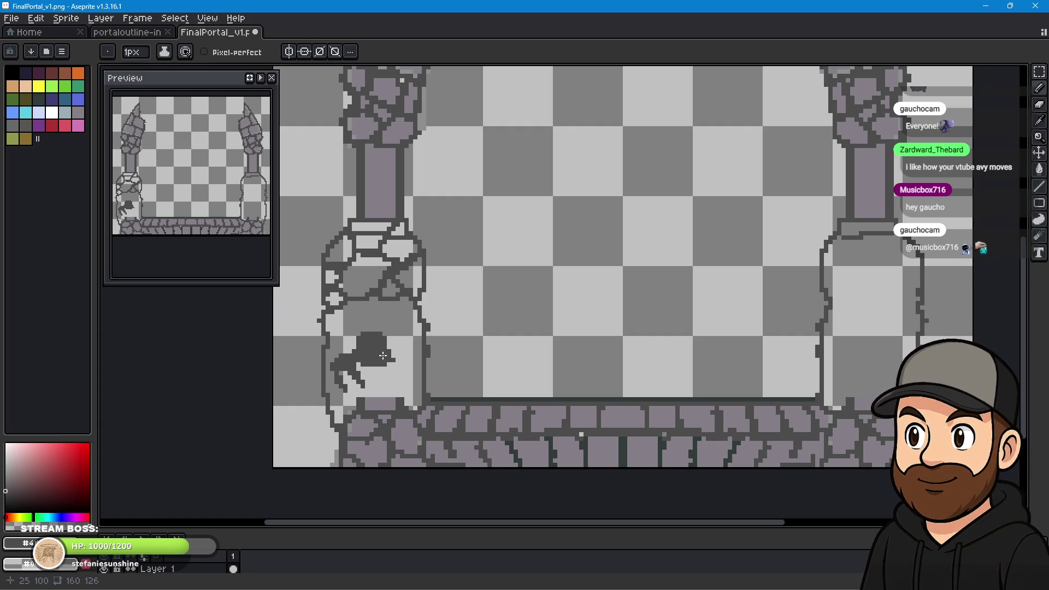
Undo the spider strokes and blob, and turn mirrored drawing back on.
key(ctrl+z)
key(v)
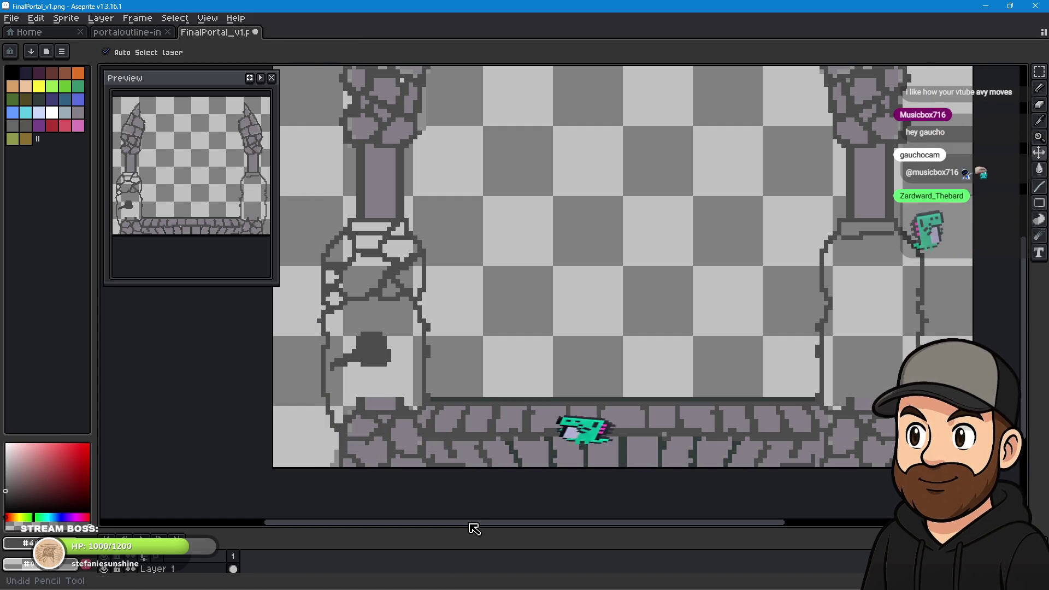
key(ctrl+z)
key(b)
click(291, 52)
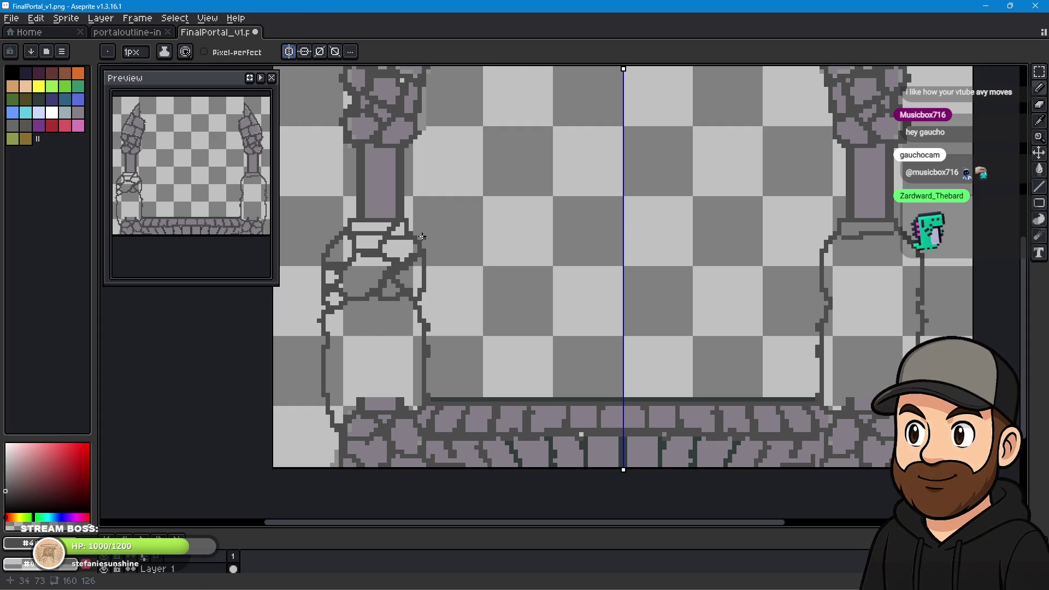
click(471, 584)
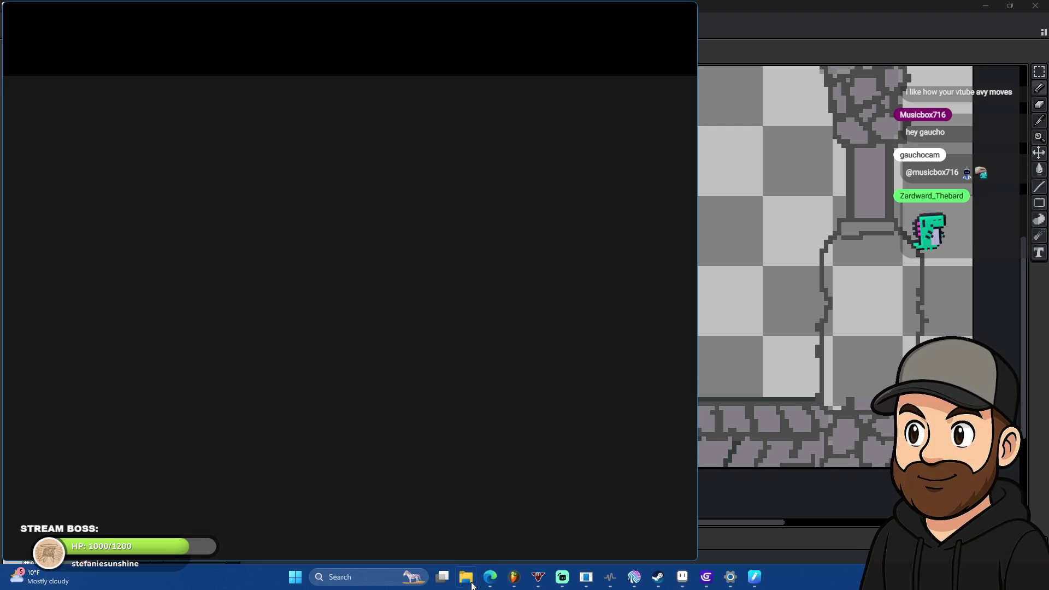
key(alt+Tab)
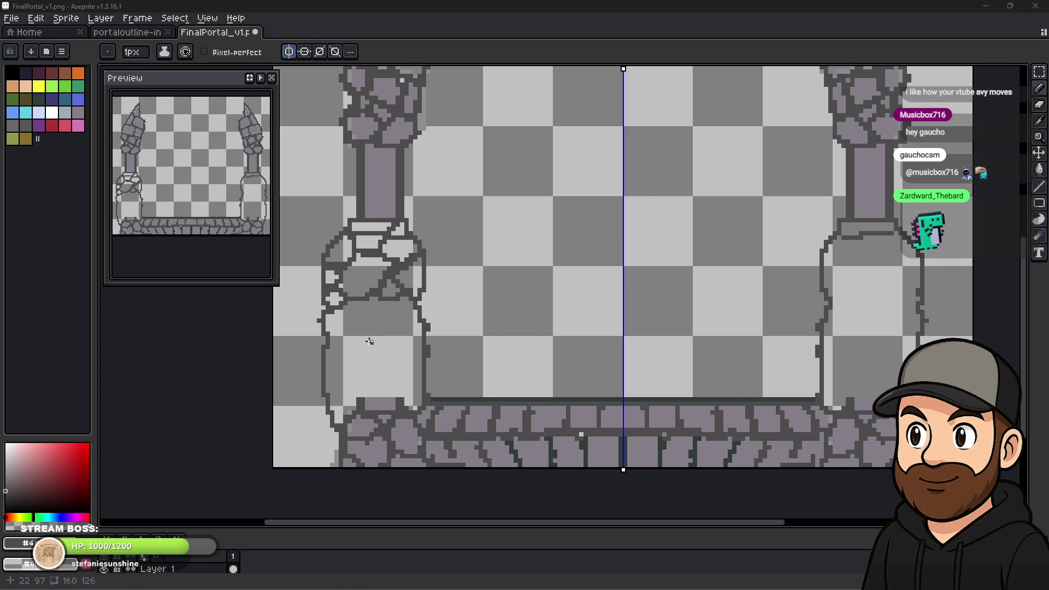
Paint dark body pixels and spreading legs on the left blob, mirrored onto the right pillar.
drag(371, 341, 378, 340)
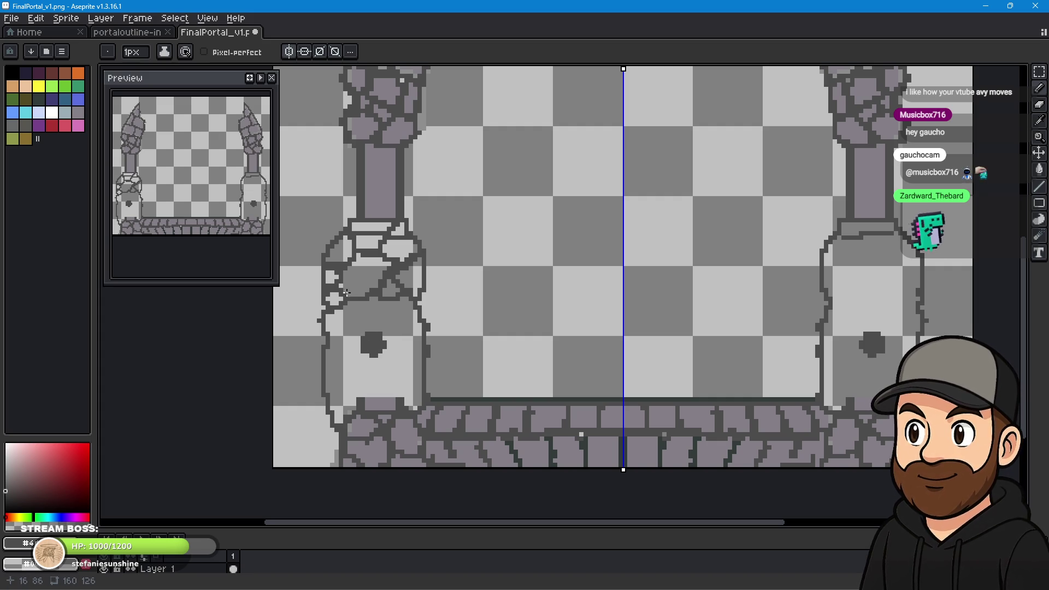
mouse_move(363, 342)
mouse_down()
mouse_move(357, 335)
mouse_move(387, 338)
mouse_up()
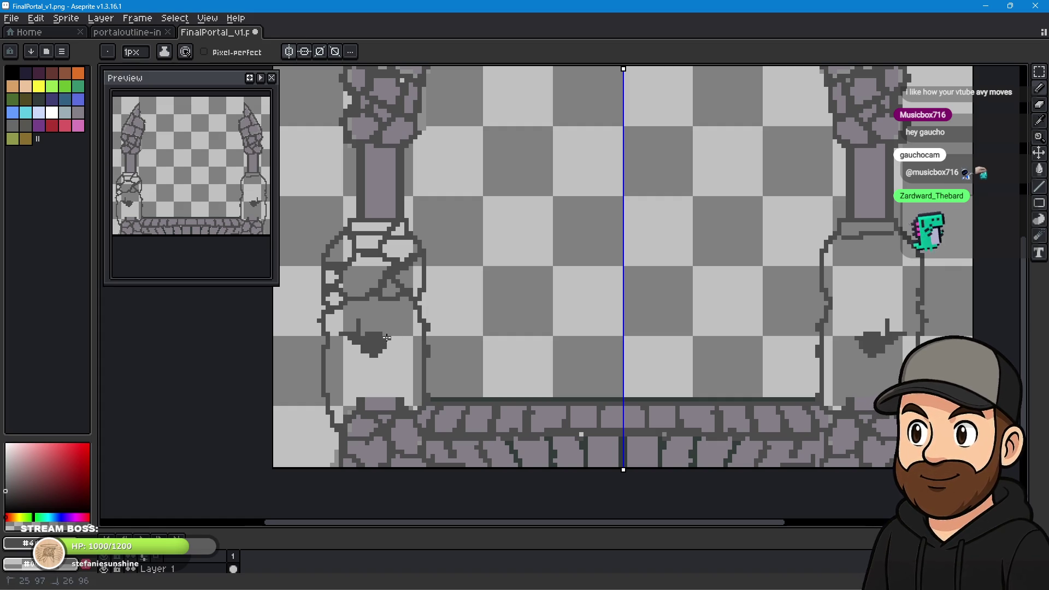
click(394, 335)
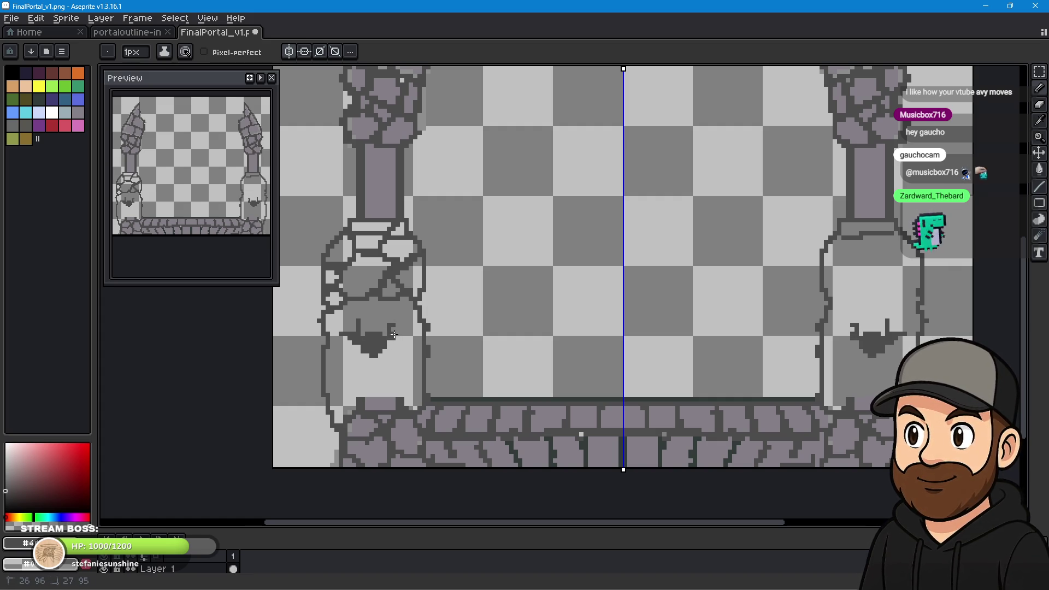
drag(390, 322, 389, 329)
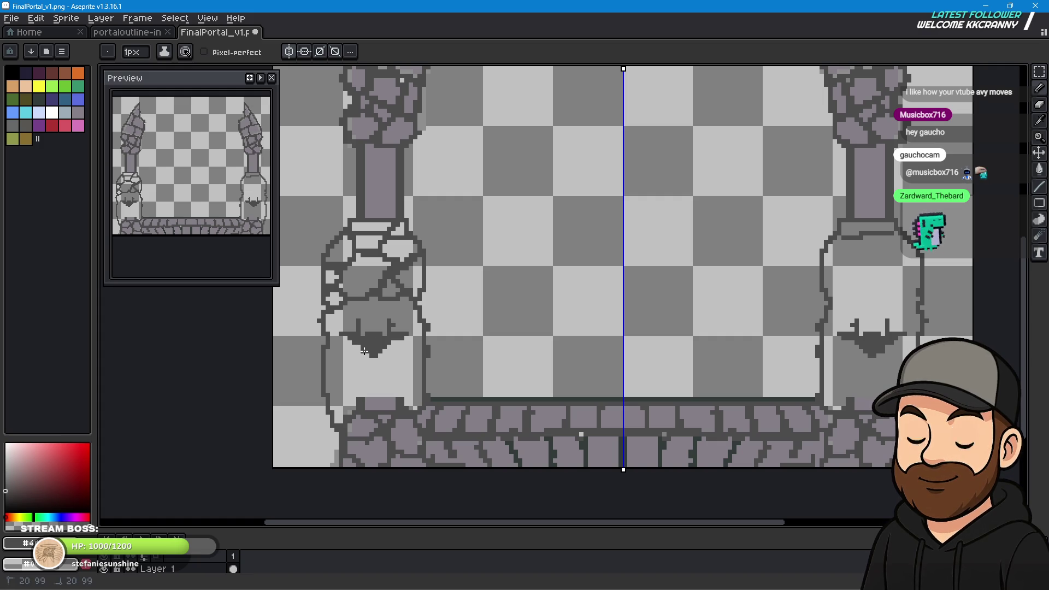
mouse_move(361, 354)
mouse_down()
mouse_move(345, 365)
mouse_move(357, 377)
mouse_move(382, 356)
mouse_move(401, 360)
mouse_up()
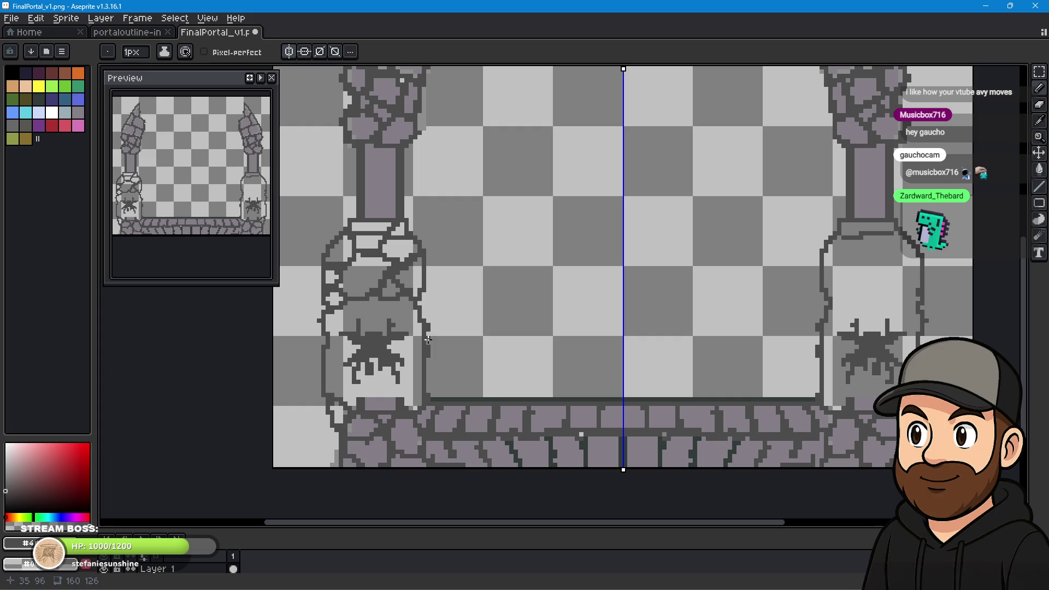
click(1040, 89)
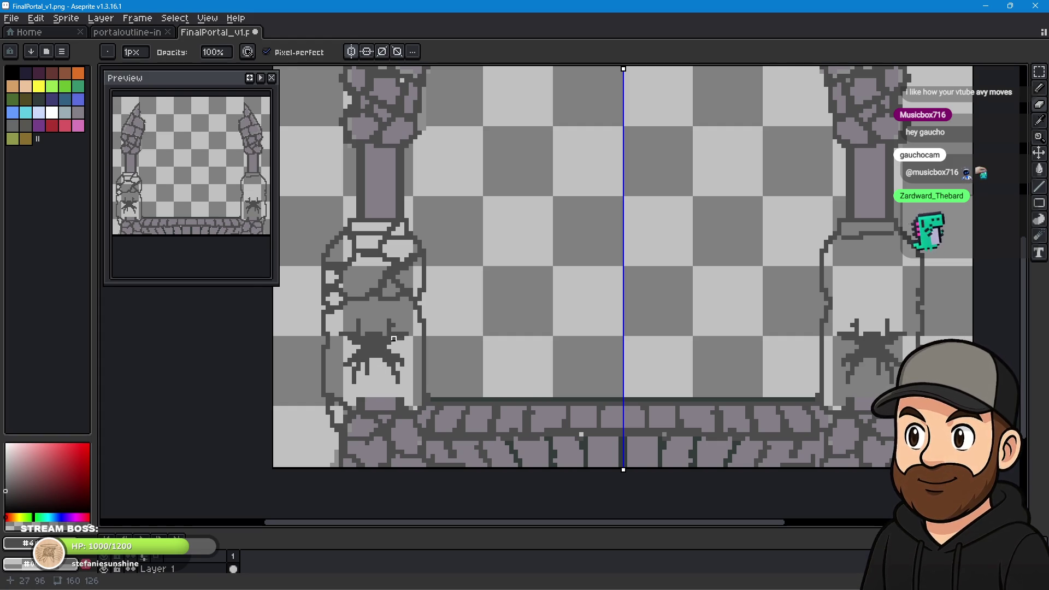
Zoom in and erase the dark pixels of the left spider's lower-right leg.
scroll(394, 338, up, 1)
scroll(377, 349, up, 1)
scroll(523, 287, up, 1)
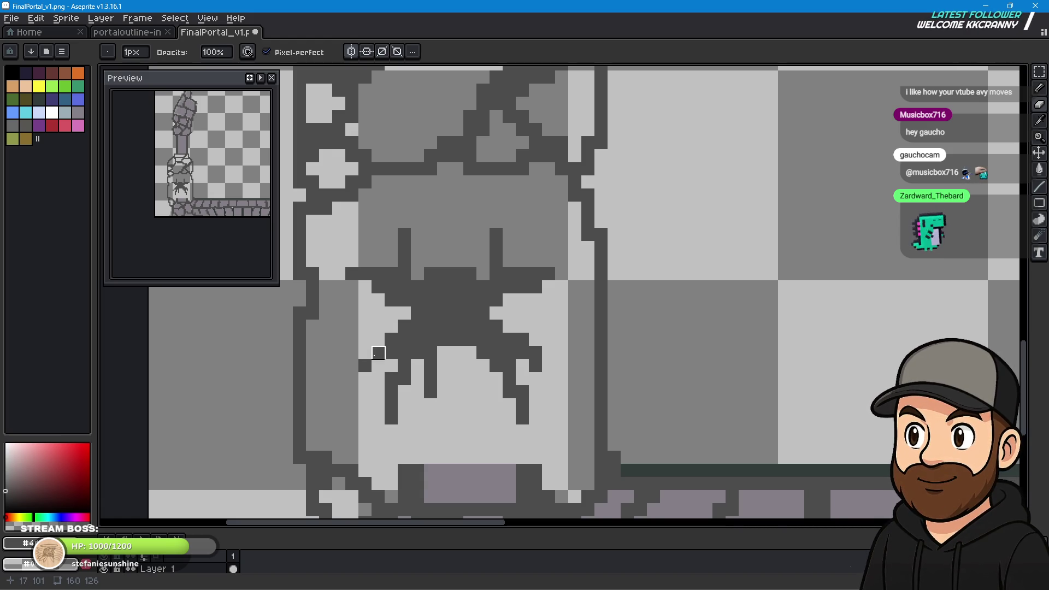
click(1041, 104)
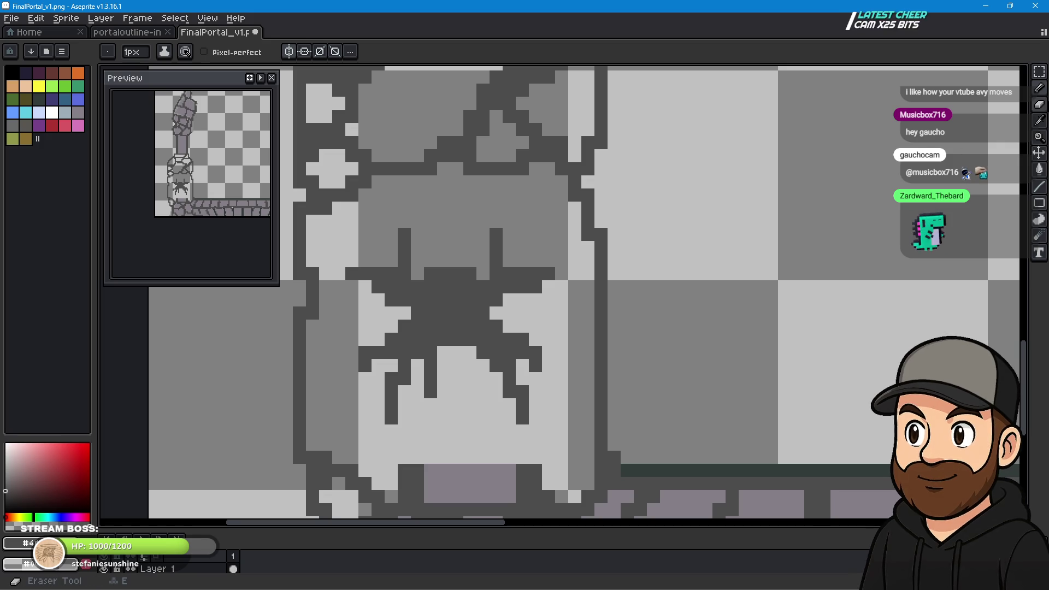
click(1044, 109)
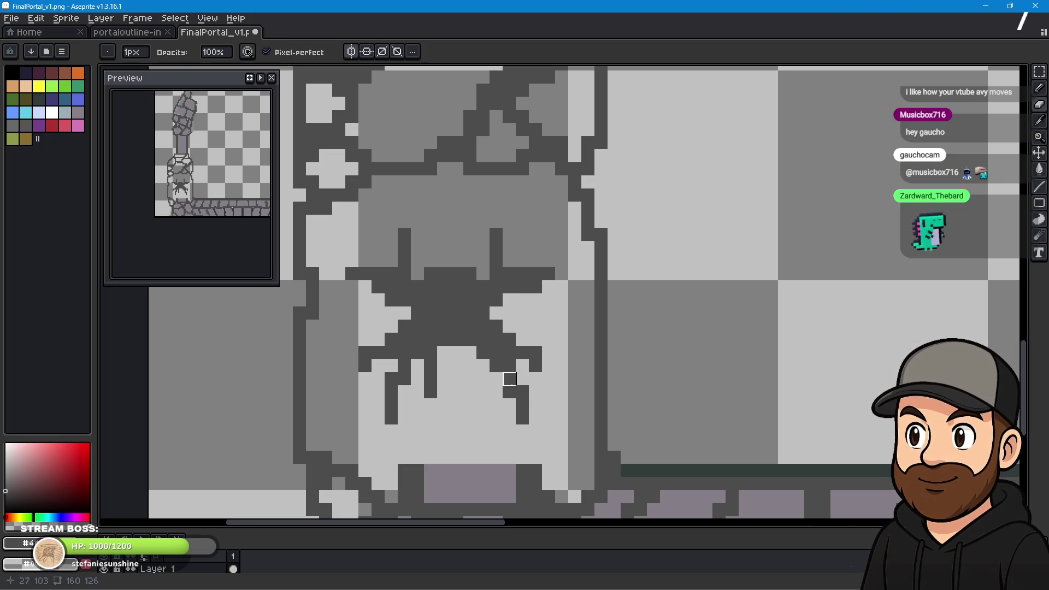
click(496, 367)
mouse_move(470, 392)
mouse_down()
mouse_move(509, 393)
mouse_move(523, 419)
mouse_up()
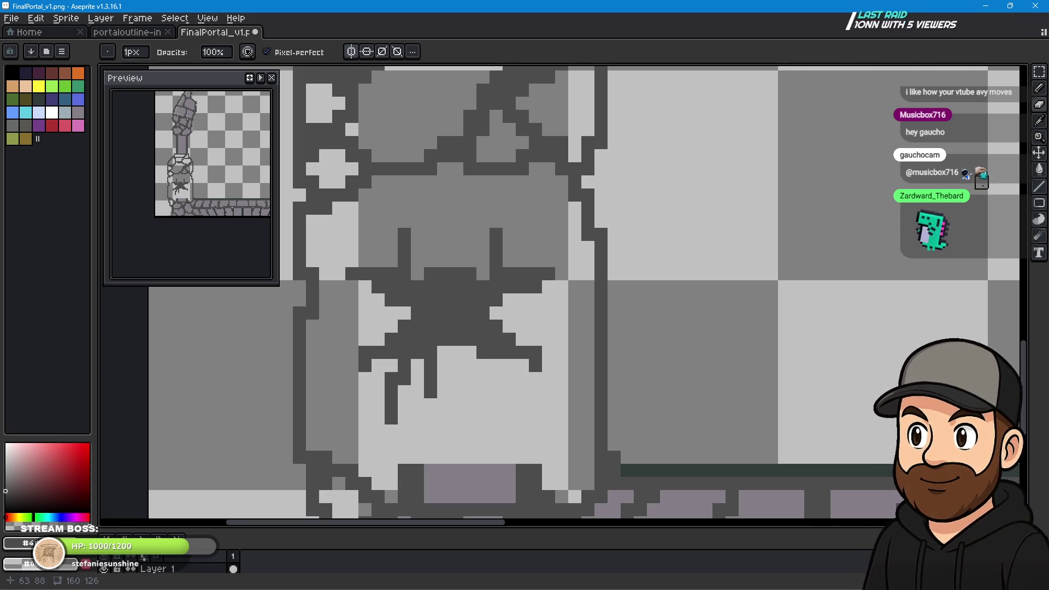
Redraw short dark drips and tip pixels under the spider's right legs with the Pencil.
click(1040, 104)
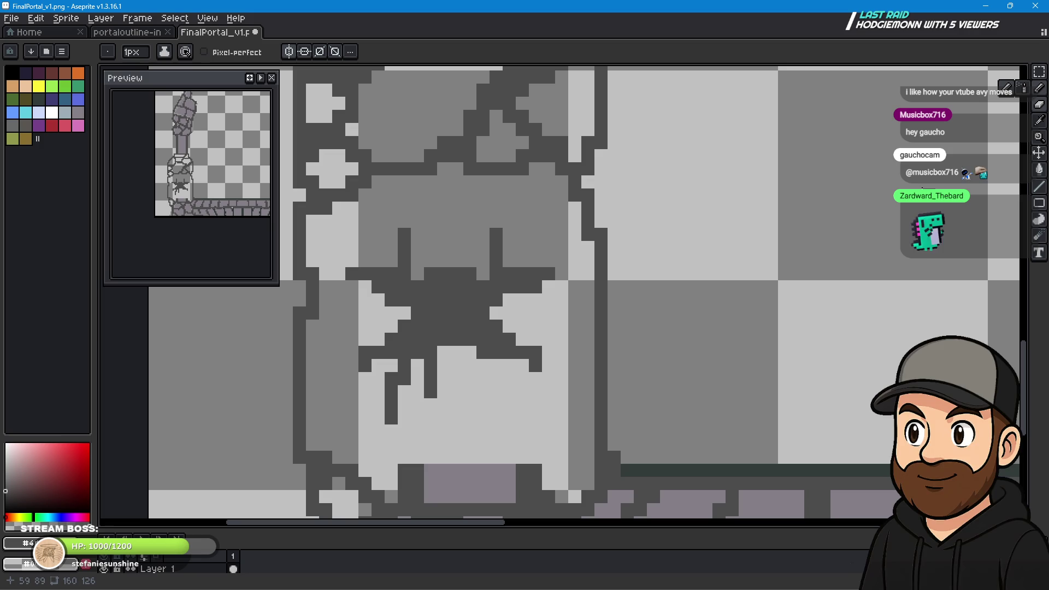
drag(483, 377, 484, 392)
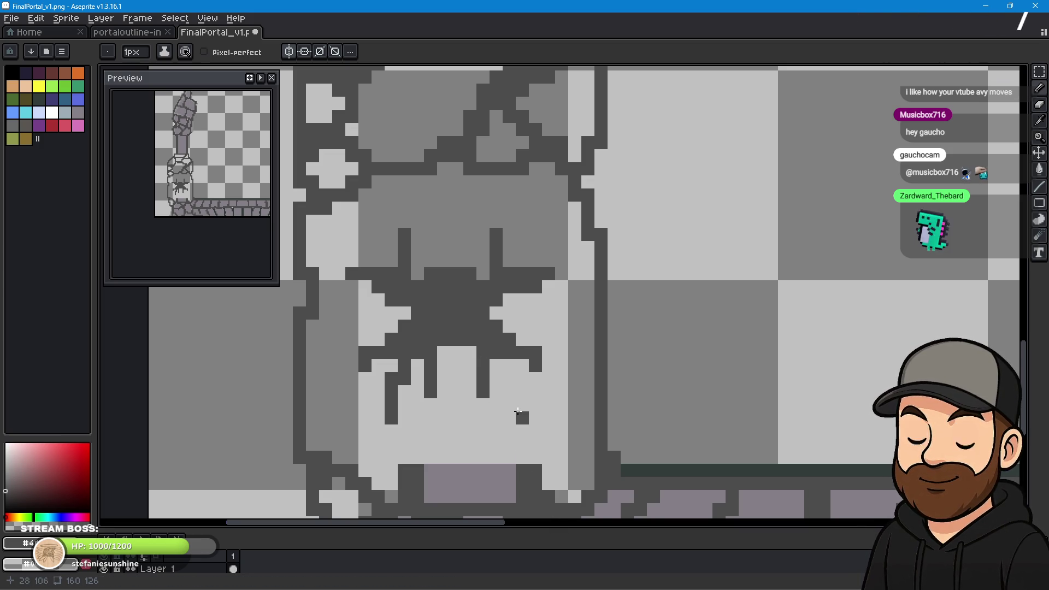
click(512, 375)
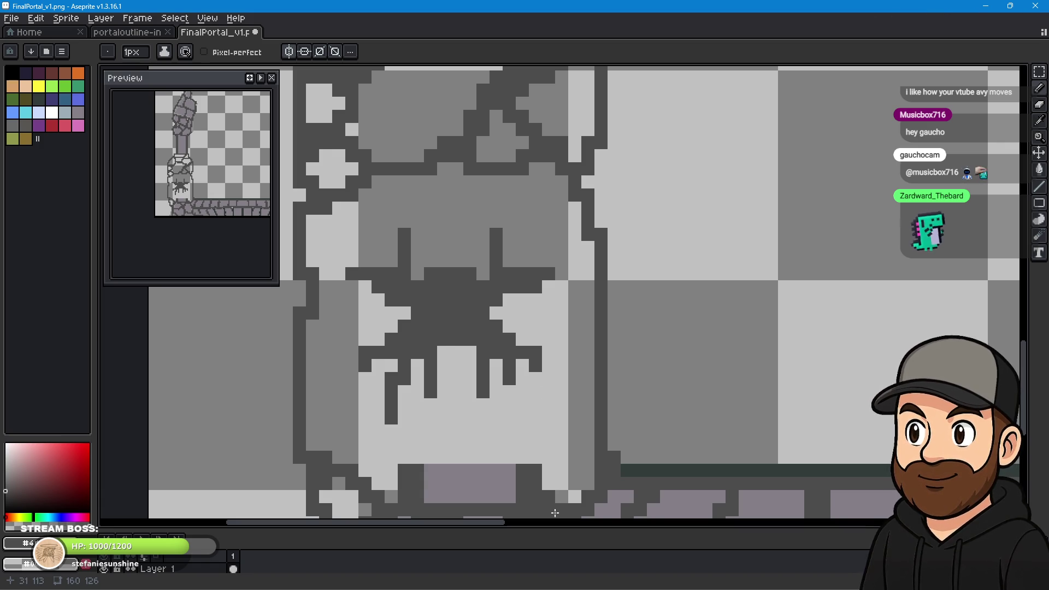
click(523, 378)
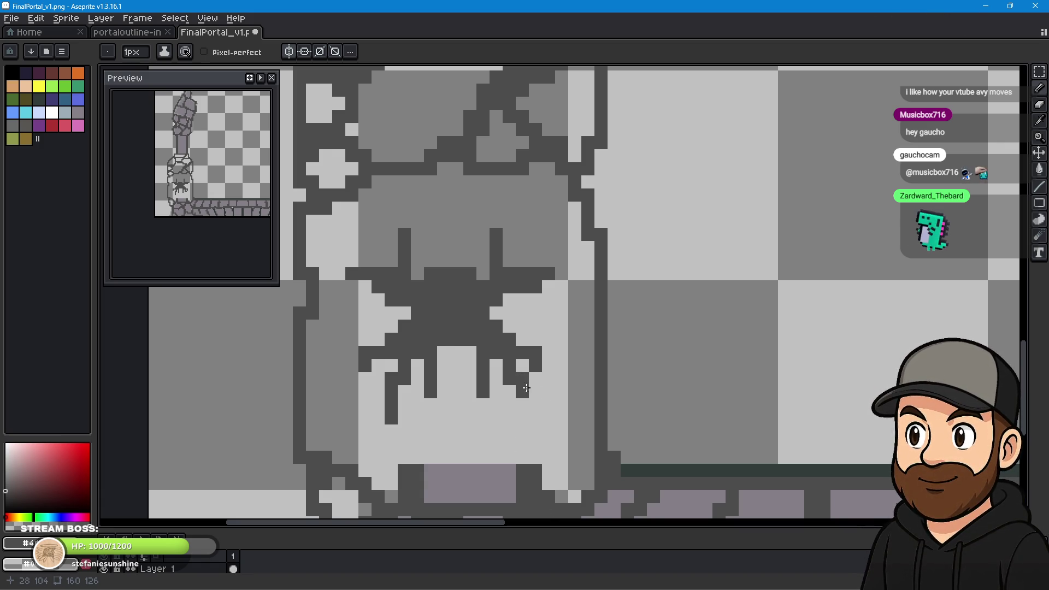
click(521, 403)
click(522, 418)
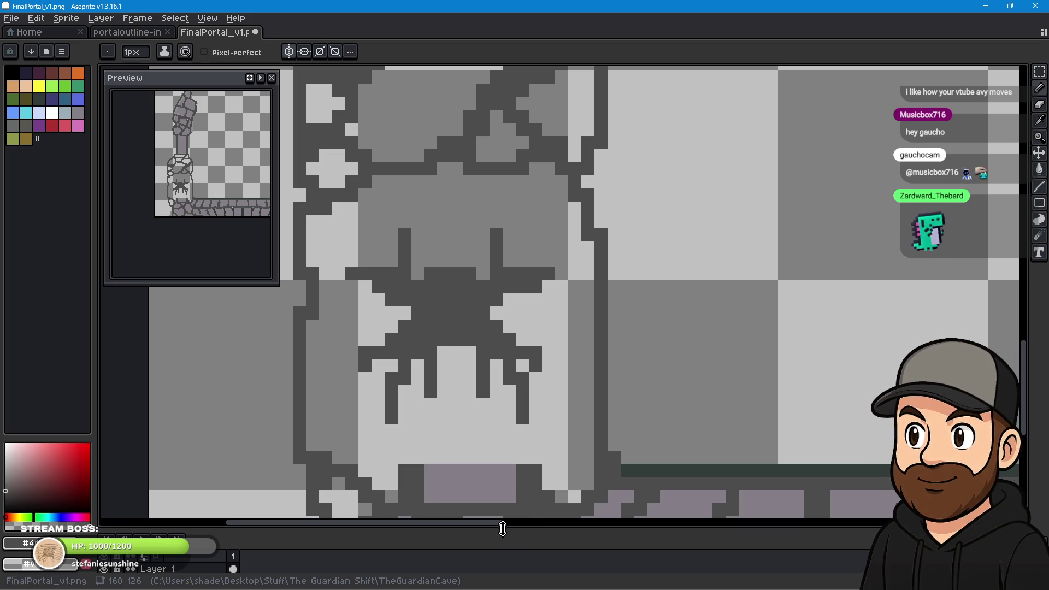
Paint over the old dark leg column in light grey and draw a new dark leg from the body.
key(b)
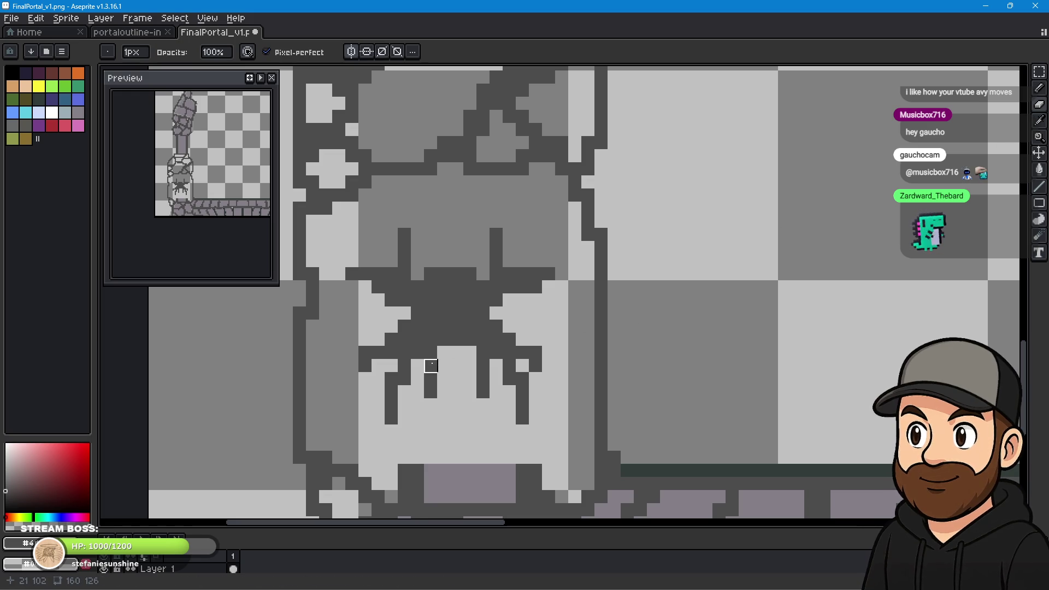
drag(432, 353, 432, 393)
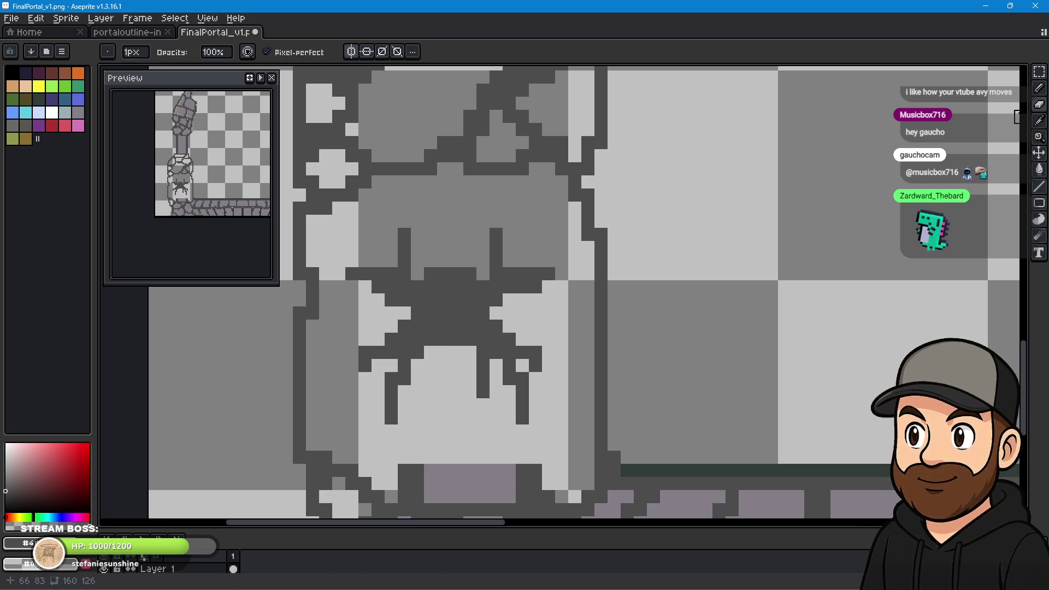
click(1041, 110)
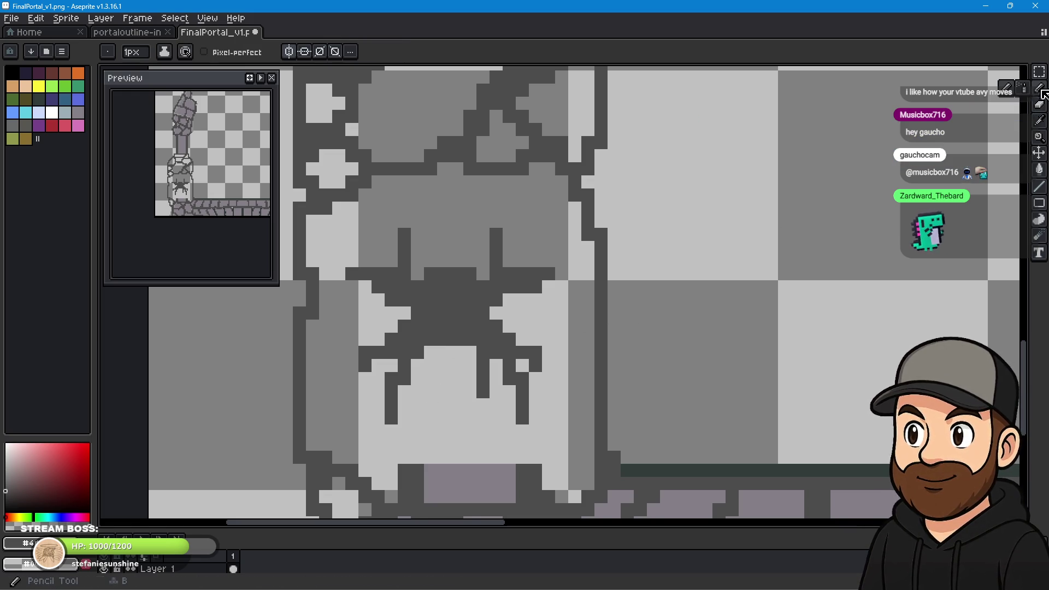
mouse_move(420, 365)
mouse_down()
mouse_move(417, 398)
mouse_move(432, 383)
mouse_up()
Repaint the left leg column grey, reshape its tip drip, and clear a stray dark pixel.
key(b)
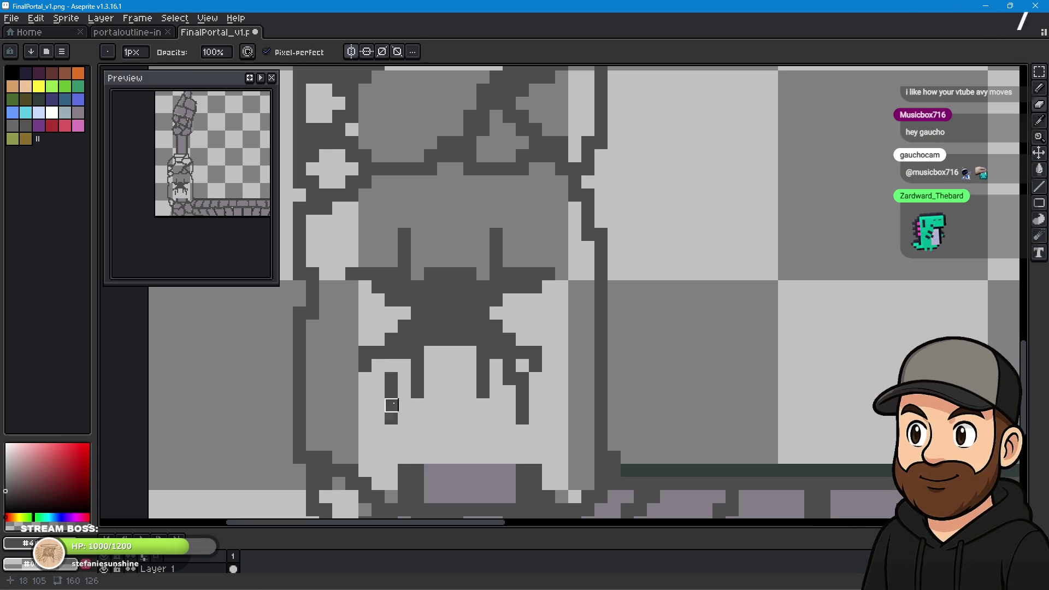
drag(392, 377, 392, 421)
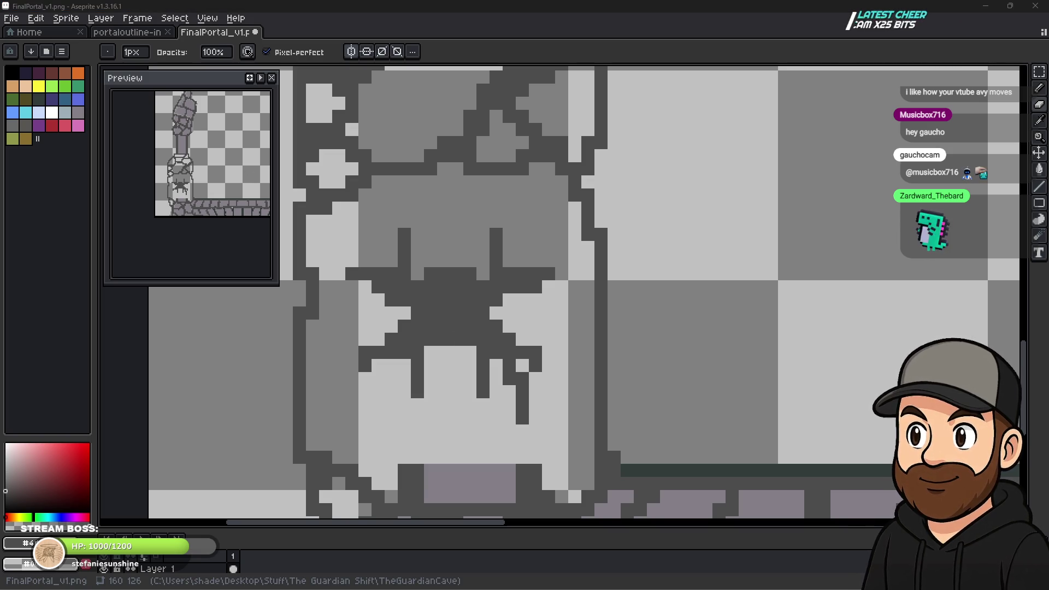
click(1039, 88)
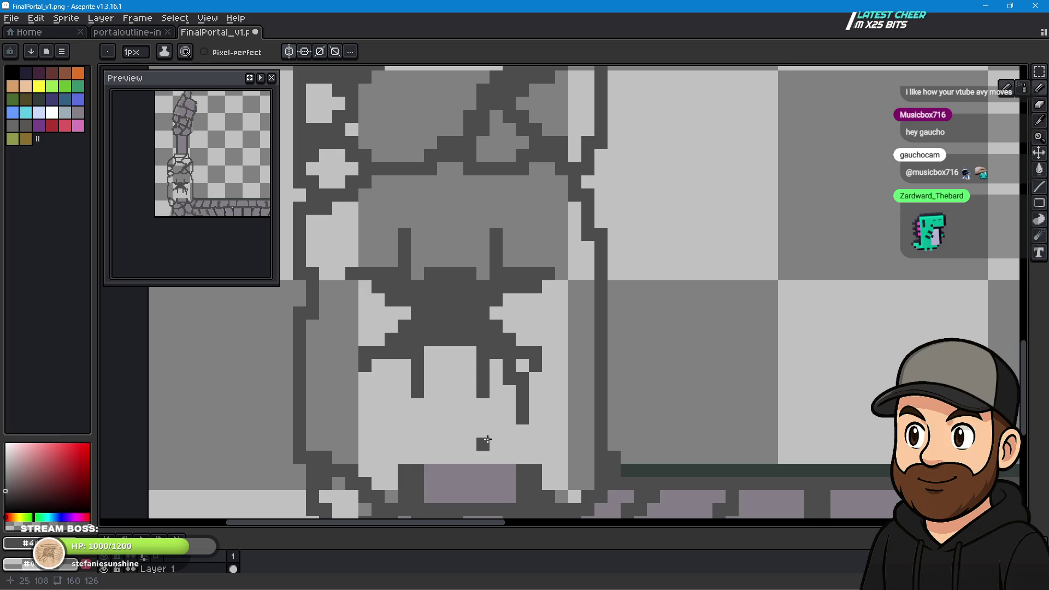
drag(391, 365, 391, 379)
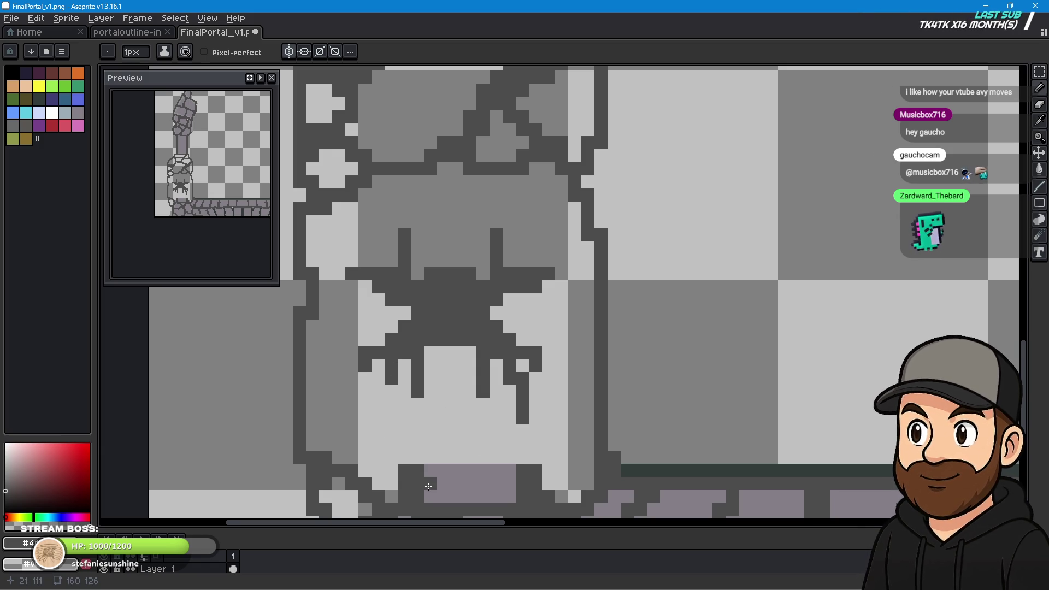
click(378, 379)
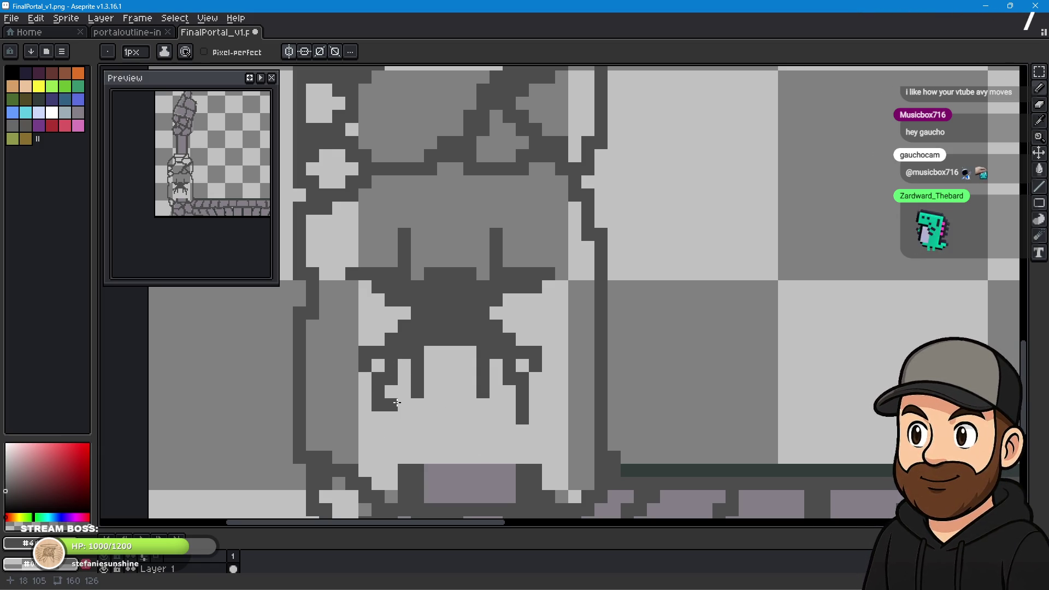
right_click(391, 392)
click(378, 418)
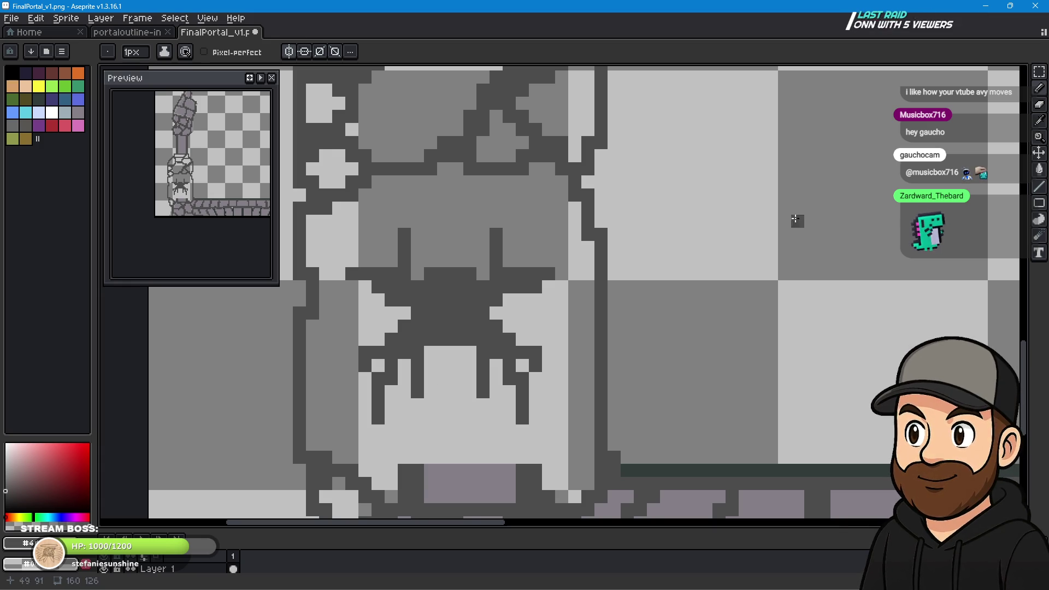
right_click(525, 369)
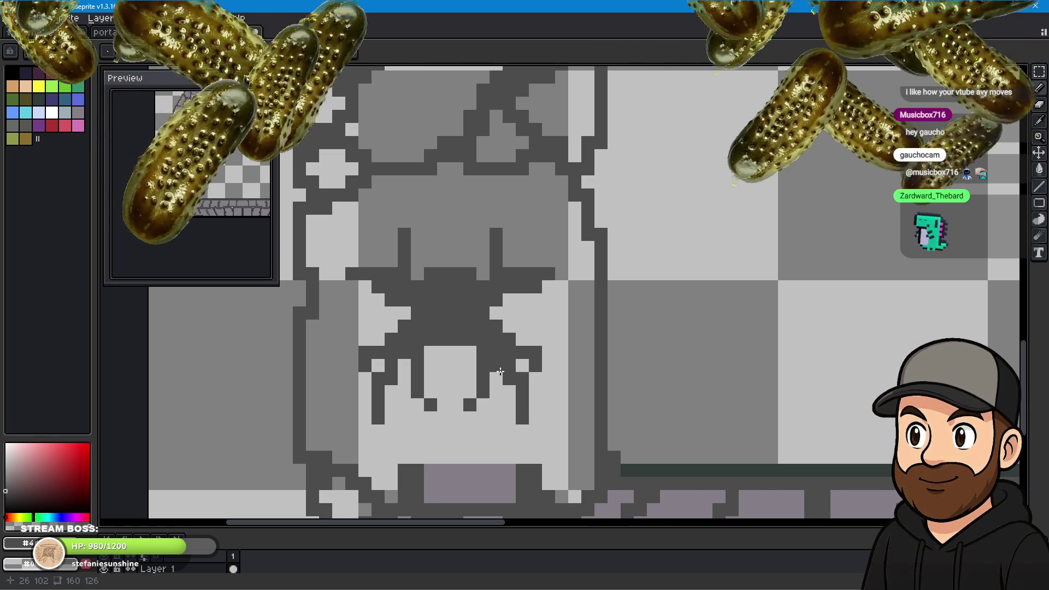
Add a dark pixel below the right leg and lighten pixels beside the left pillar outline.
click(480, 421)
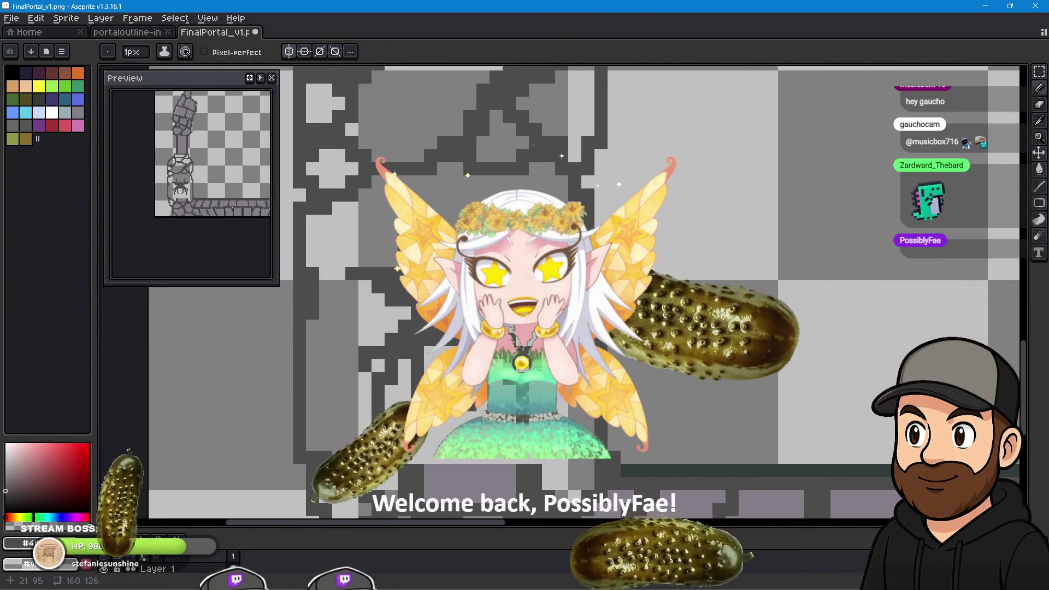
click(1039, 93)
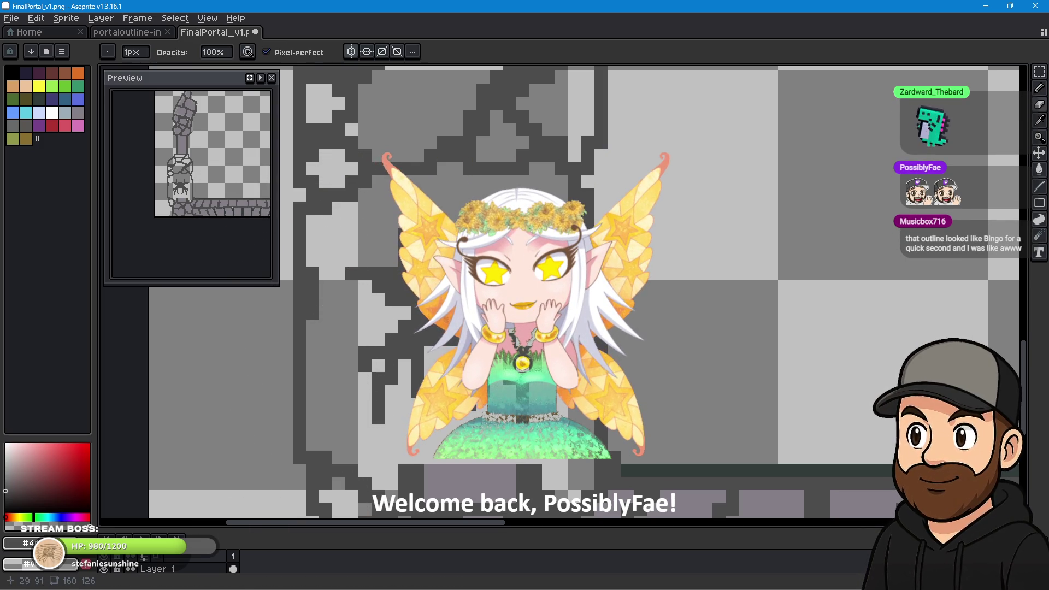
drag(313, 287, 313, 314)
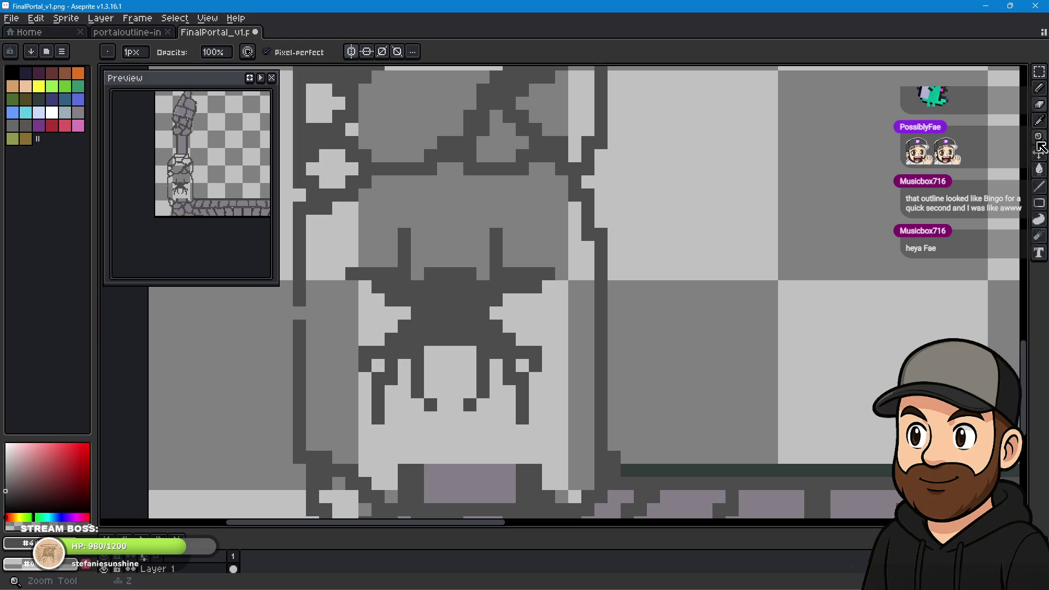
click(1039, 104)
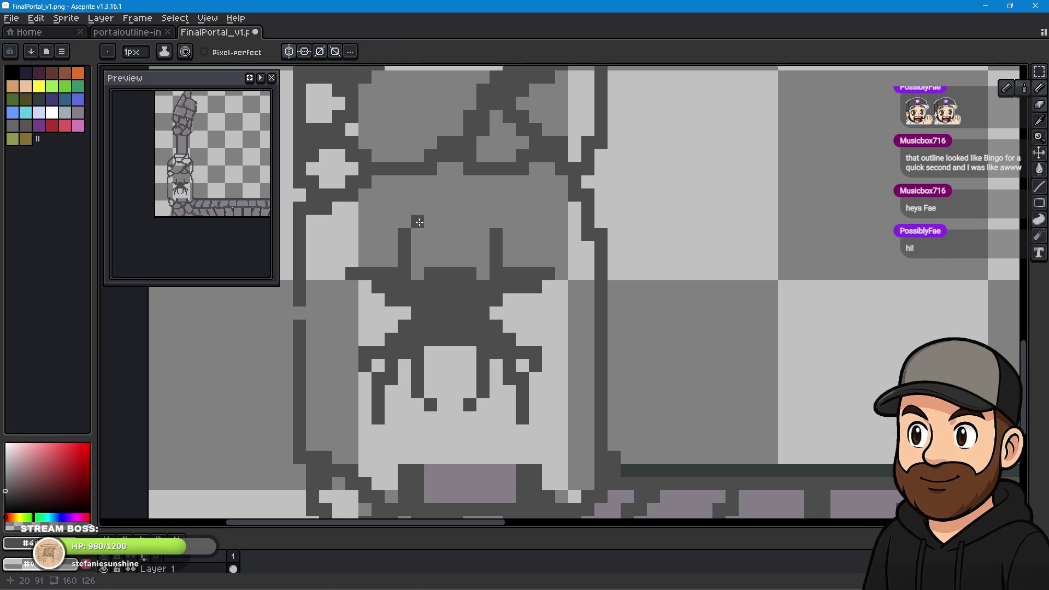
click(302, 310)
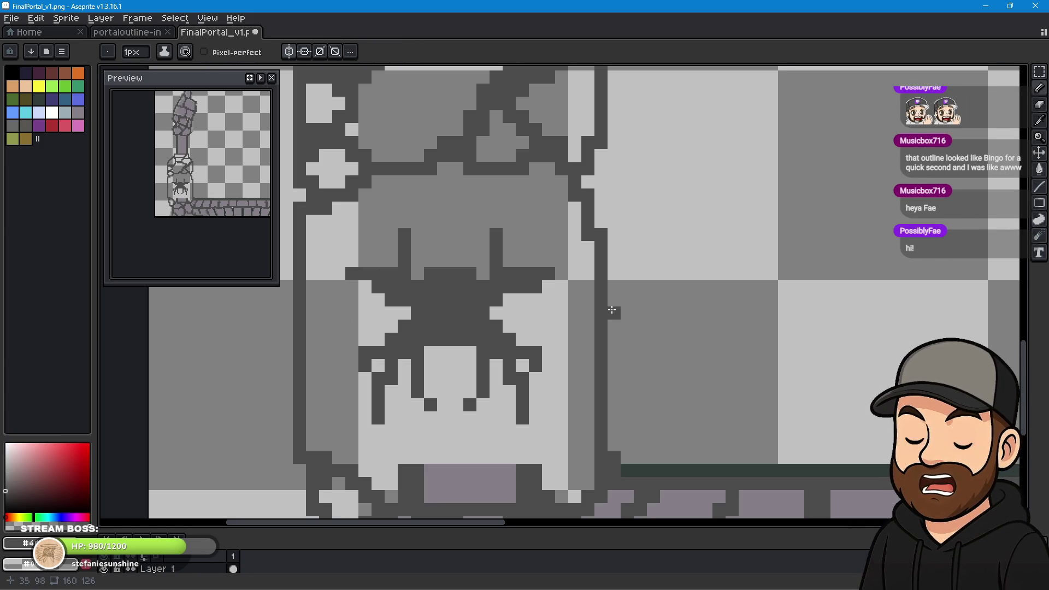
scroll(667, 299, down, 2)
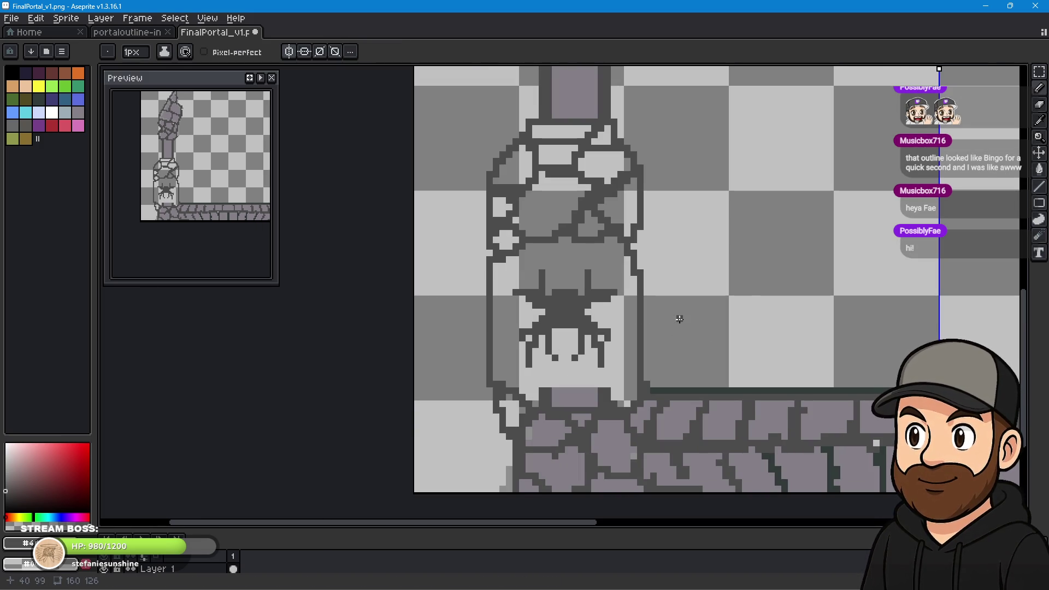
scroll(687, 319, up, 1)
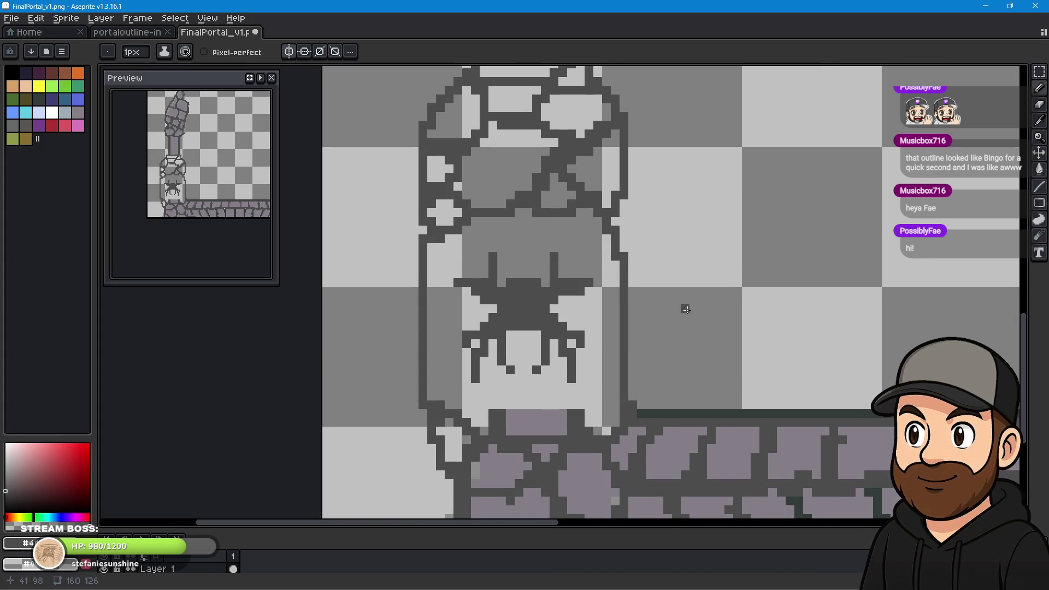
drag(781, 309, 588, 311)
scroll(588, 312, down, 3)
mouse_move(706, 313)
mouse_down()
mouse_move(686, 307)
mouse_move(687, 329)
mouse_up()
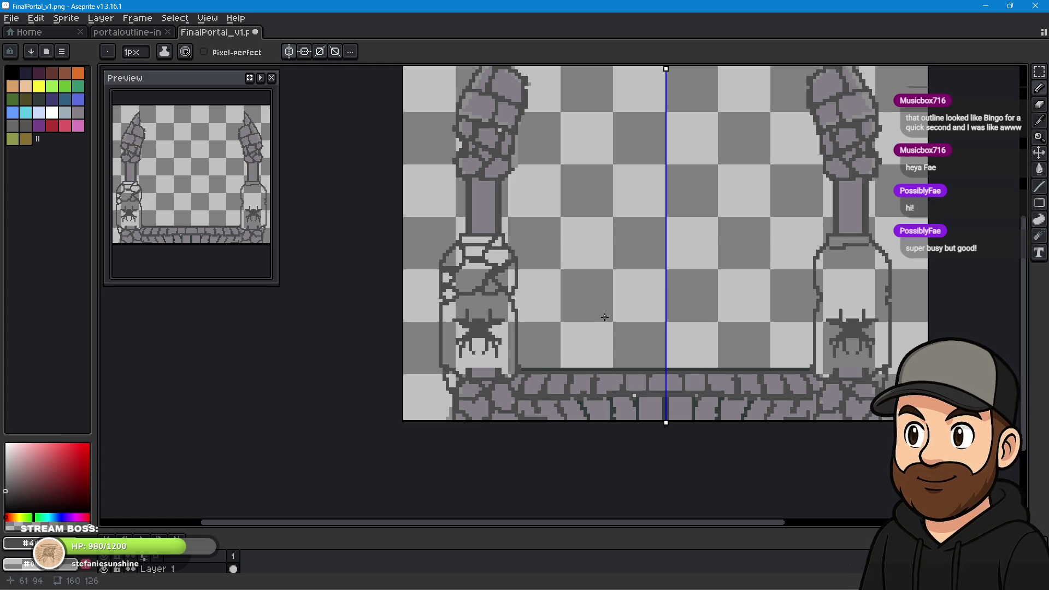
scroll(574, 326, up, 1)
scroll(575, 325, up, 1)
scroll(589, 325, down, 1)
scroll(591, 323, down, 1)
scroll(717, 320, down, 3)
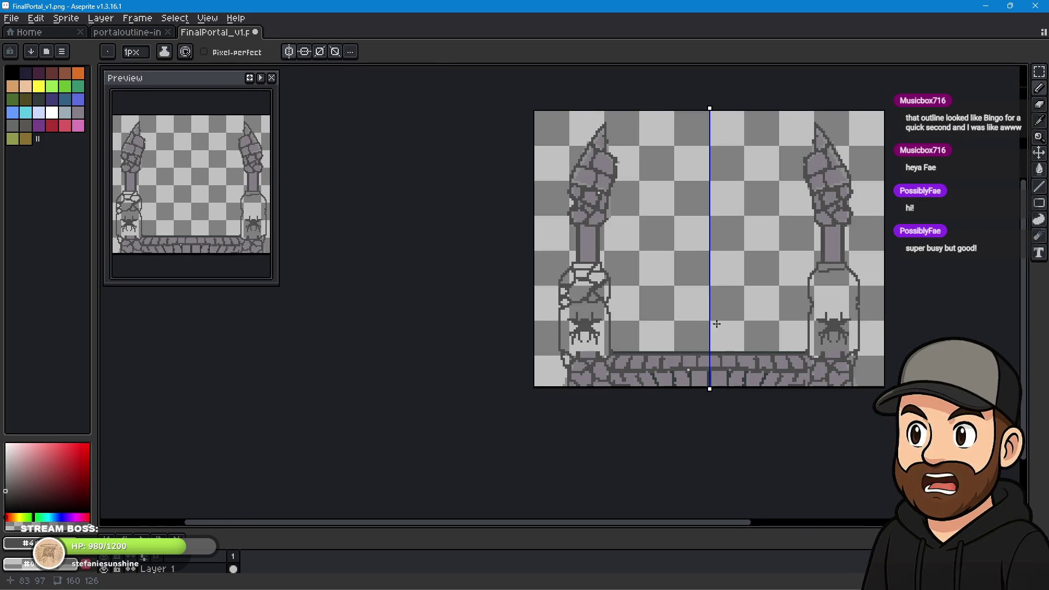
mouse_move(730, 306)
mouse_down()
mouse_move(615, 312)
mouse_move(604, 273)
mouse_up()
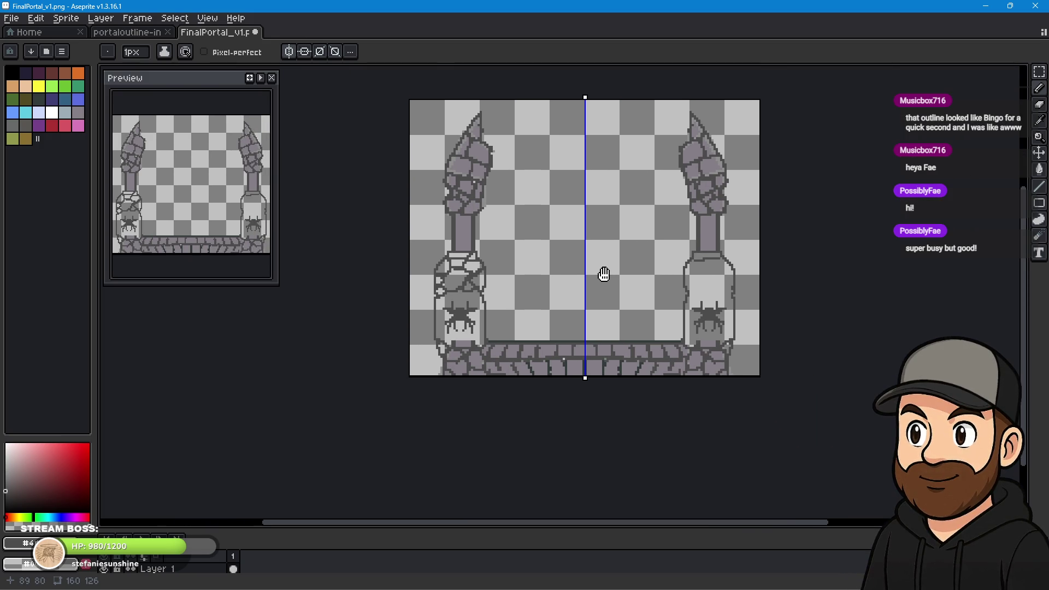
scroll(591, 280, up, 1)
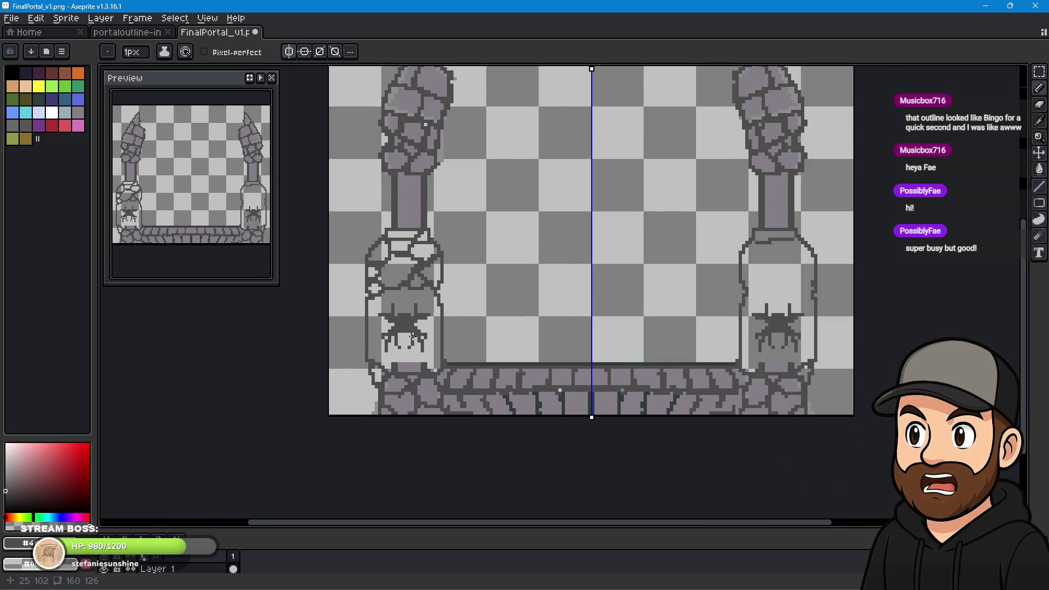
scroll(460, 333, up, 1)
scroll(460, 333, up, 1)
scroll(464, 337, up, 1)
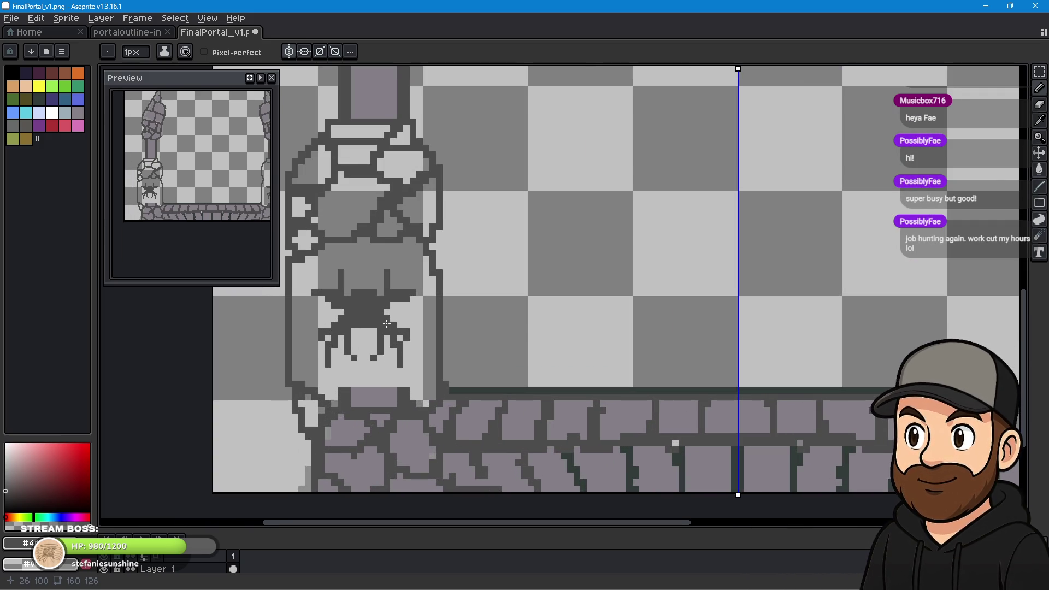
scroll(387, 324, up, 1)
scroll(399, 323, up, 1)
key(e)
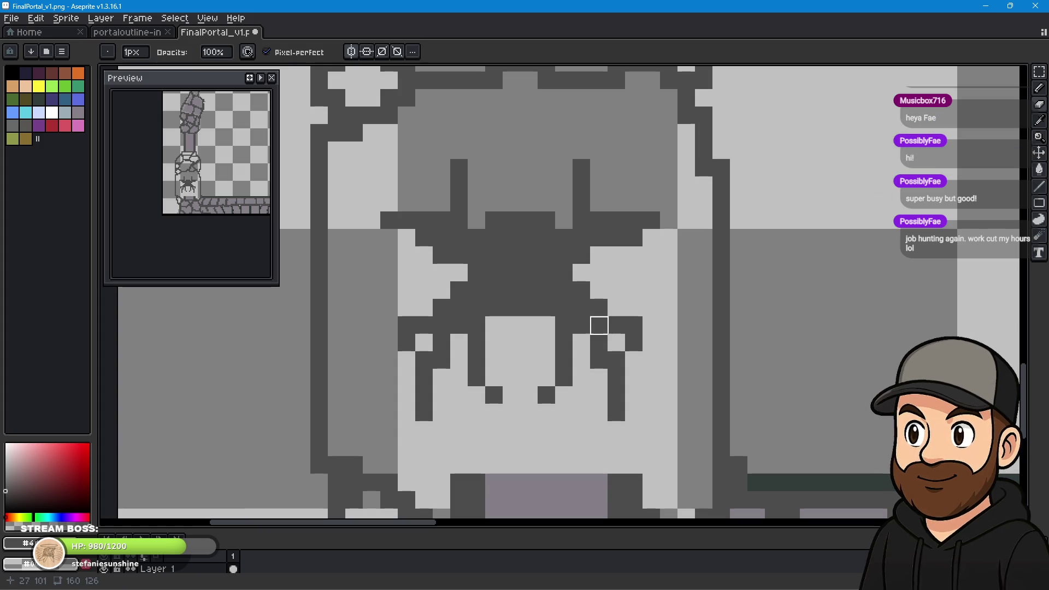
Extend the spider's outer left and right leg tips outward by one pixel each.
click(634, 325)
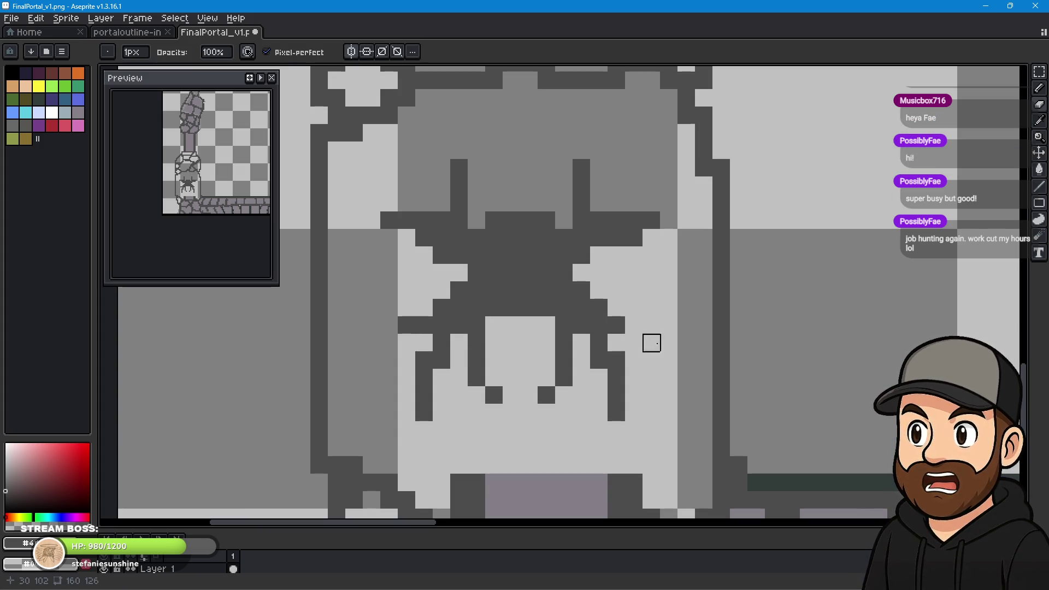
click(1039, 88)
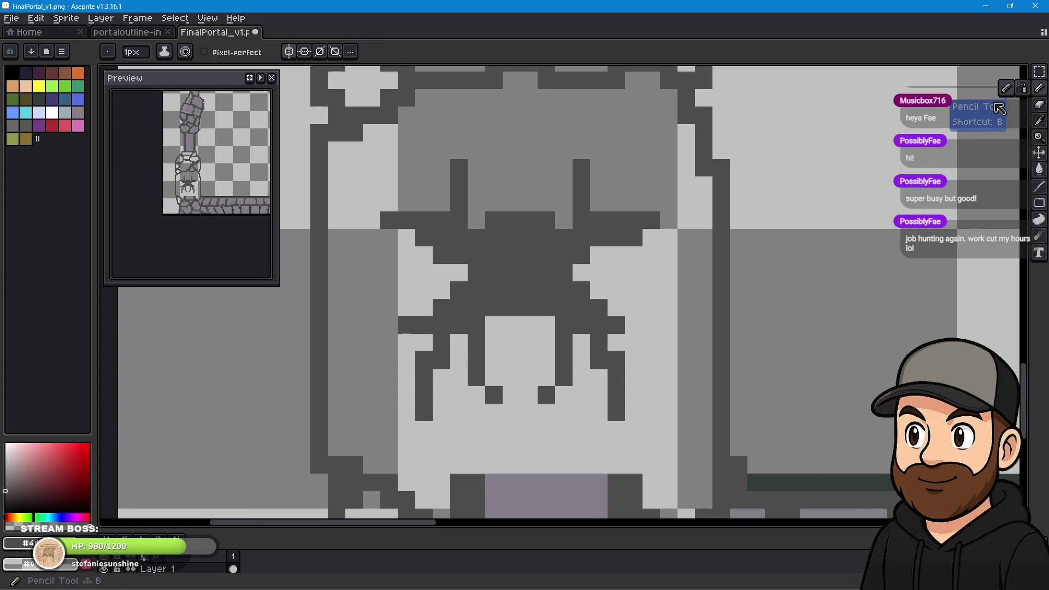
click(634, 324)
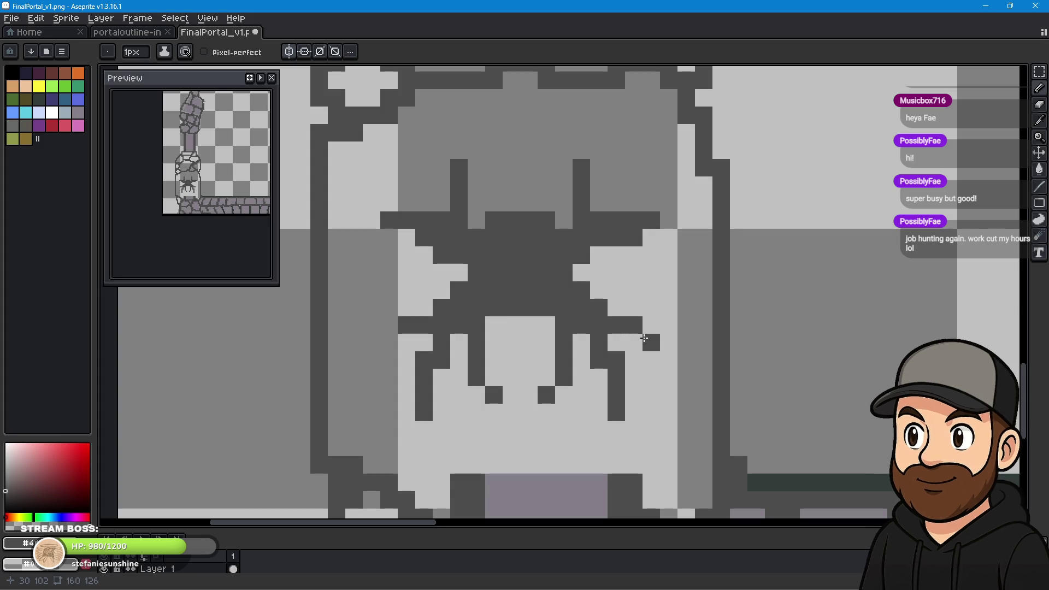
click(649, 340)
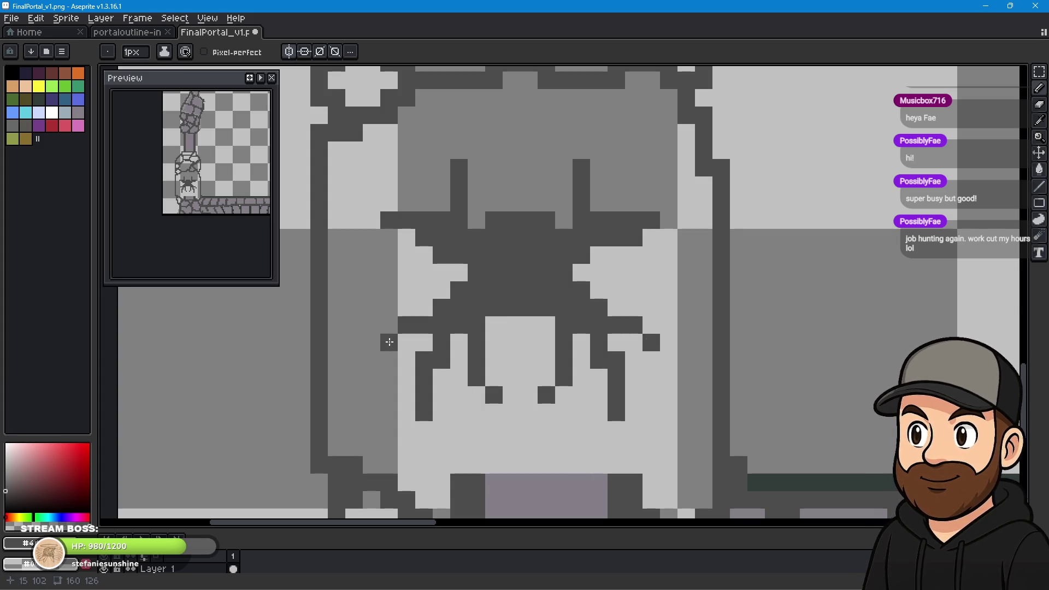
click(388, 342)
click(653, 355)
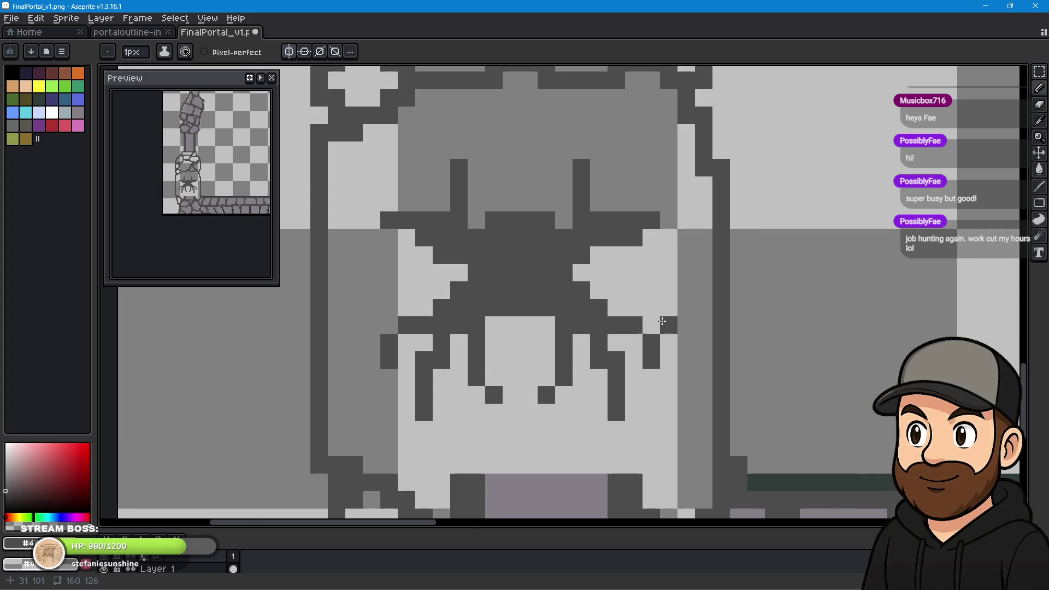
Zoom out and pan over the lower portal to review both pillar bases.
scroll(663, 321, down, 2)
scroll(785, 320, down, 1)
scroll(836, 297, down, 1)
scroll(649, 291, down, 1)
drag(747, 274, 637, 347)
mouse_move(669, 310)
mouse_down()
mouse_move(648, 317)
mouse_move(654, 293)
mouse_up()
scroll(553, 332, up, 1)
drag(557, 330, 635, 251)
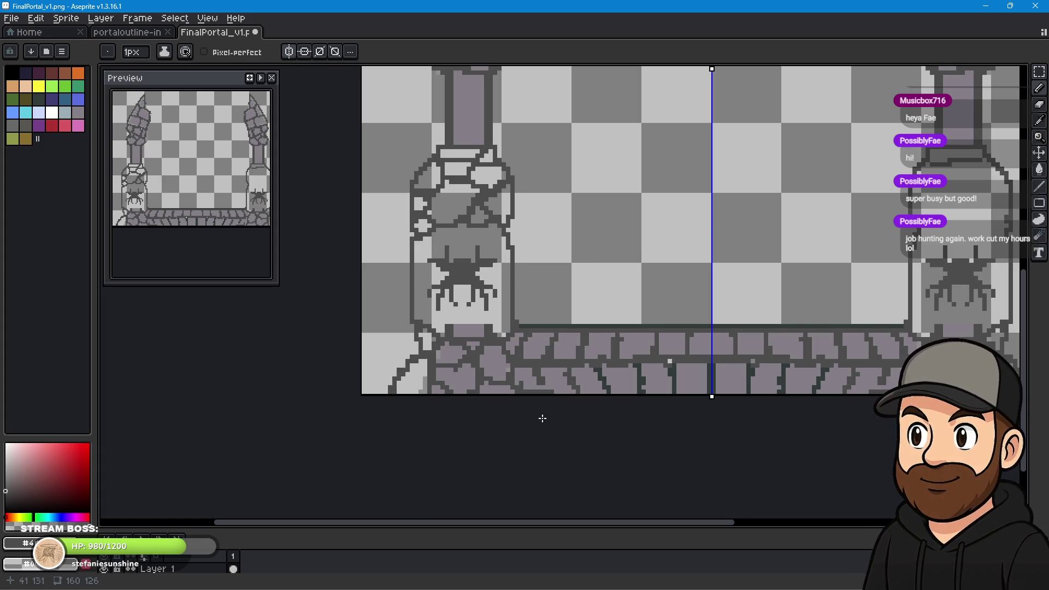
mouse_move(803, 270)
mouse_down()
mouse_move(701, 277)
mouse_move(666, 356)
mouse_up()
scroll(702, 273, down, 1)
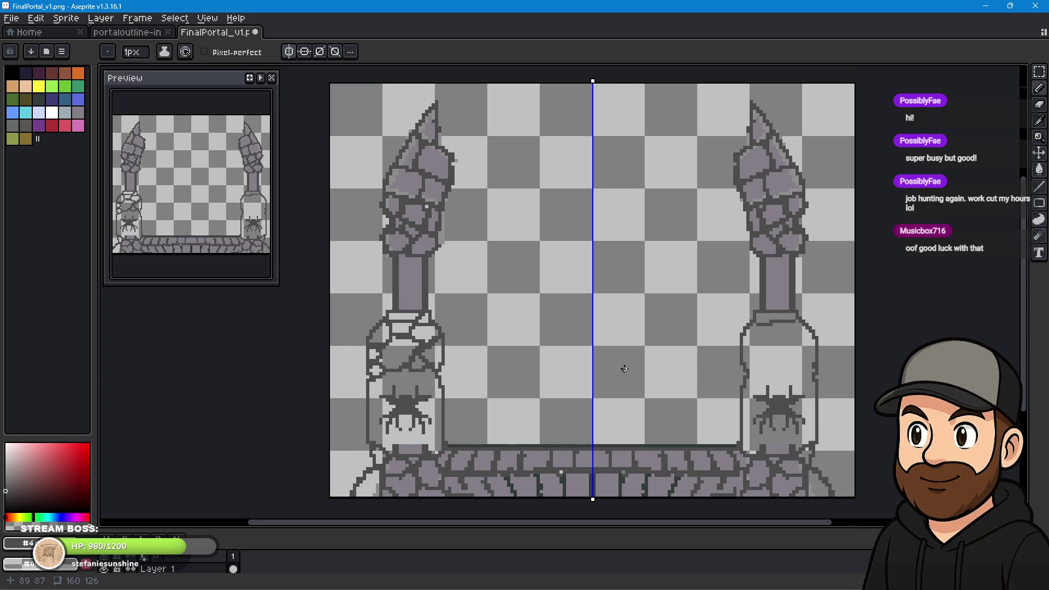
scroll(725, 342, up, 1)
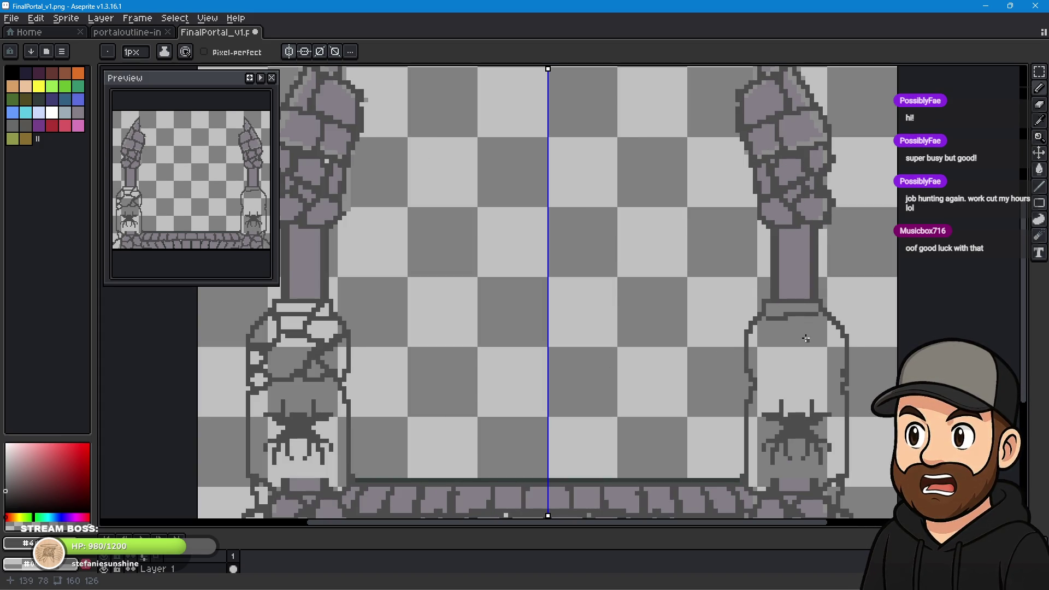
Erase the dark ledge line across the right pillar's bottle shoulder.
scroll(806, 339, up, 3)
drag(766, 359, 733, 304)
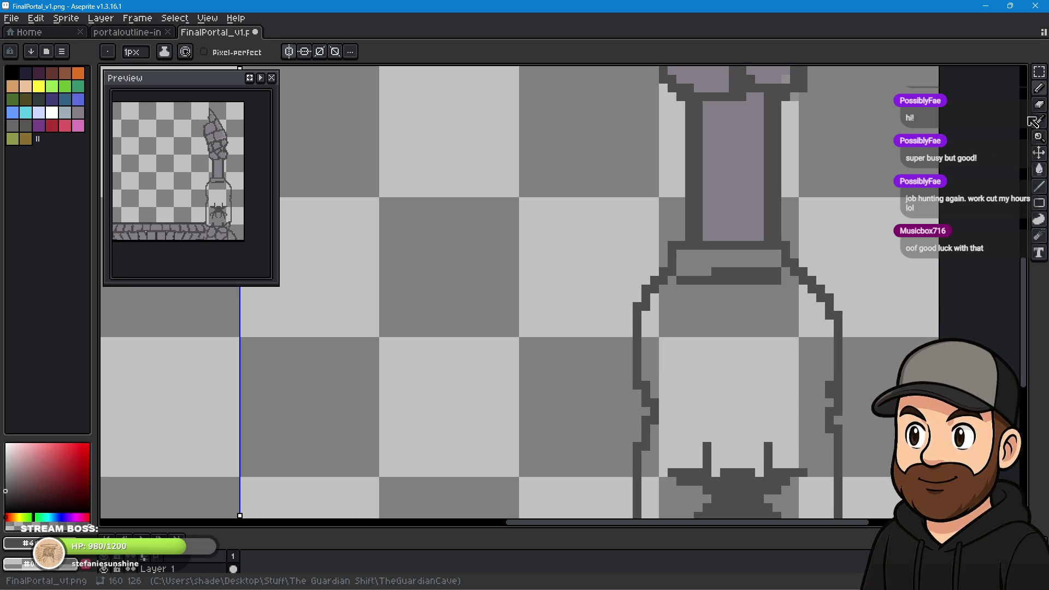
click(1040, 103)
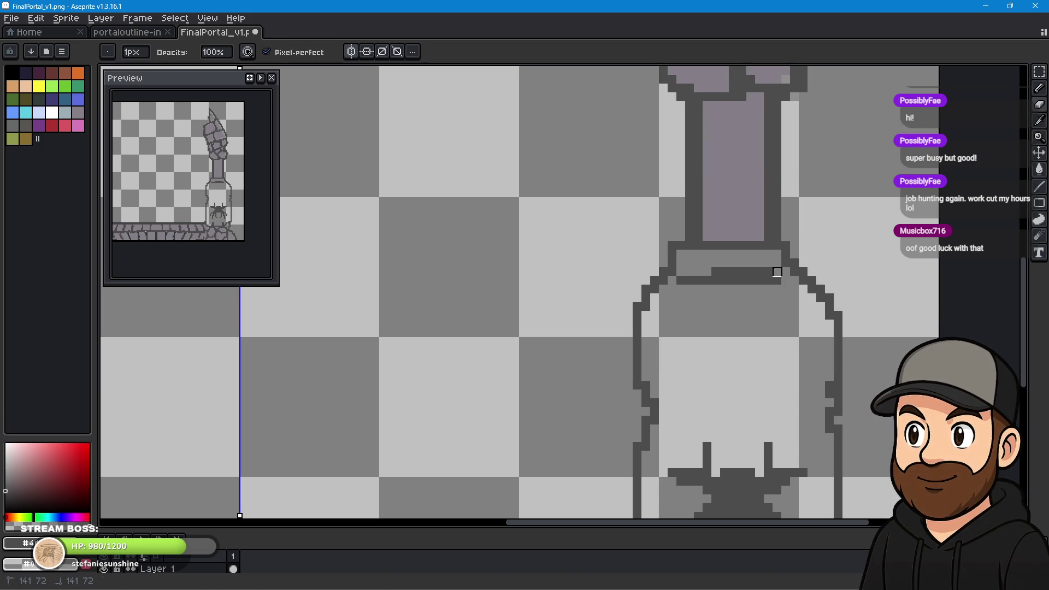
drag(777, 273, 725, 263)
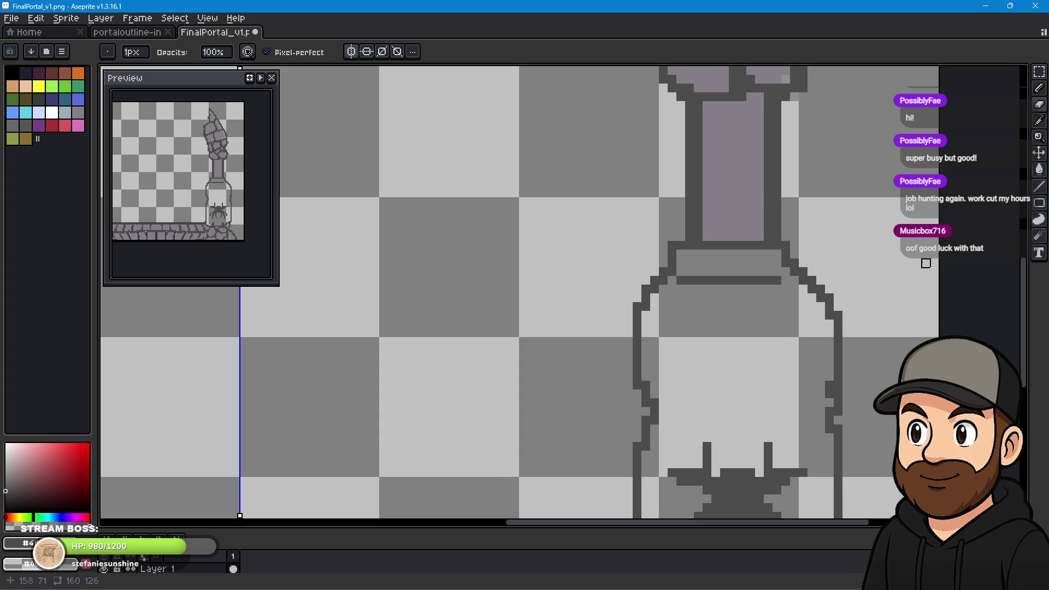
key(b)
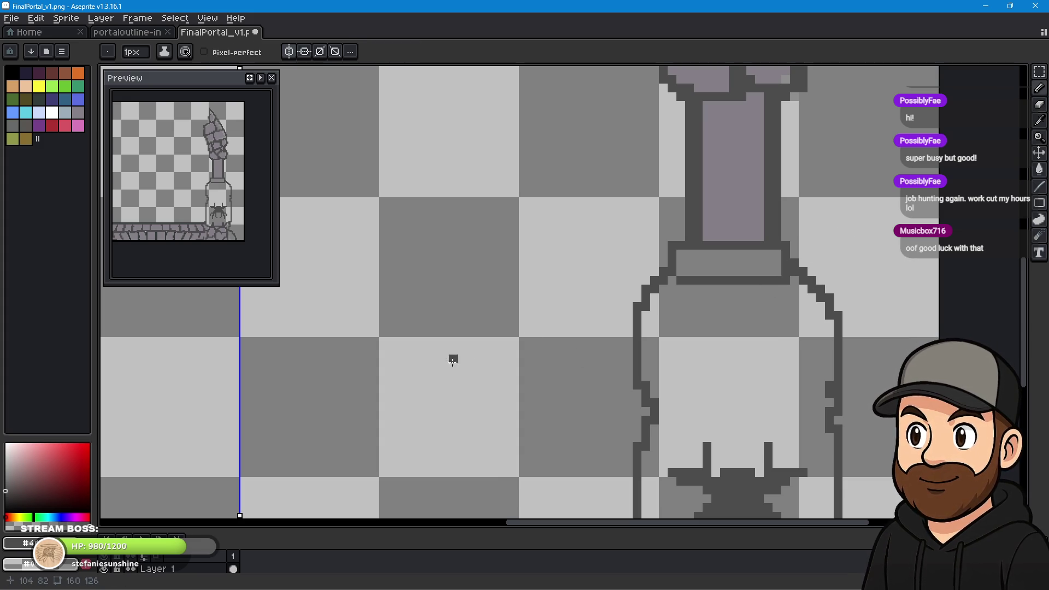
drag(453, 359, 629, 302)
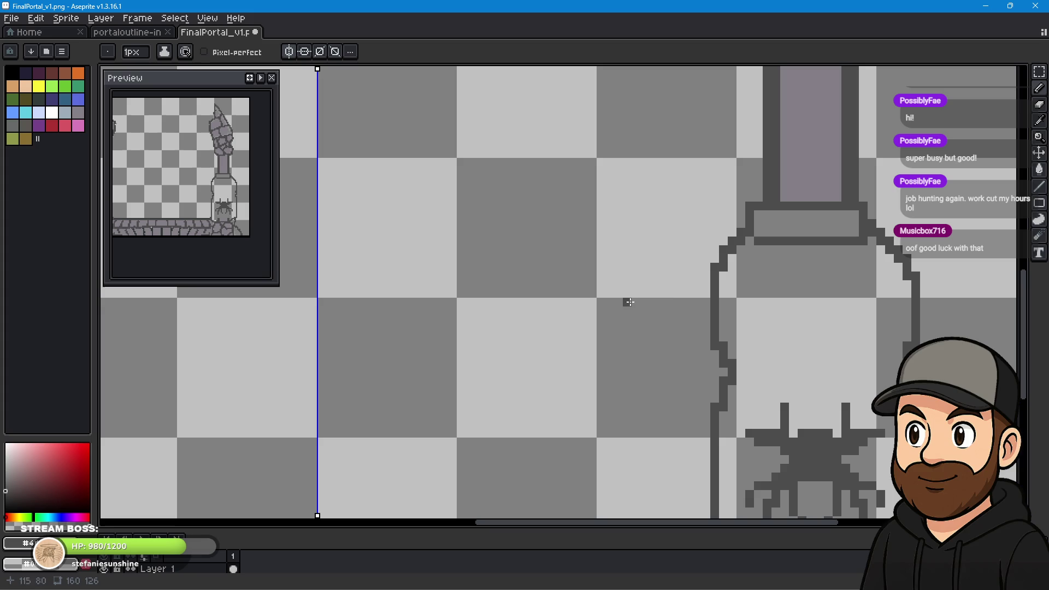
key(b)
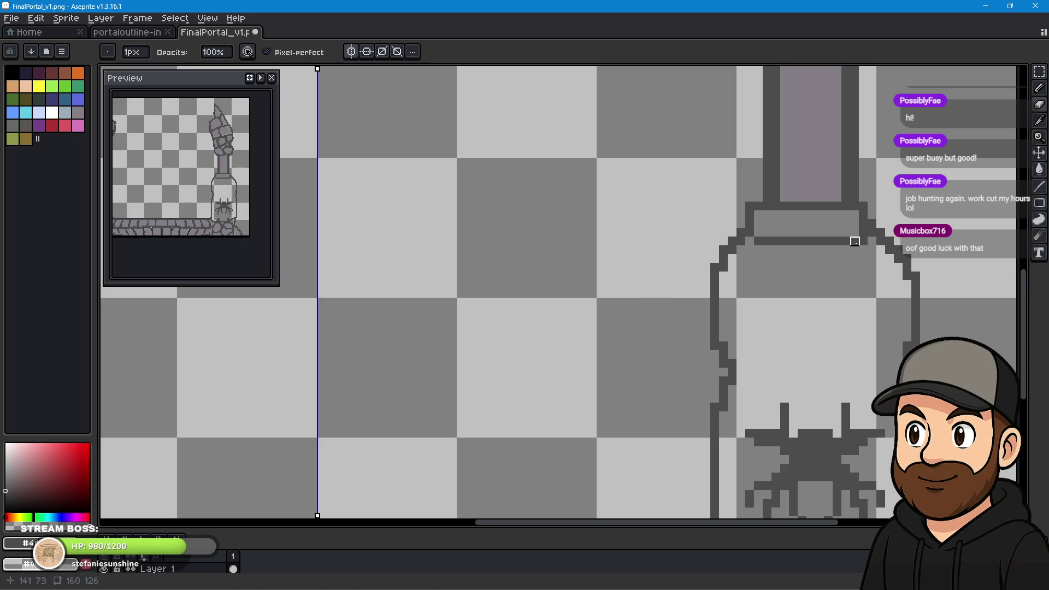
drag(855, 241, 767, 241)
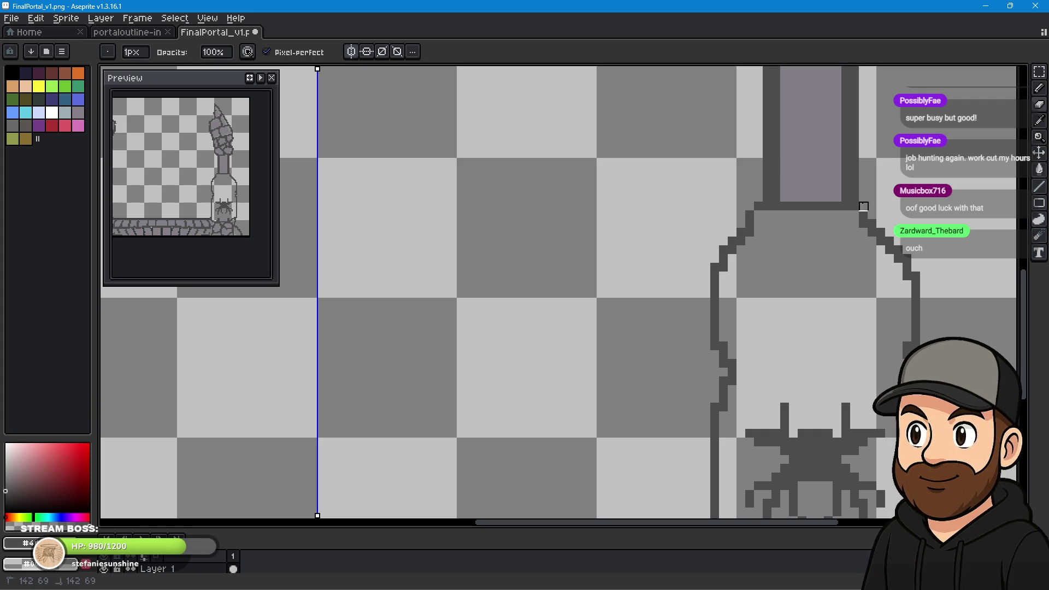
scroll(514, 311, left, 2)
scroll(578, 297, left, 3)
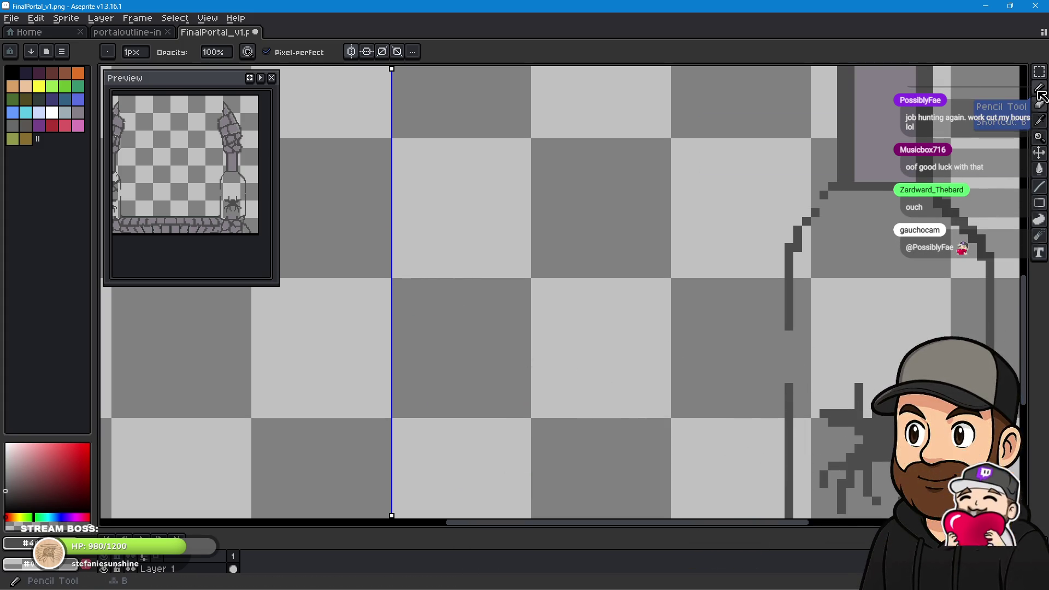
Extend the bottle's left outline downward with the Pencil.
key(b)
drag(791, 337, 792, 352)
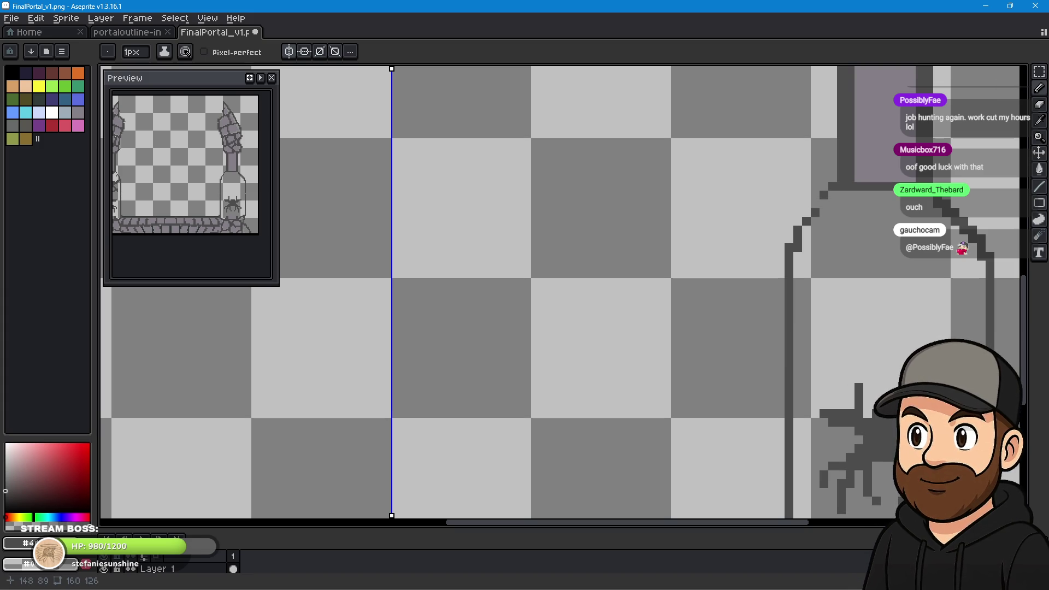
mouse_move(609, 339)
mouse_down()
mouse_move(416, 368)
mouse_move(562, 363)
mouse_up()
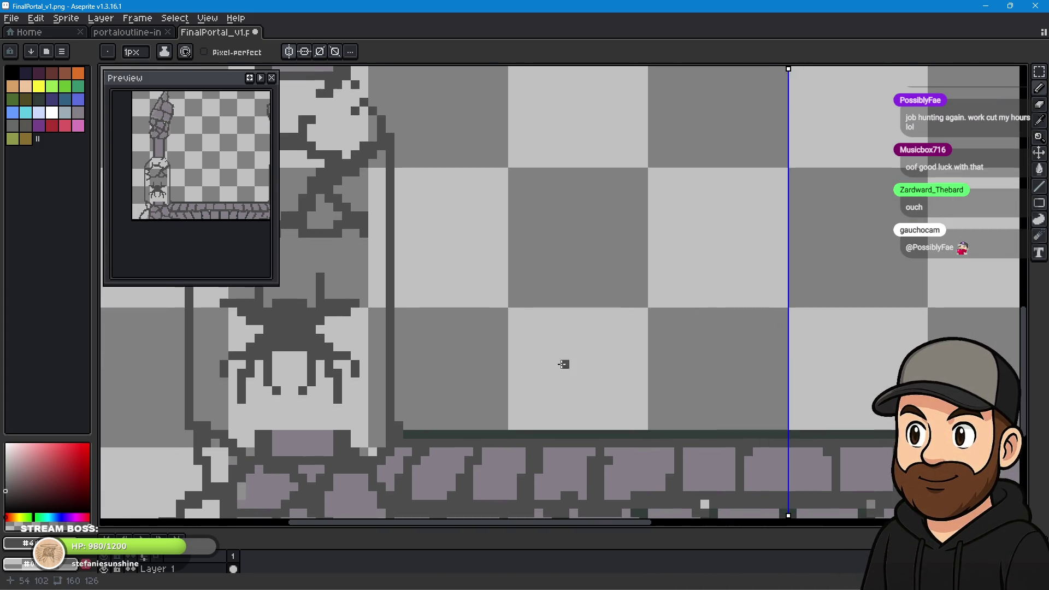
Erase the diagonal crack and middle crack lines in the left pillar.
scroll(576, 445, up, 1)
drag(565, 317, 599, 353)
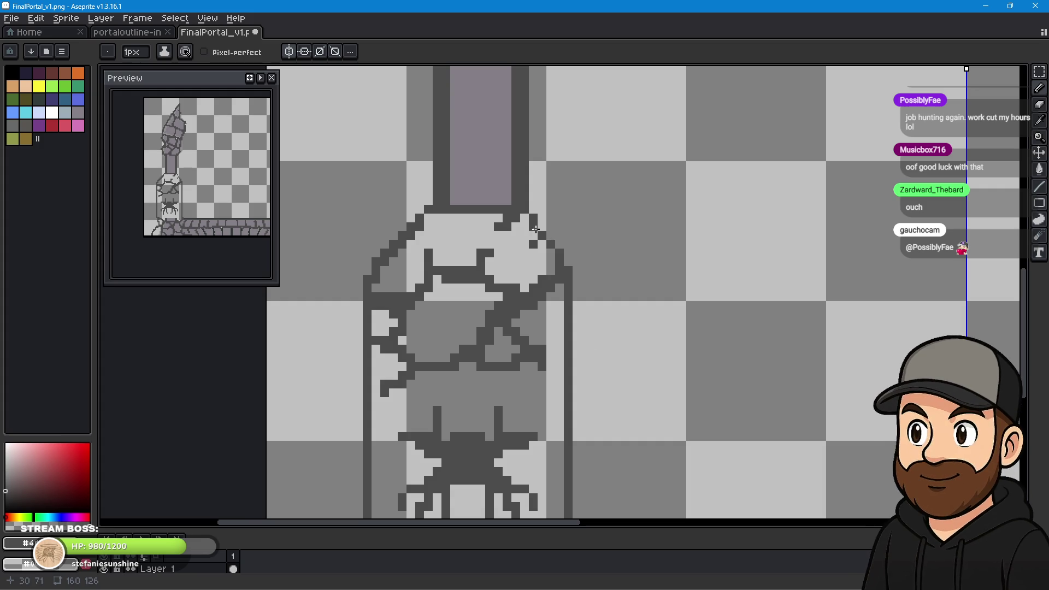
click(1039, 88)
drag(508, 305, 498, 323)
mouse_move(473, 359)
mouse_down()
mouse_move(475, 335)
mouse_move(393, 385)
mouse_up()
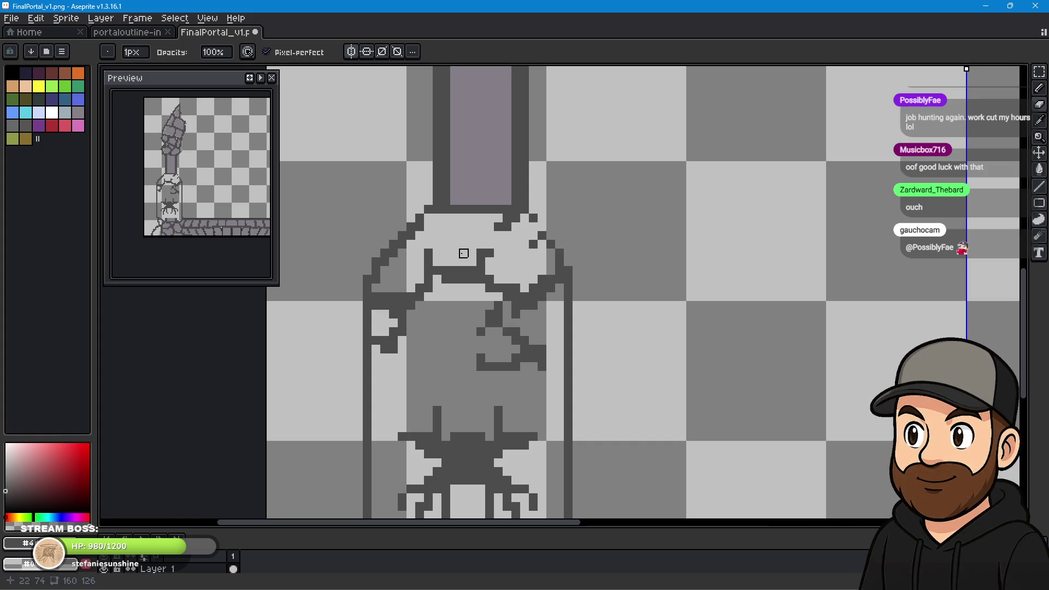
Enlarge the Eraser to 4px and clear the remaining dark marks and specks inside the bottle.
key(plus)
key(plus)
key(plus)
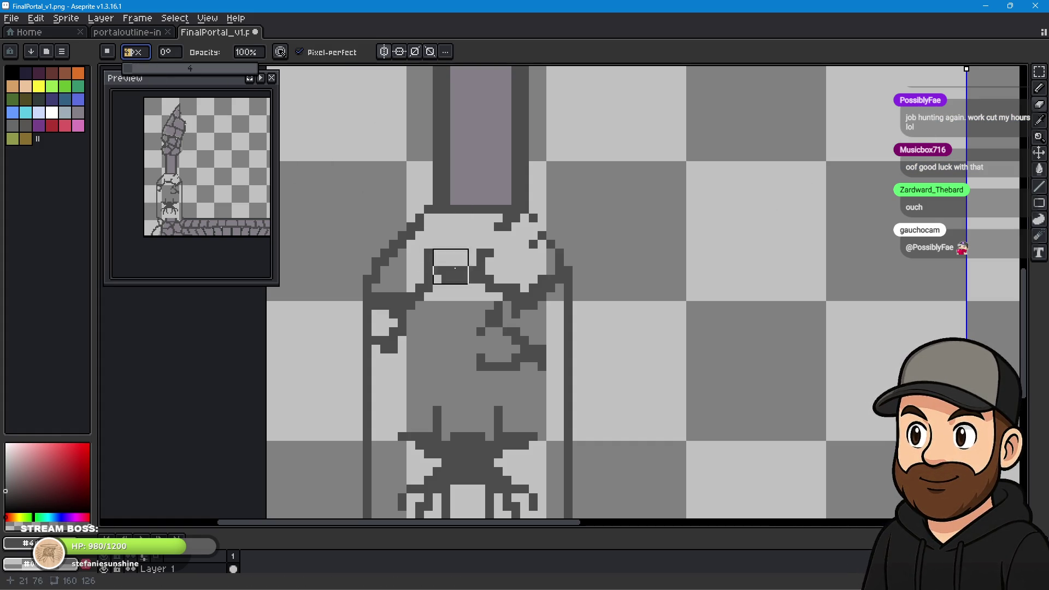
drag(498, 352, 530, 352)
mouse_move(530, 300)
mouse_down()
mouse_move(485, 261)
mouse_move(424, 290)
mouse_move(398, 335)
mouse_up()
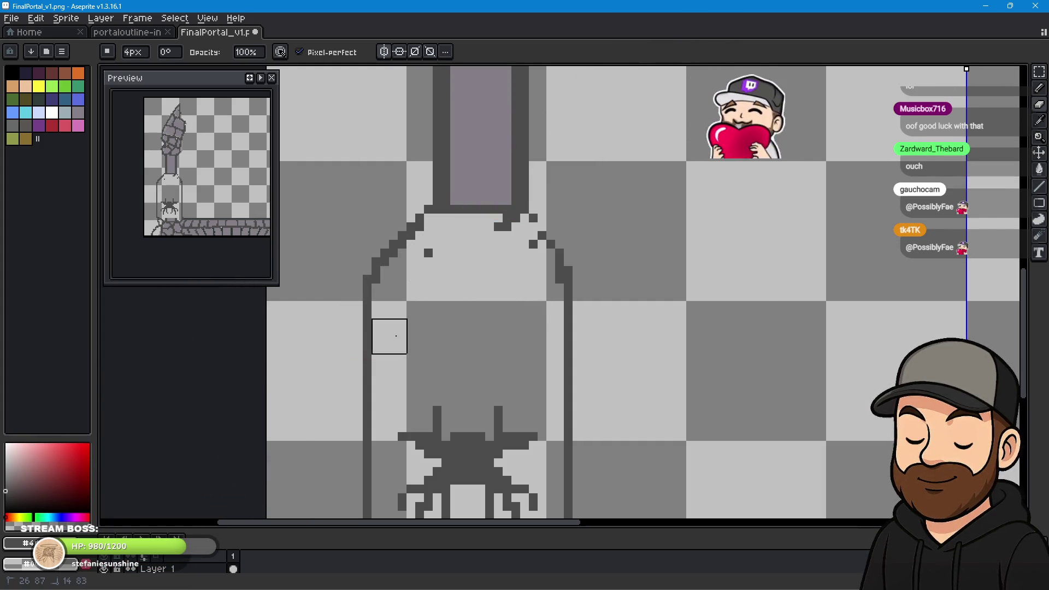
drag(434, 281, 431, 252)
drag(492, 237, 503, 240)
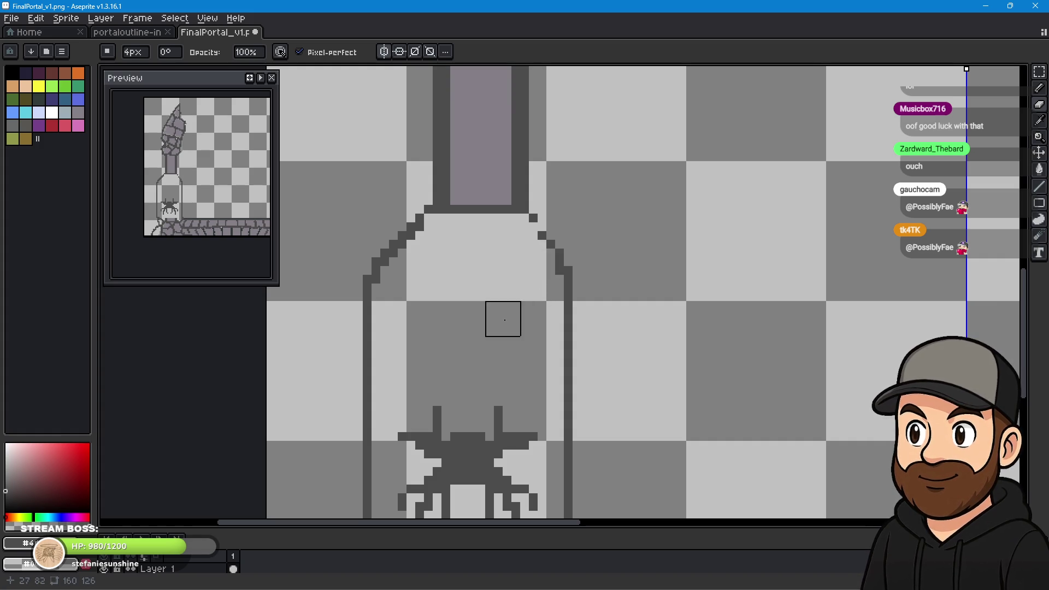
drag(649, 396, 558, 232)
scroll(557, 232, down, 3)
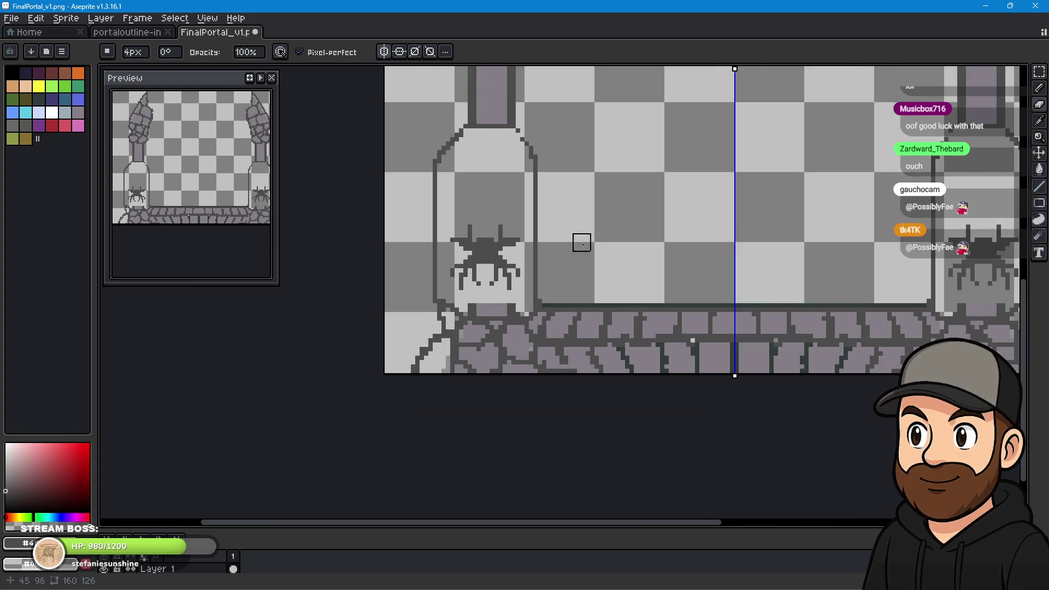
Zoom in on the left pillar's spider and select the 1px Pencil.
scroll(741, 243, up, 2)
drag(591, 290, 653, 320)
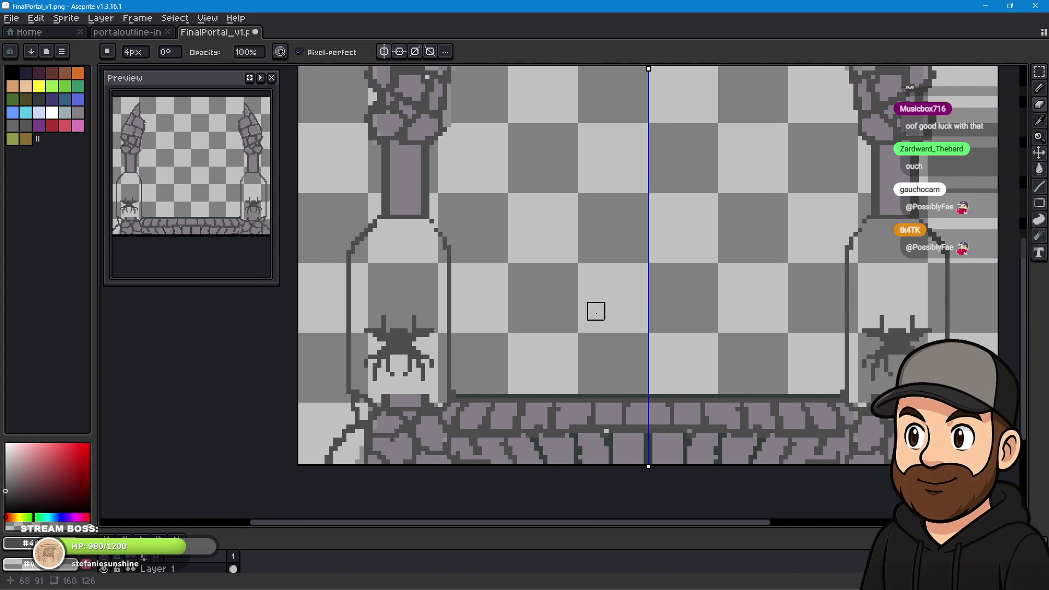
drag(473, 317, 486, 316)
scroll(499, 269, up, 1)
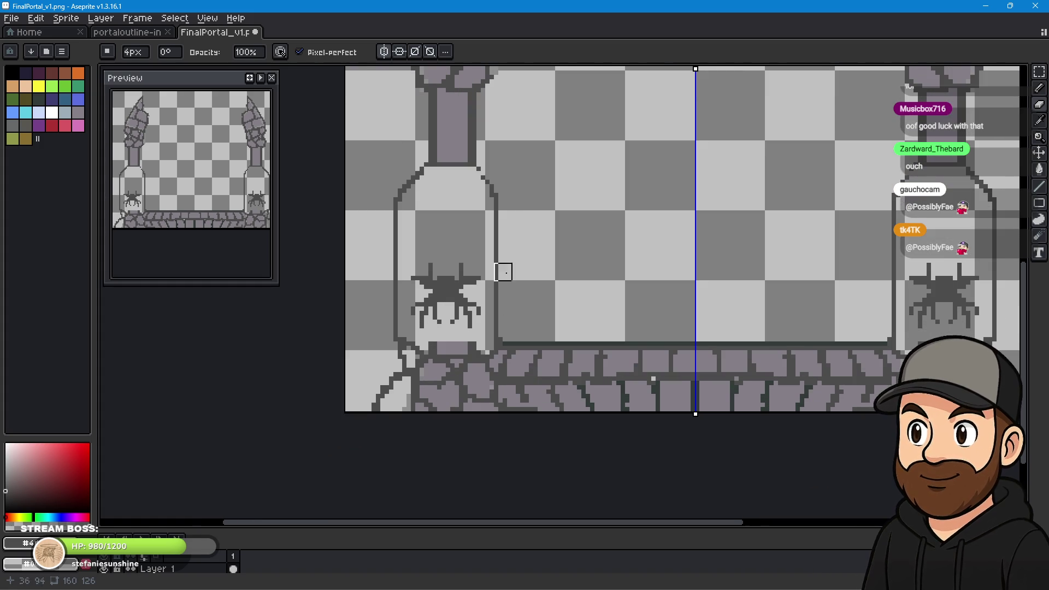
scroll(456, 294, up, 1)
scroll(506, 256, up, 1)
mouse_move(484, 273)
mouse_down()
mouse_move(586, 260)
mouse_move(588, 272)
mouse_up()
click(1039, 89)
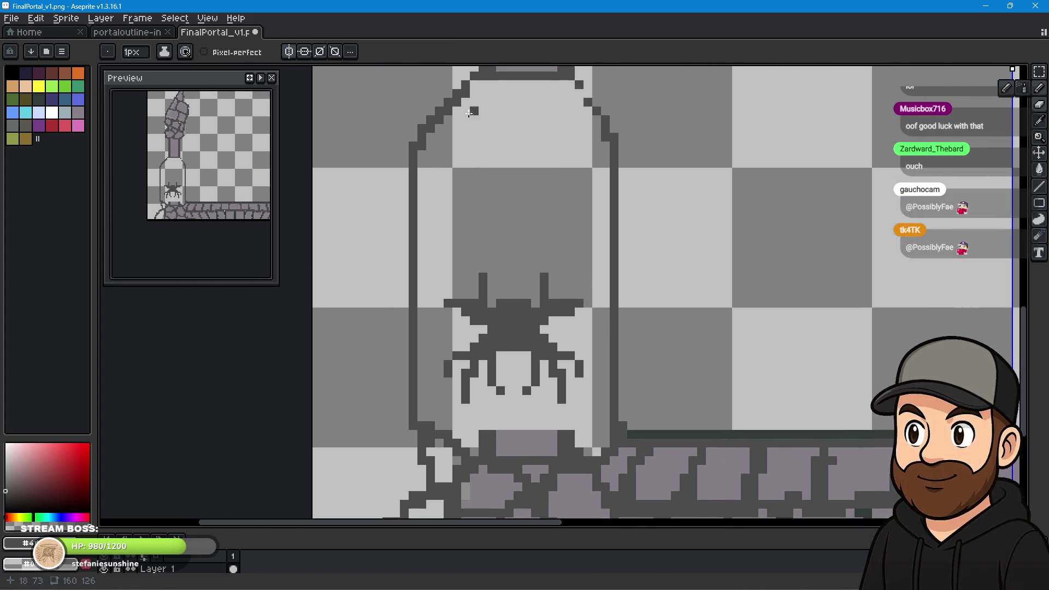
scroll(473, 230, up, 1)
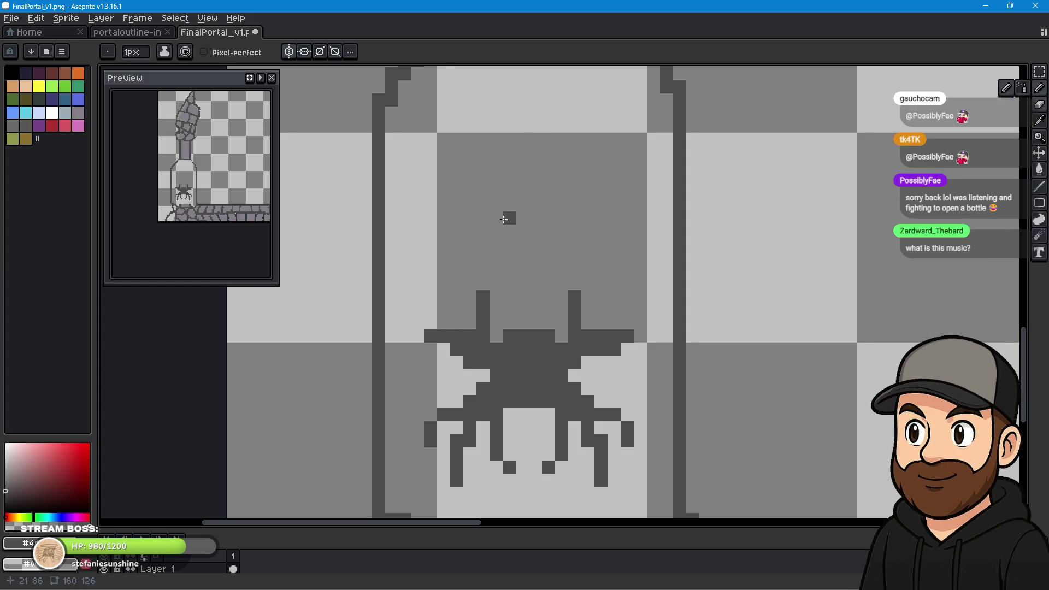
click(1039, 202)
Draw a small ellipse shape above the left spider.
click(1005, 205)
drag(493, 132, 564, 177)
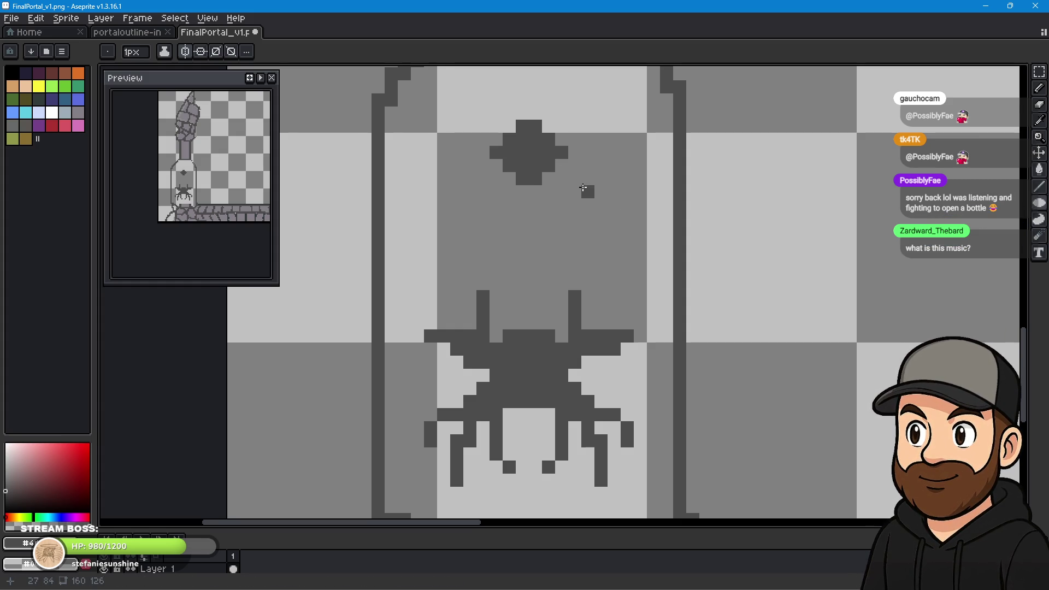
click(1040, 88)
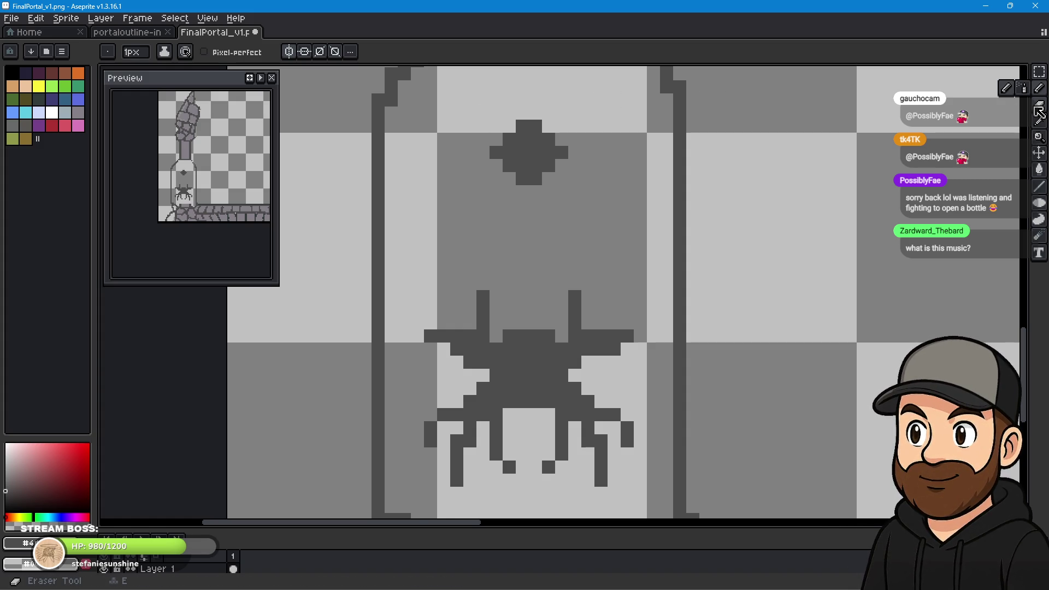
Replace it with a larger solid dark circle using the Filled Ellipse tool.
click(1040, 206)
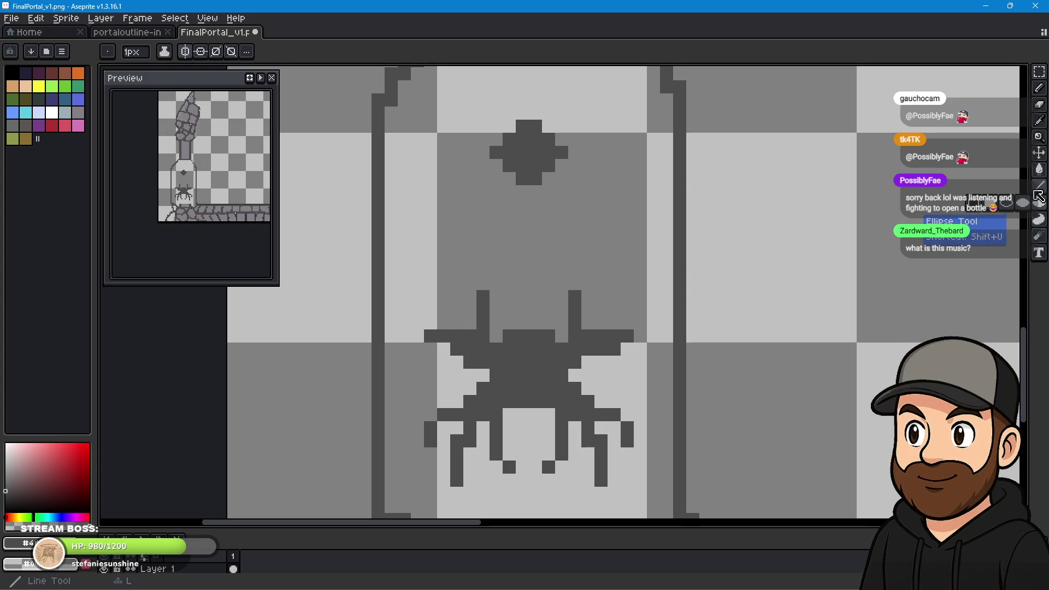
click(1026, 210)
drag(480, 107, 577, 204)
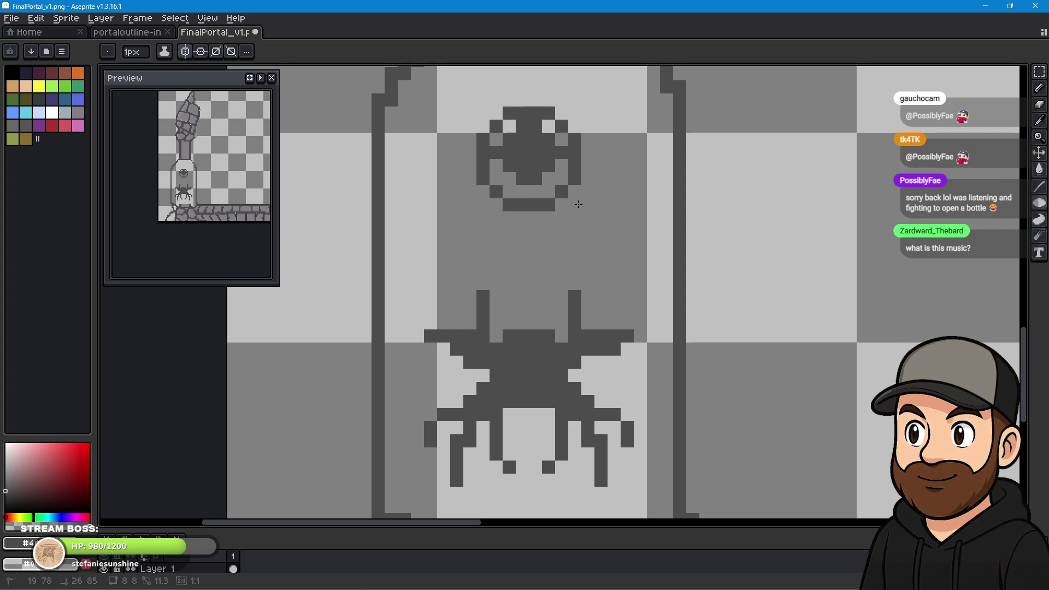
key(ctrl+y)
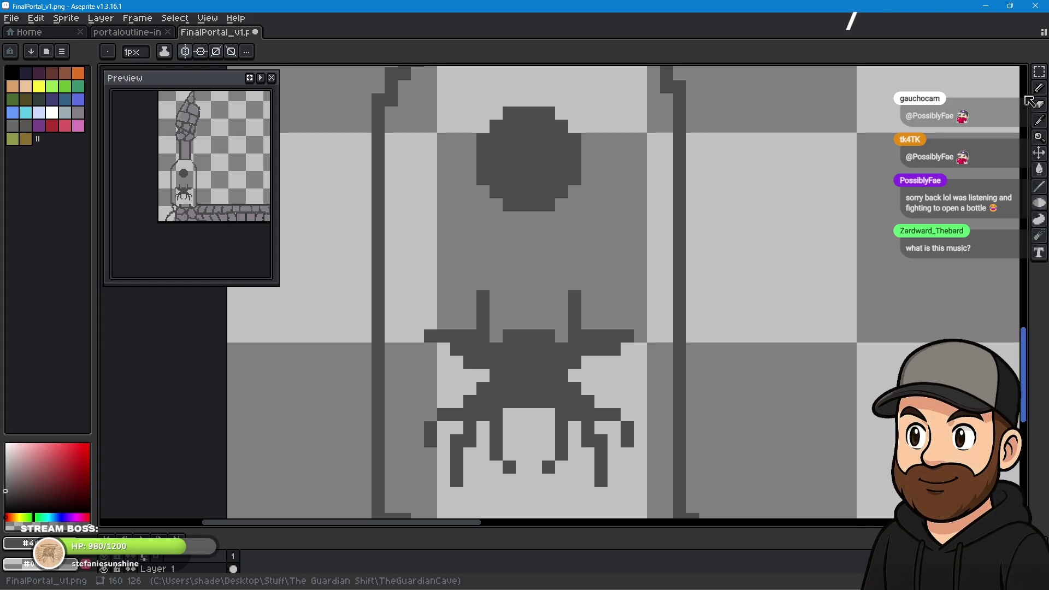
scroll(747, 229, down, 3)
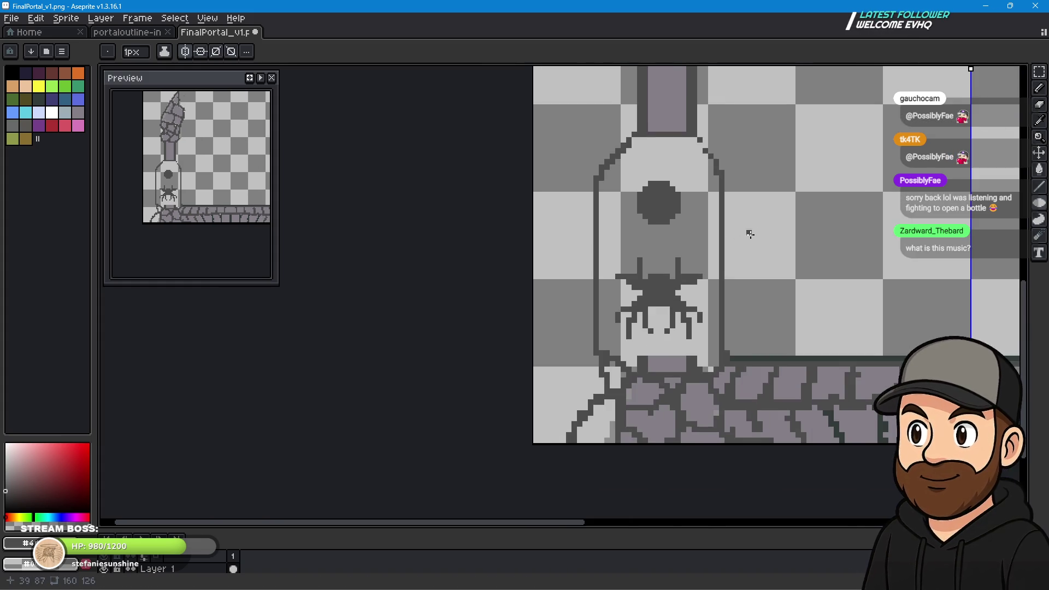
Add dark pixels to extend a spider leg, removing one misplaced pixel.
scroll(316, 286, left, 2)
mouse_move(316, 286)
mouse_down()
mouse_move(564, 272)
mouse_move(431, 248)
mouse_move(485, 244)
mouse_up()
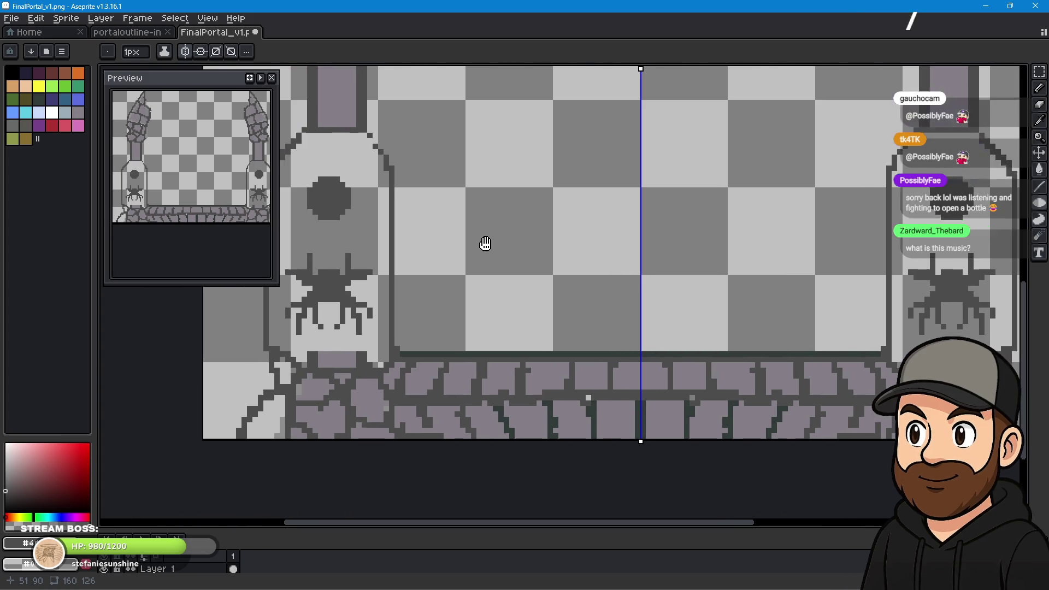
scroll(654, 228, up, 1)
scroll(499, 246, up, 3)
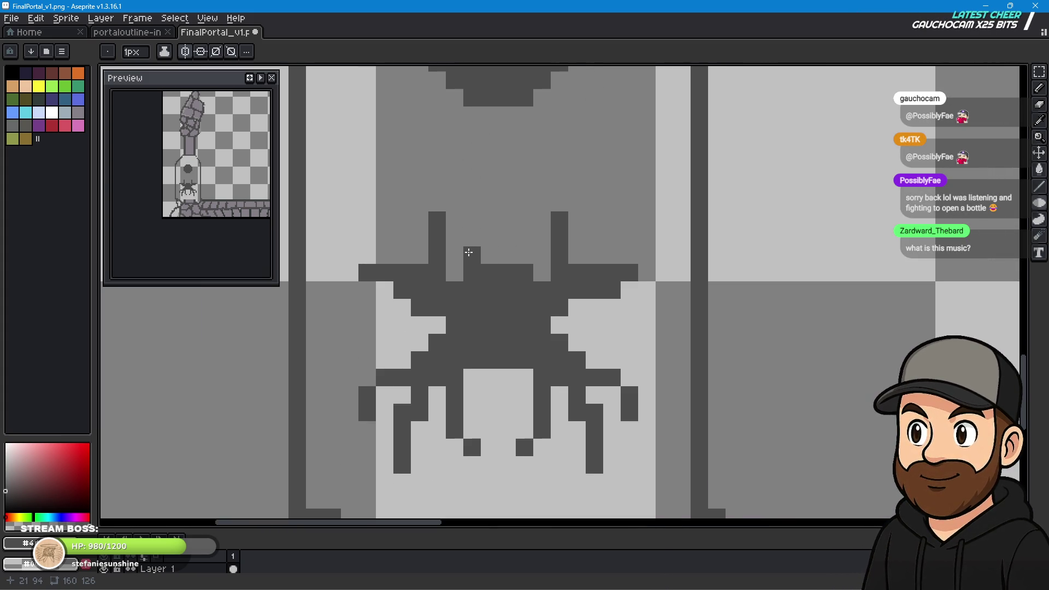
drag(470, 254, 489, 237)
click(528, 256)
right_click(490, 238)
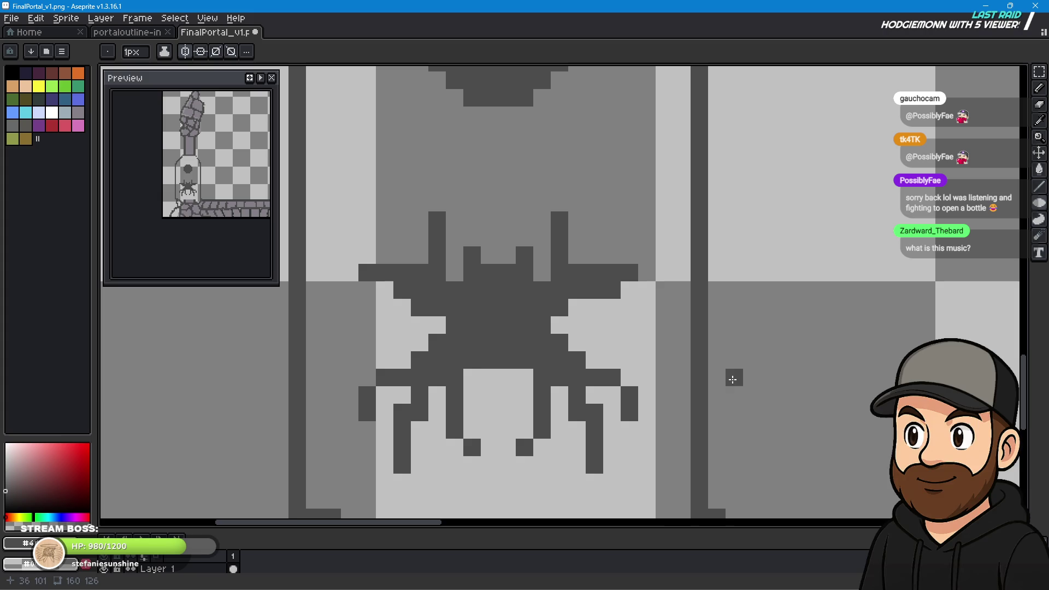
Add matching pixels on the left and right legs and lengthen the right inner leg.
click(386, 394)
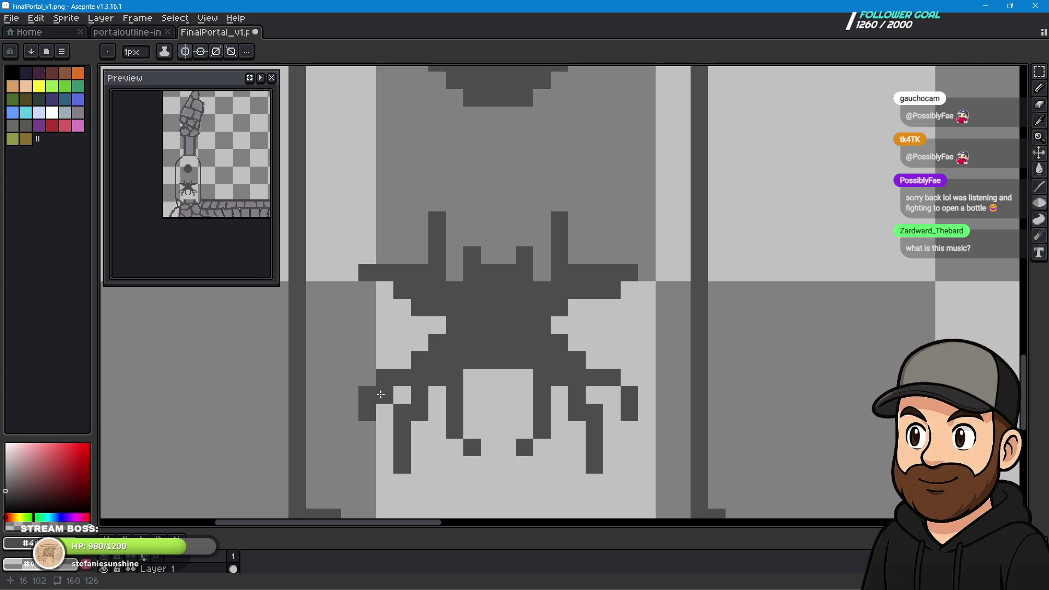
click(619, 399)
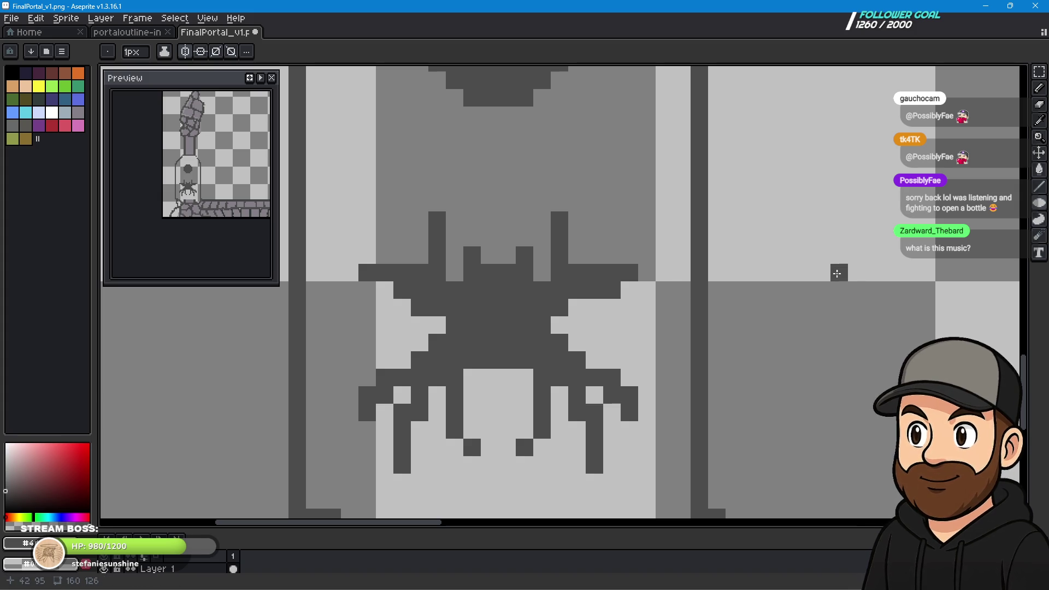
click(524, 430)
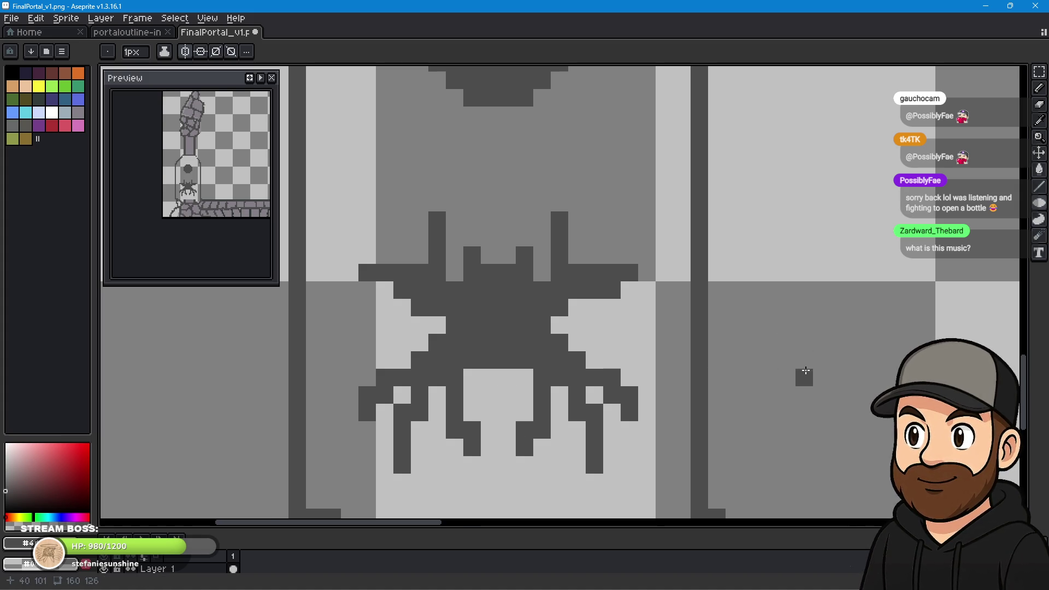
scroll(805, 363, down, 1)
drag(827, 387, 539, 328)
scroll(754, 344, down, 3)
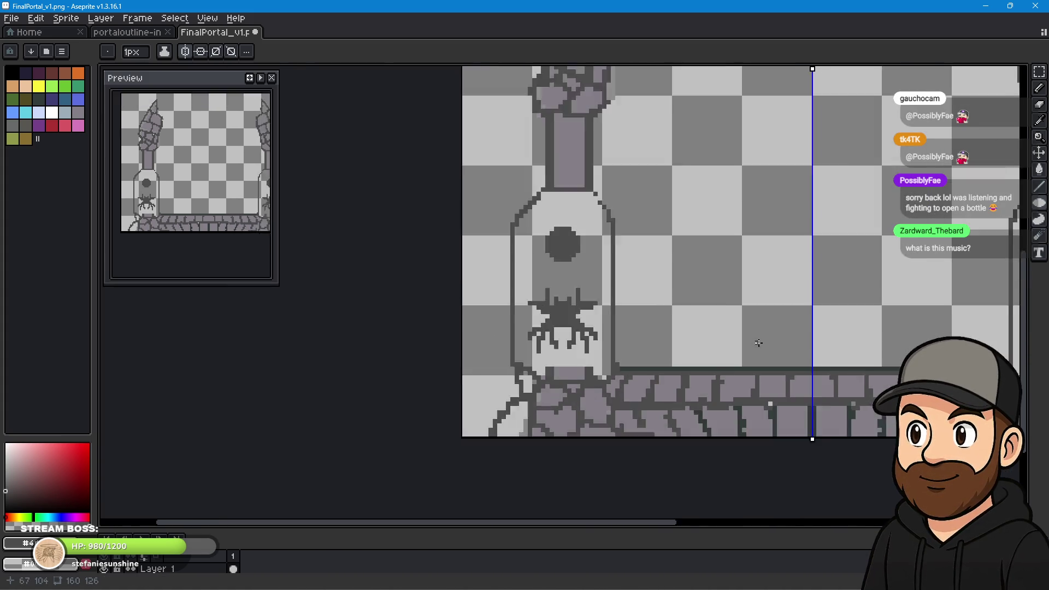
Zoom out to view the whole portal sprite.
scroll(806, 349, down, 3)
drag(806, 348, 569, 399)
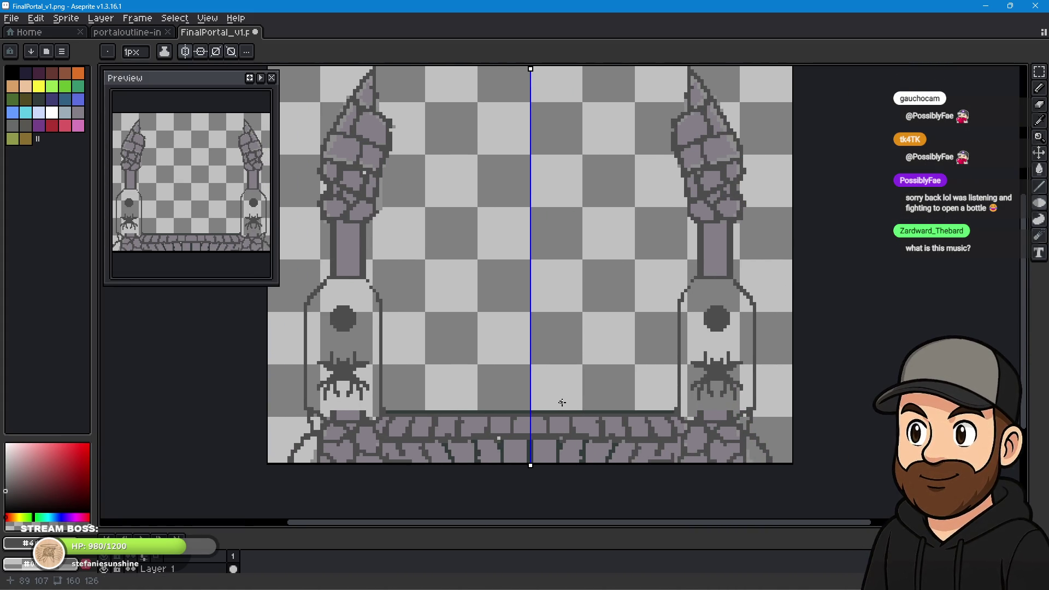
scroll(563, 402, down, 1)
drag(573, 364, 567, 393)
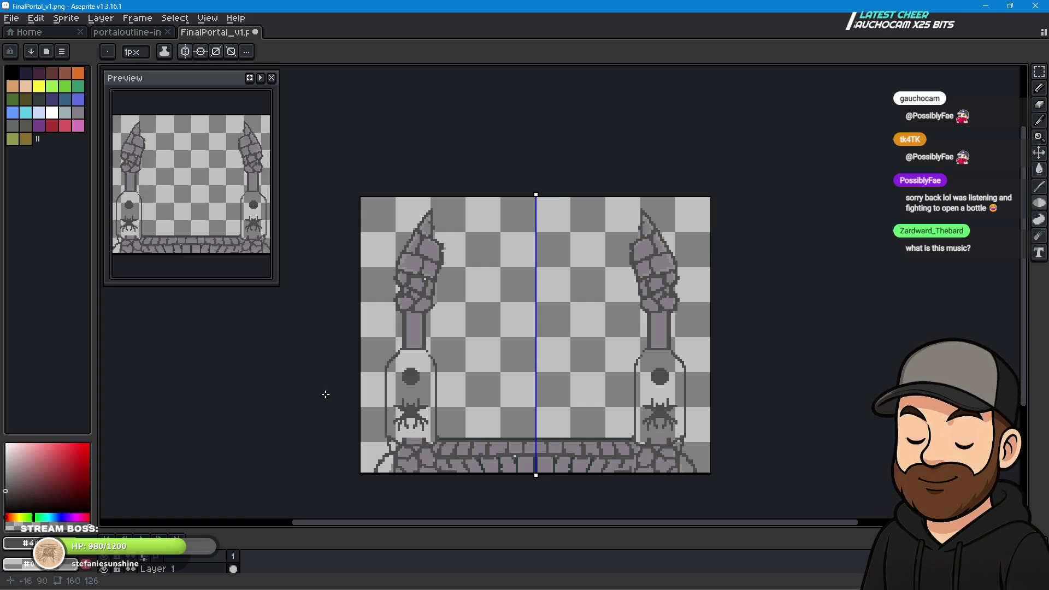
scroll(339, 470, up, 2)
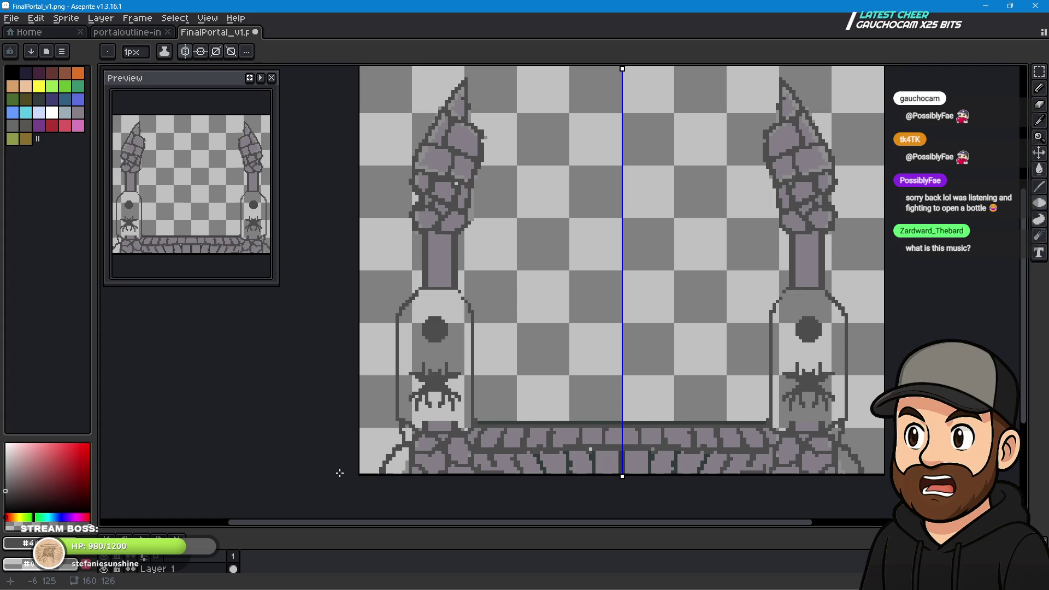
scroll(483, 420, up, 1)
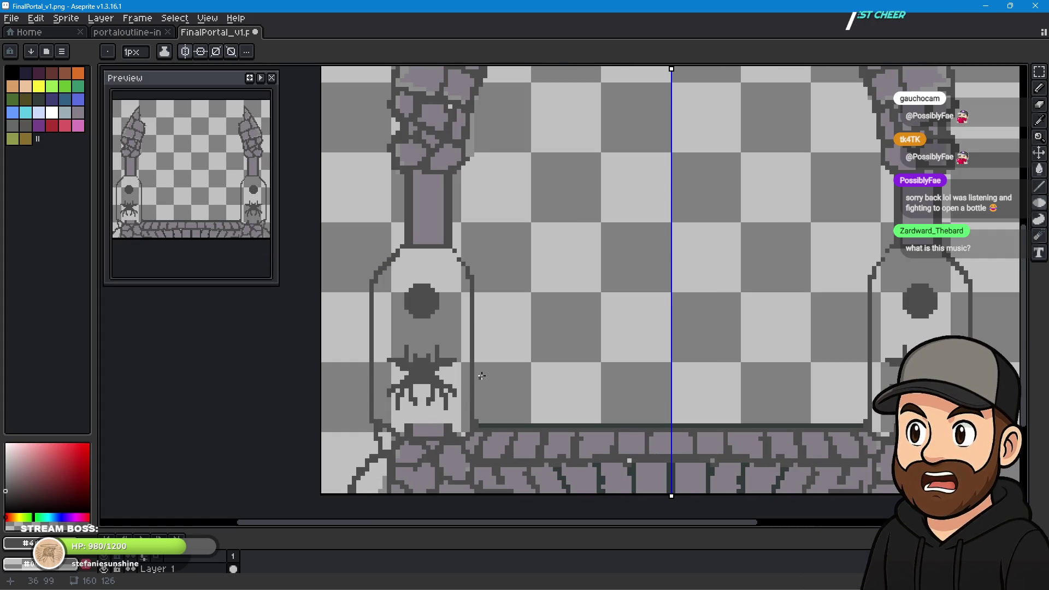
scroll(500, 375, up, 1)
scroll(500, 375, down, 2)
scroll(611, 346, down, 2)
scroll(610, 346, up, 1)
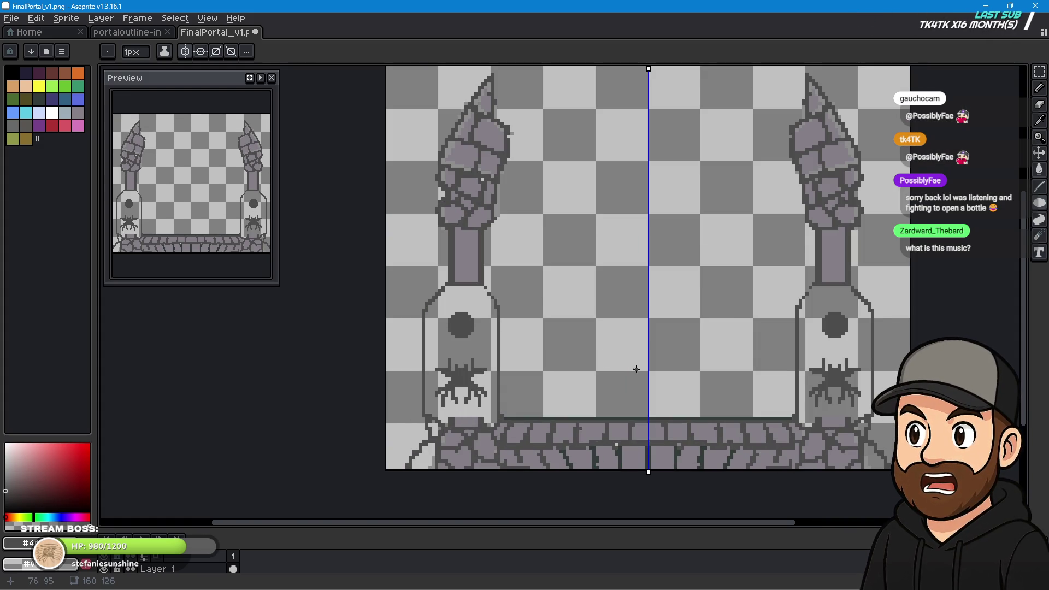
mouse_move(638, 358)
mouse_down()
mouse_move(526, 326)
mouse_move(556, 327)
mouse_up()
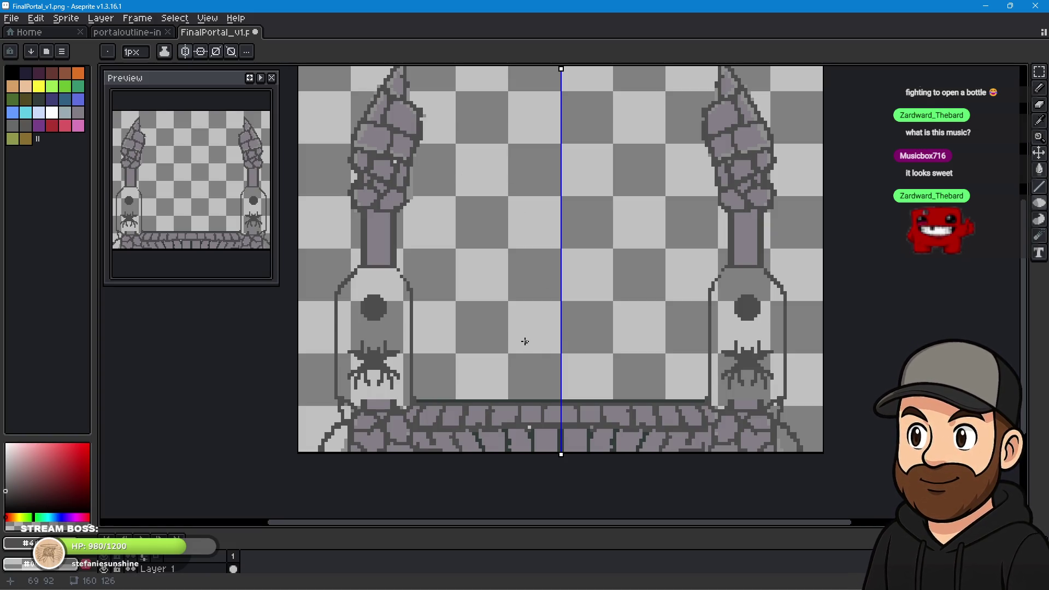
Center on the left pillar's base and pick the Eraser with a 4px square brush.
drag(552, 252, 539, 302)
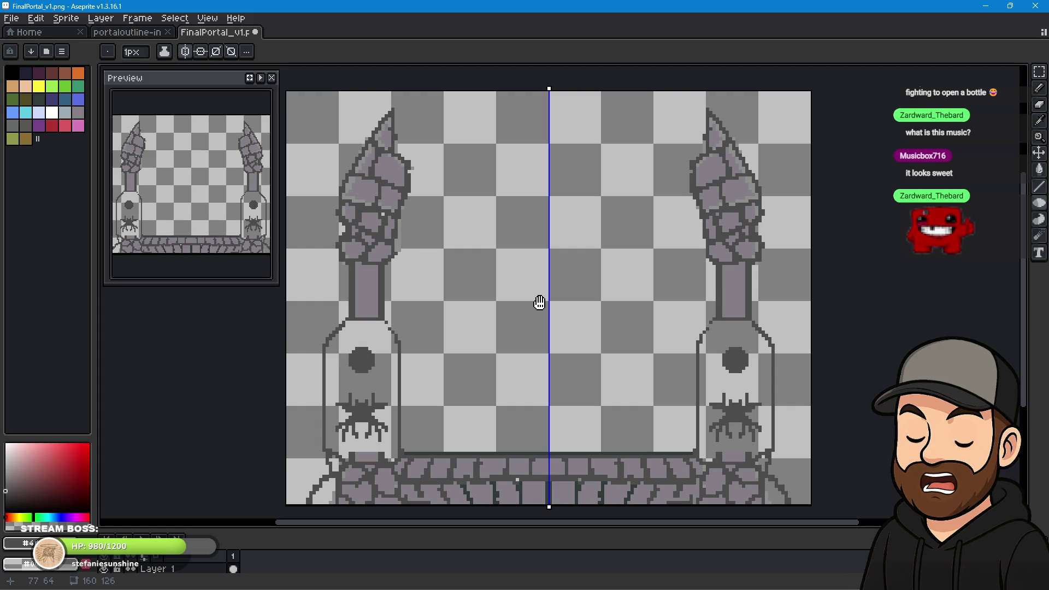
scroll(448, 387, up, 1)
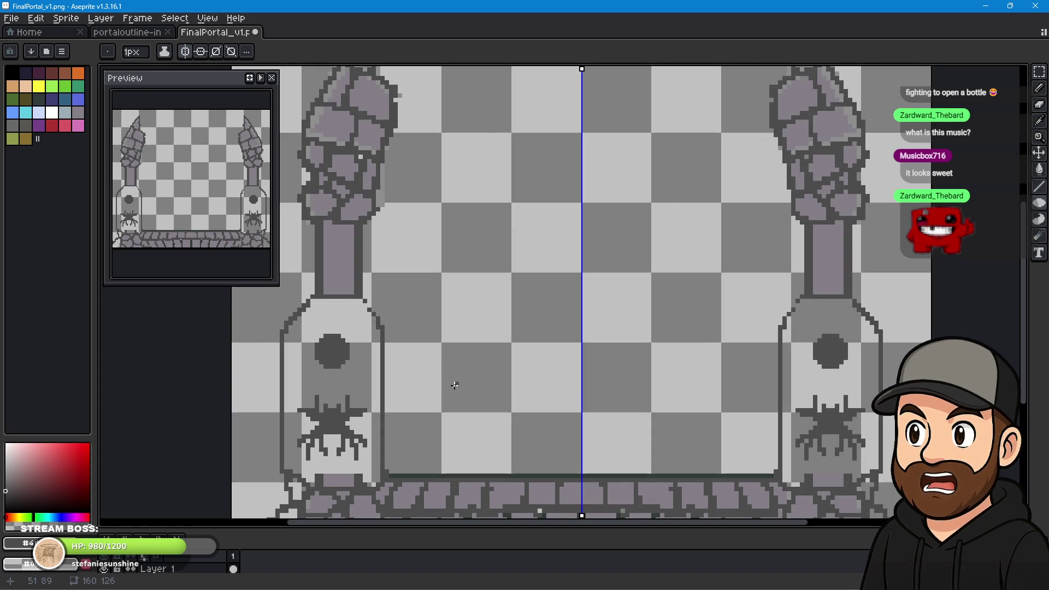
drag(454, 385, 492, 292)
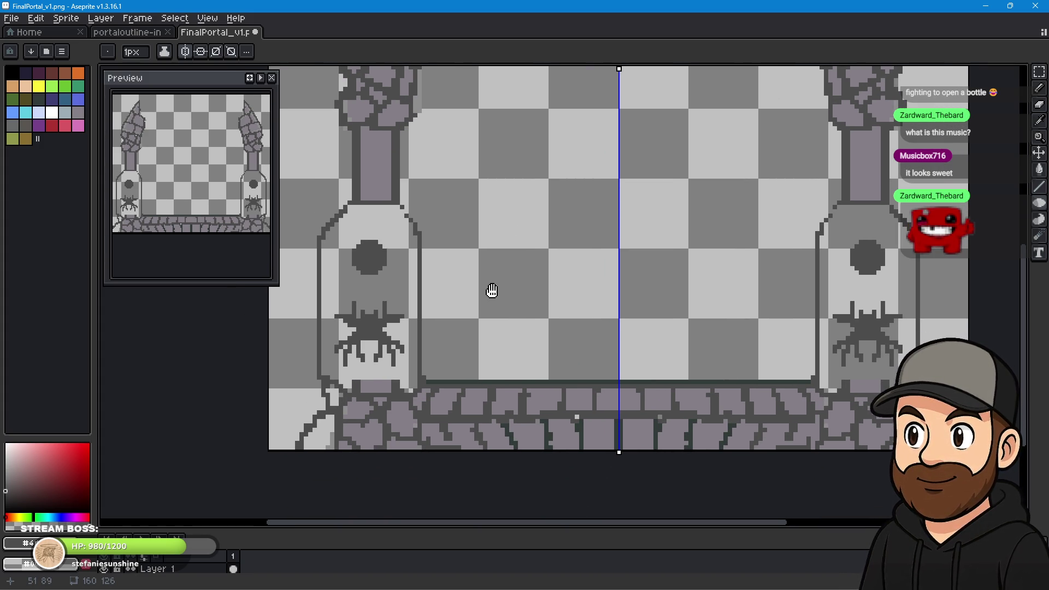
drag(492, 292, 490, 294)
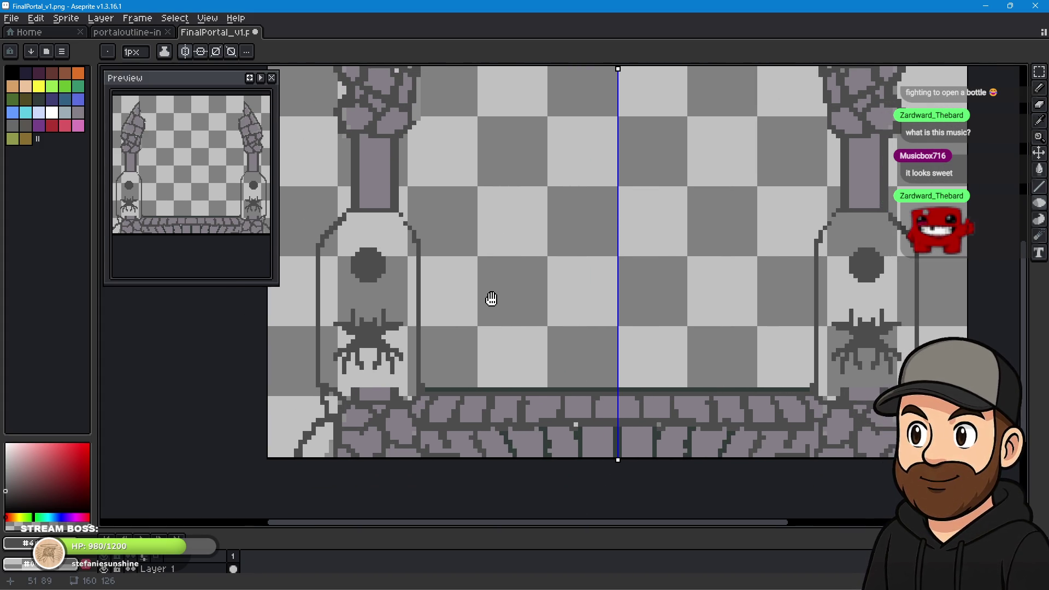
scroll(402, 320, up, 4)
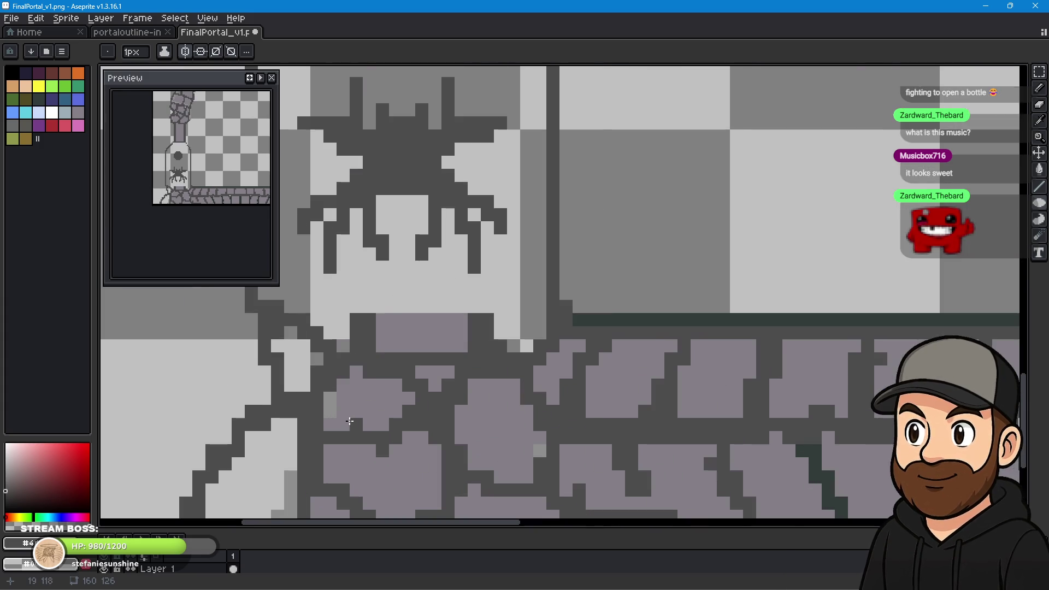
scroll(410, 305, down, 1)
scroll(519, 255, down, 2)
scroll(508, 295, up, 1)
scroll(495, 332, down, 1)
scroll(553, 323, down, 1)
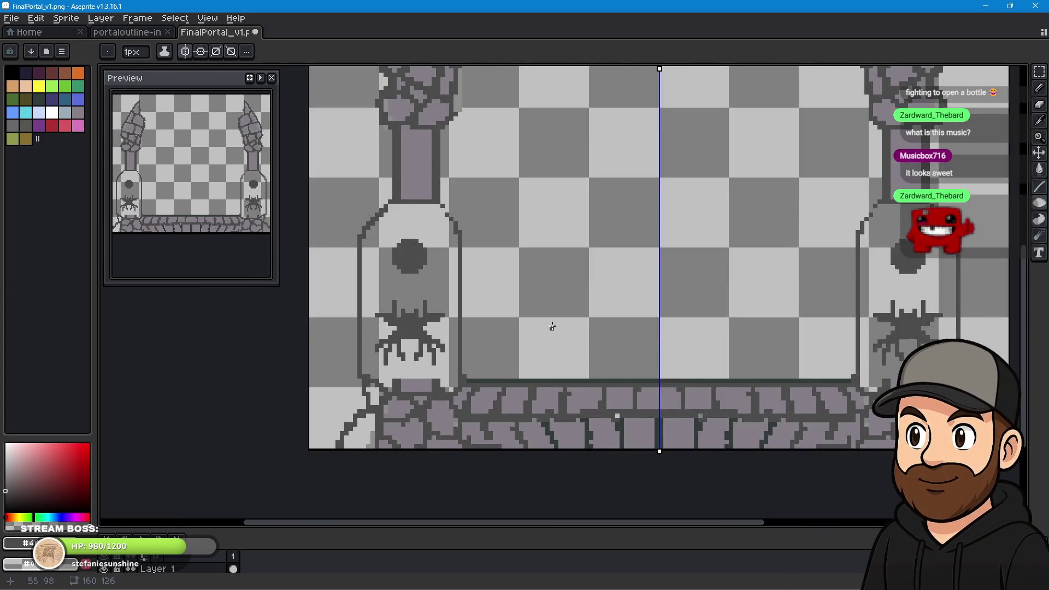
scroll(568, 319, down, 1)
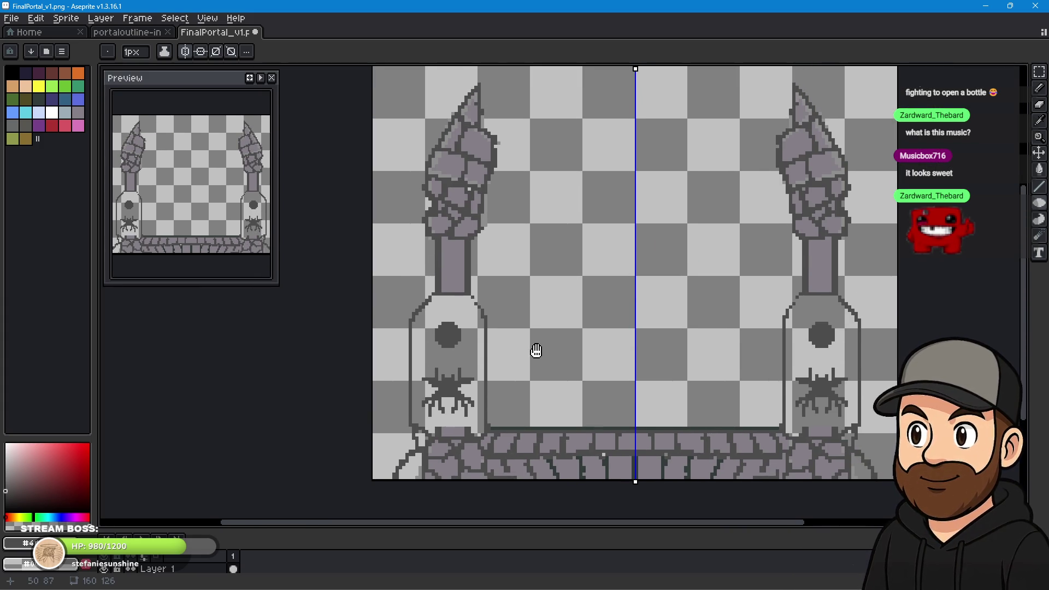
scroll(534, 346, up, 1)
scroll(454, 349, up, 1)
drag(472, 350, 504, 285)
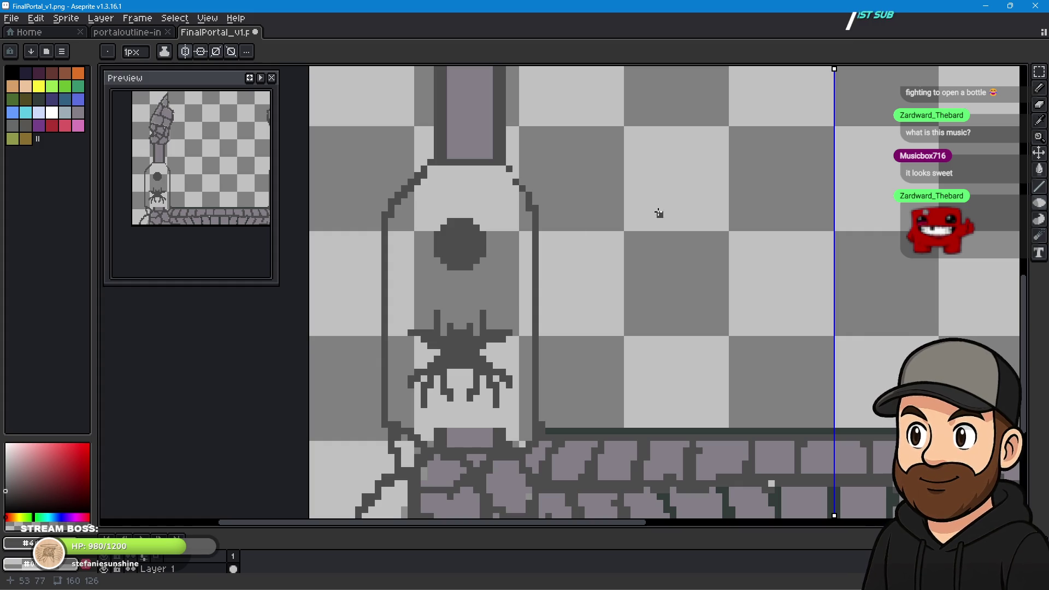
key(e)
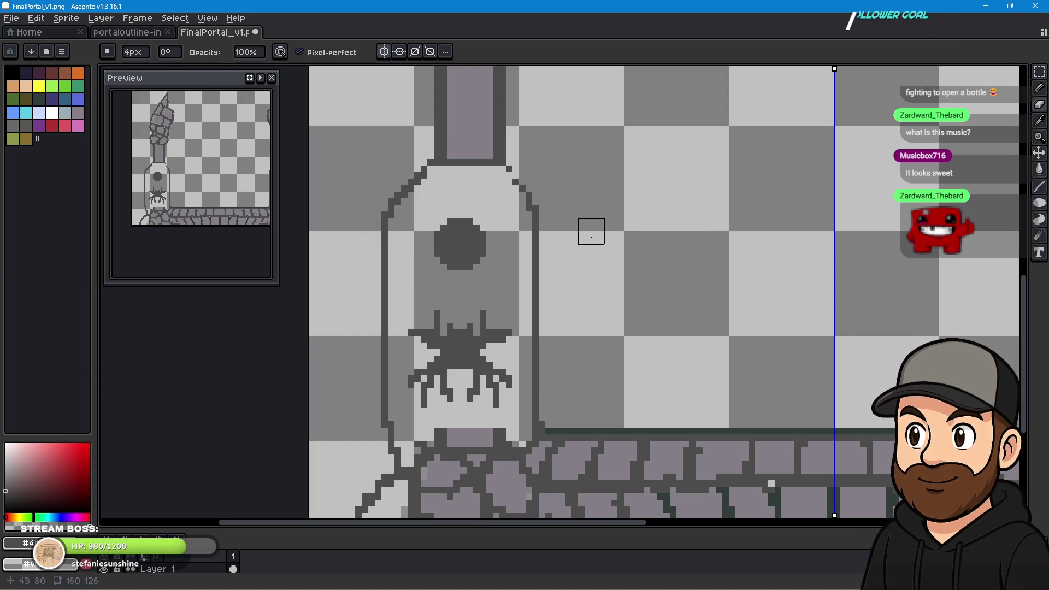
Erase the bottle's upper-left diagonal shoulder and try extending the line under the column.
mouse_move(394, 214)
mouse_down()
mouse_move(419, 188)
mouse_move(519, 203)
mouse_up()
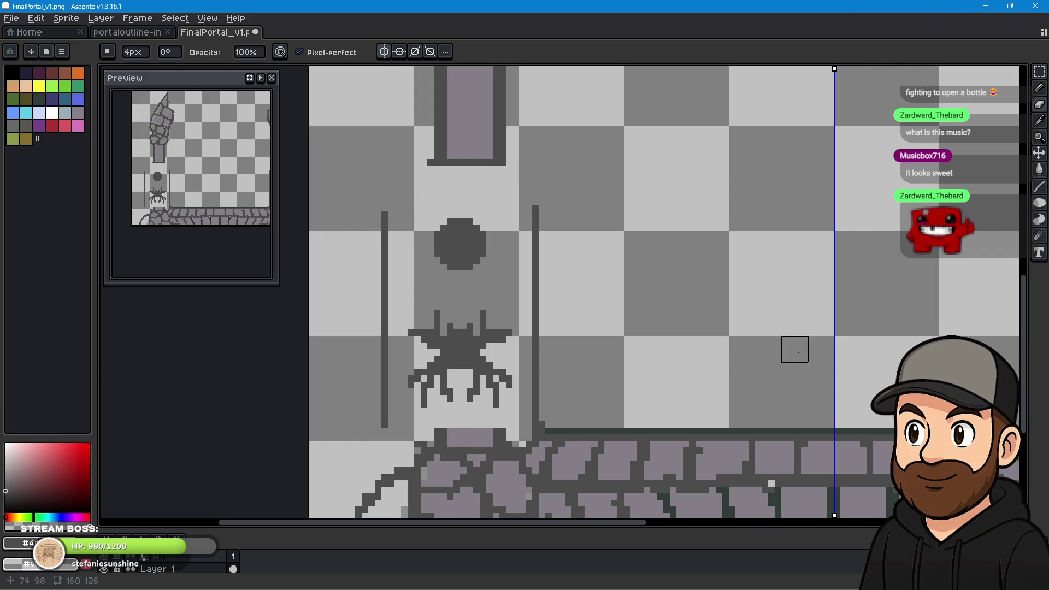
click(1040, 96)
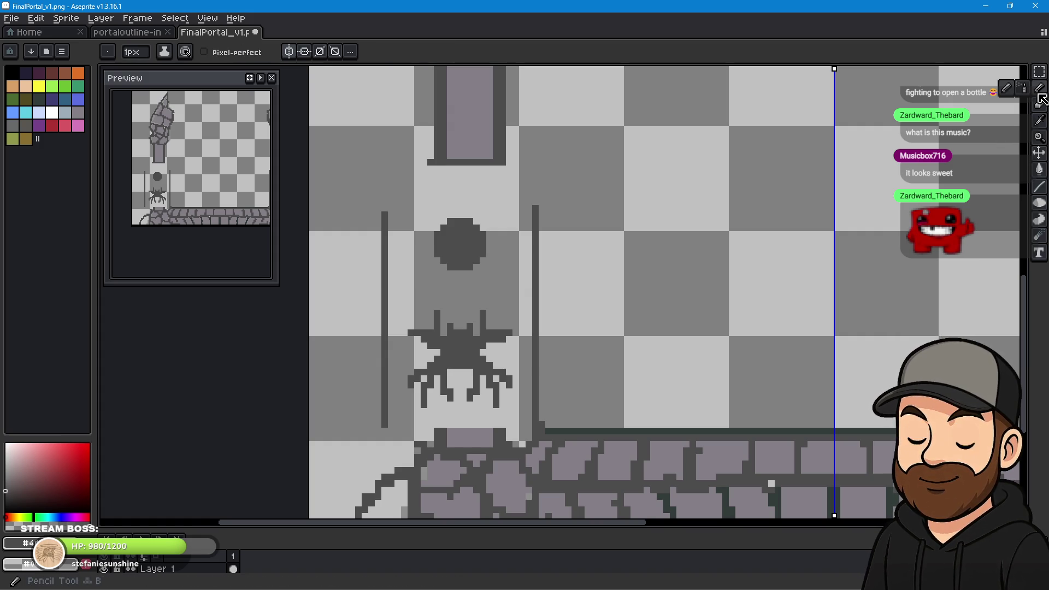
drag(507, 163, 527, 167)
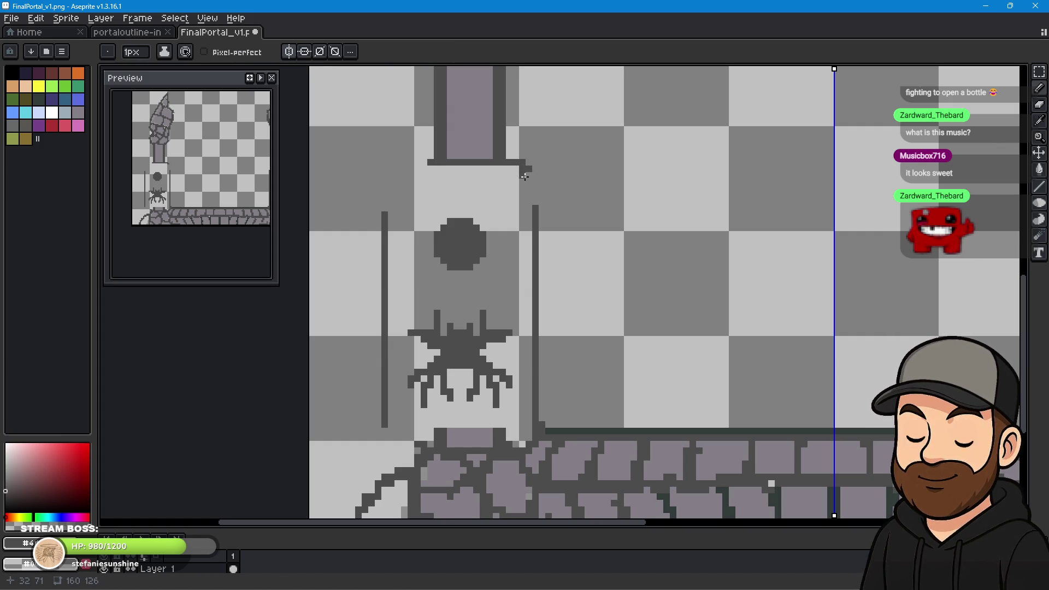
key(ctrl+z)
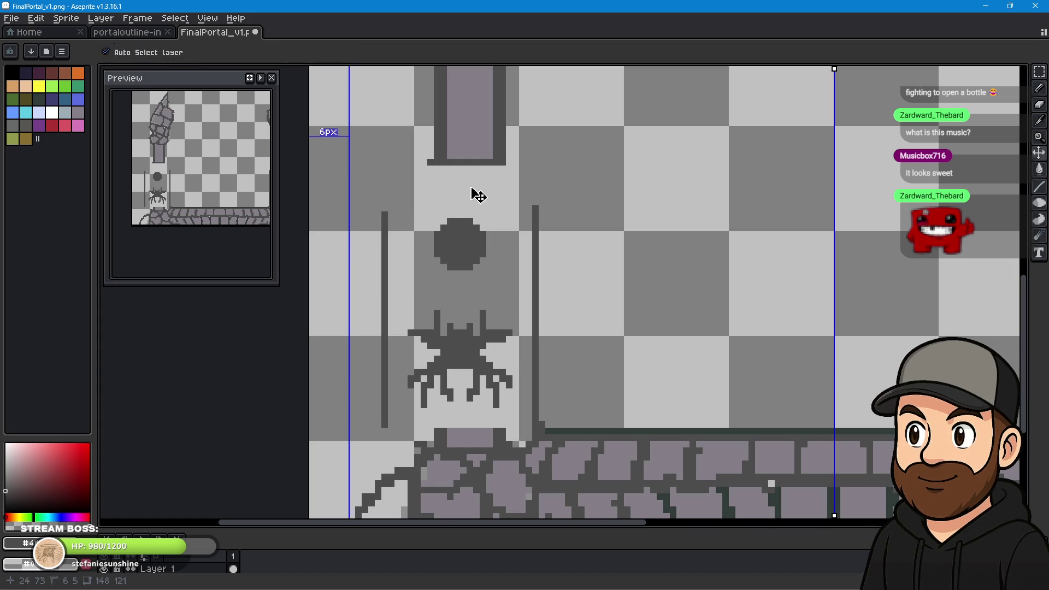
Pencil the straight top and left edges of the rectangular base box.
click(537, 167)
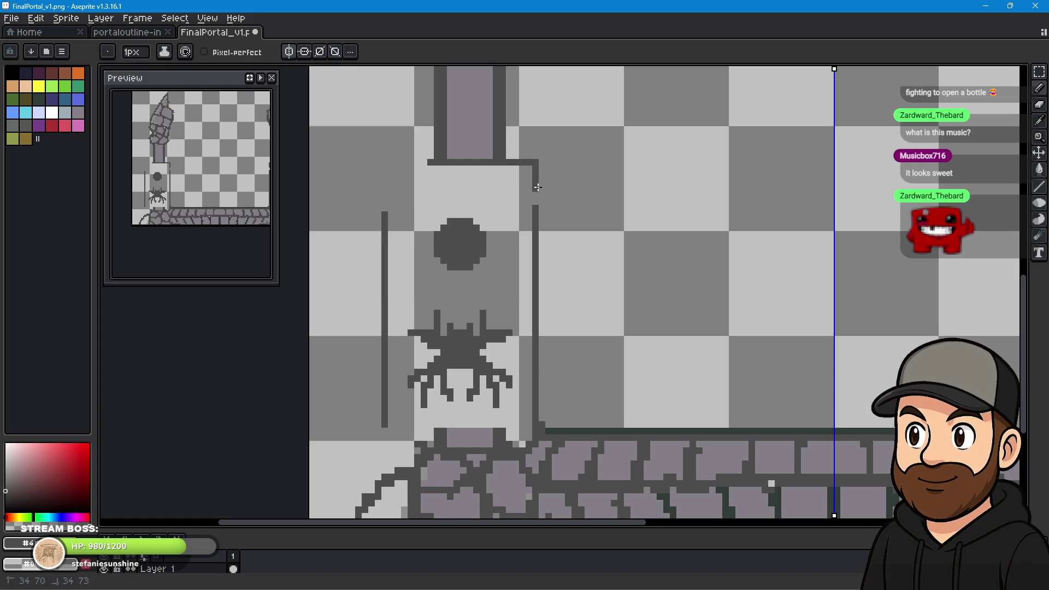
drag(432, 162, 416, 166)
key(ctrl+z)
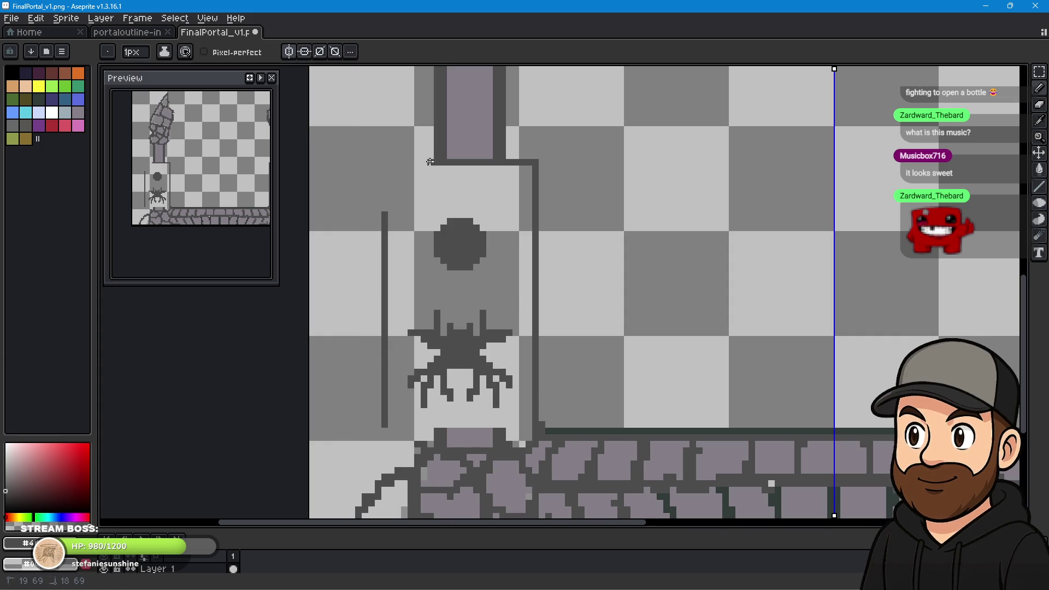
drag(381, 164, 382, 164)
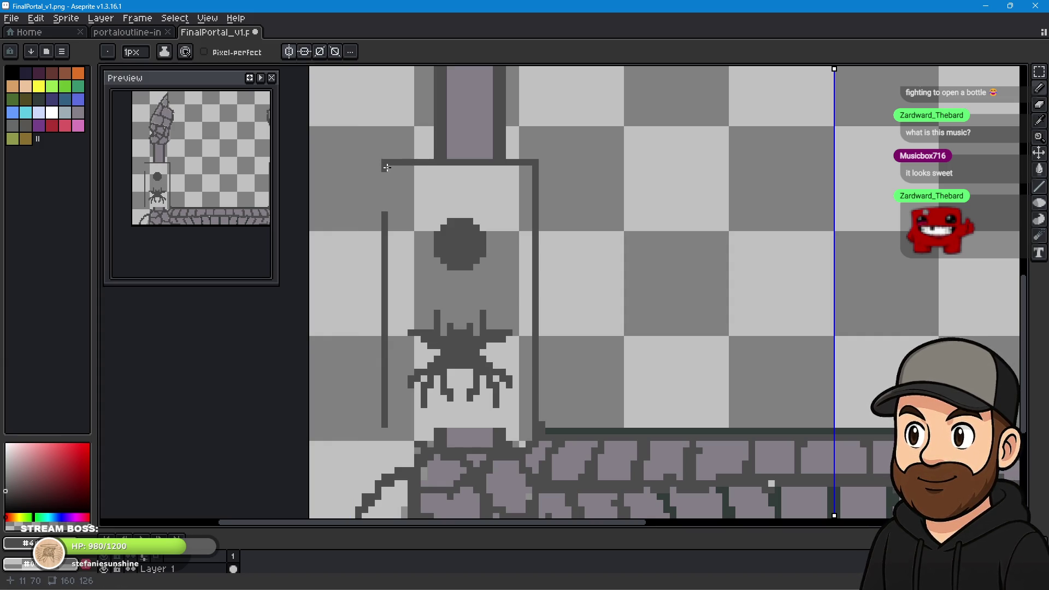
drag(385, 205, 385, 206)
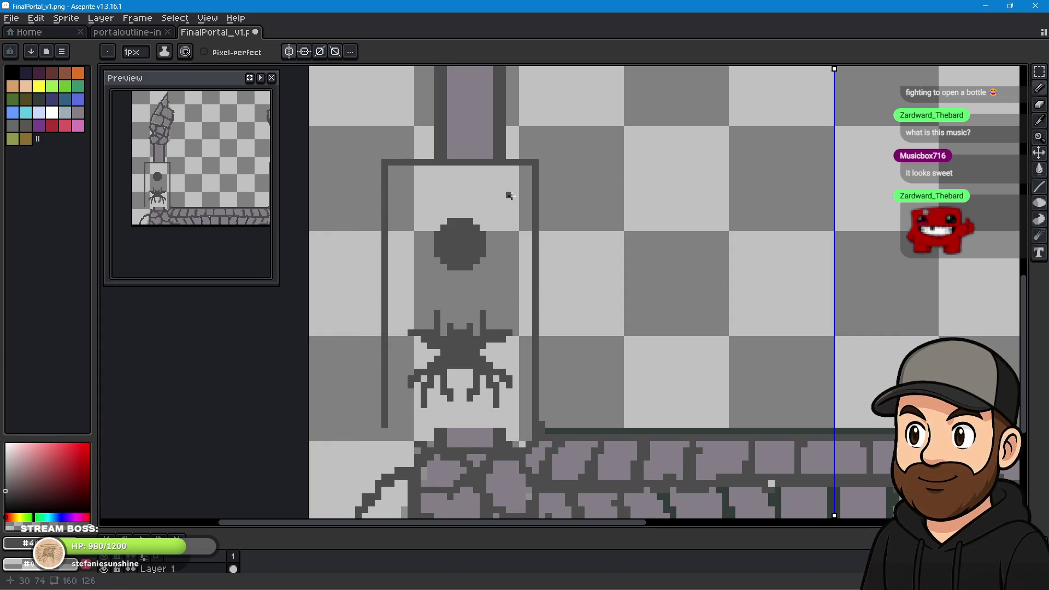
scroll(541, 288, down, 2)
scroll(539, 293, down, 2)
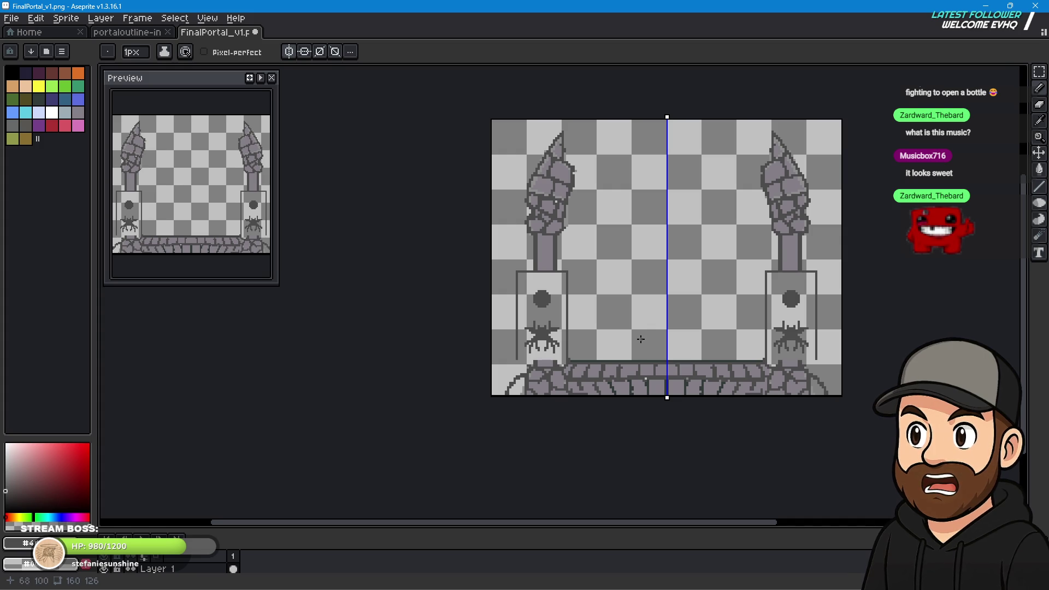
drag(633, 325, 577, 274)
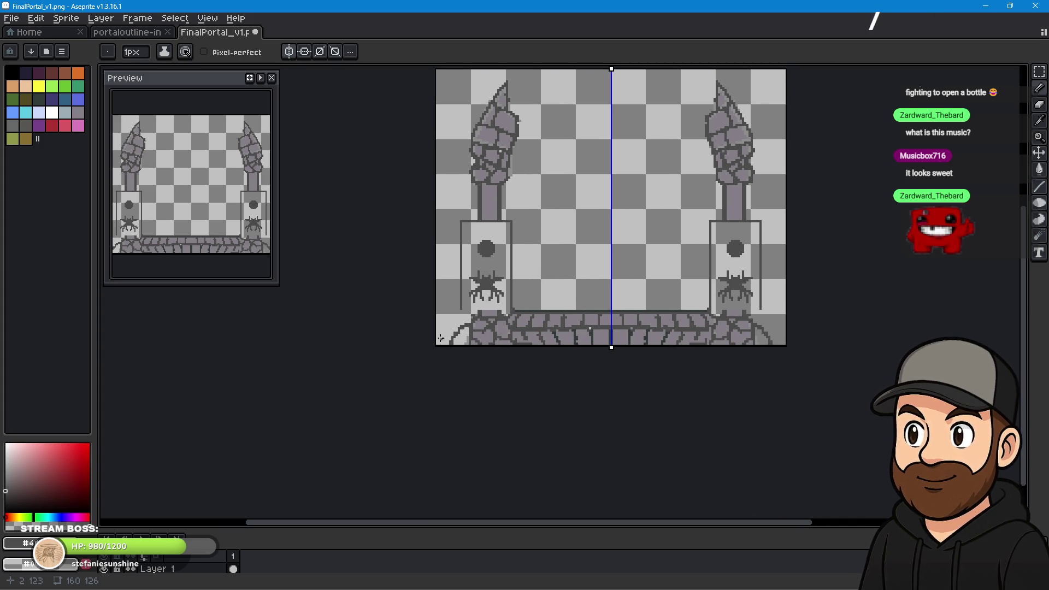
scroll(473, 321, up, 2)
scroll(472, 321, up, 1)
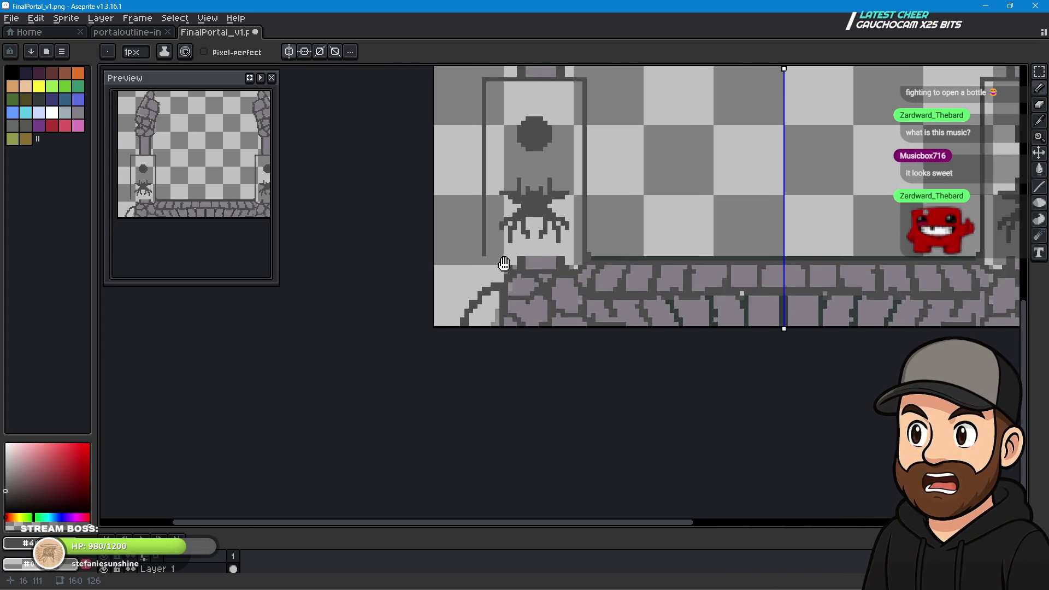
scroll(468, 280, up, 1)
scroll(486, 268, up, 1)
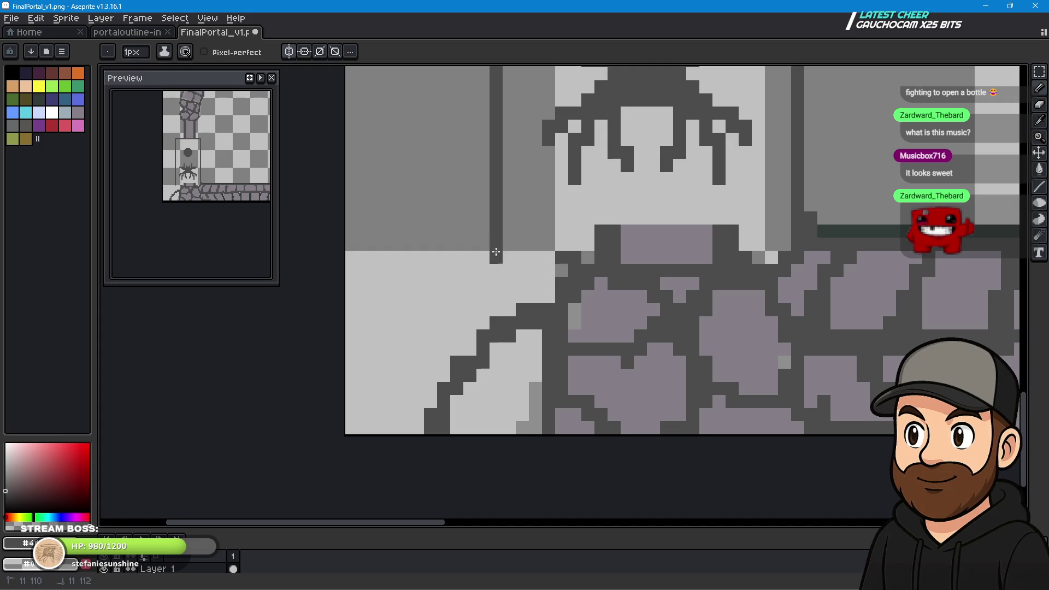
mouse_move(640, 294)
mouse_down()
mouse_move(555, 334)
mouse_move(616, 319)
mouse_up()
scroll(555, 333, down, 2)
scroll(557, 317, down, 1)
scroll(563, 305, down, 2)
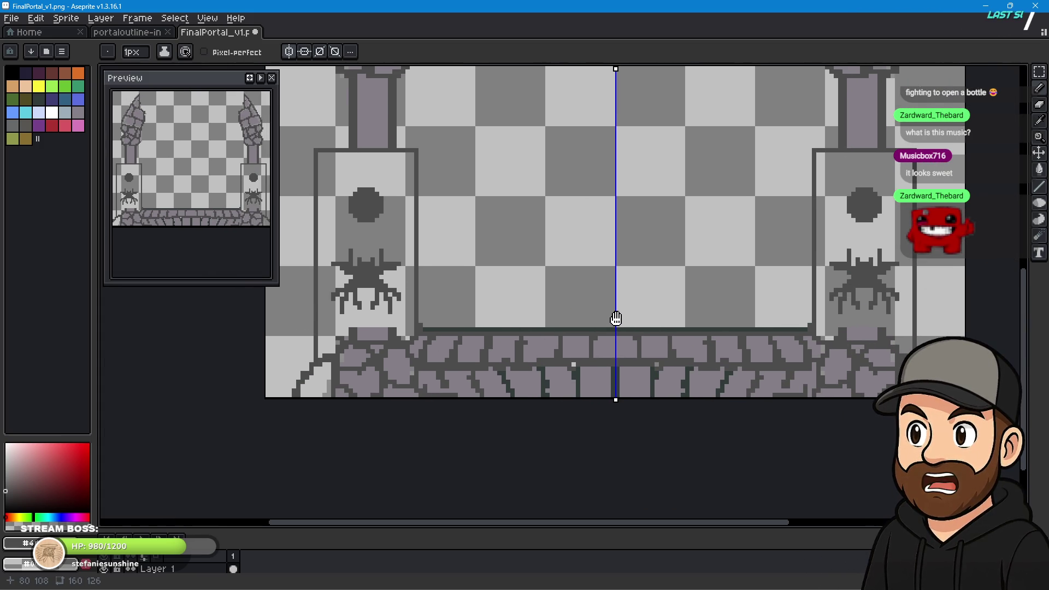
drag(569, 254, 567, 384)
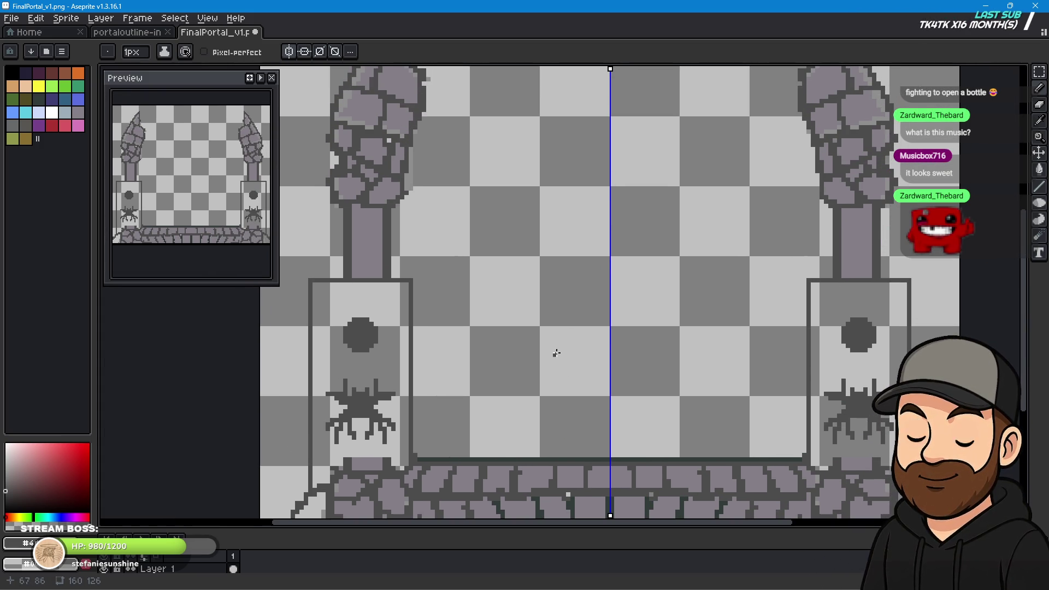
mouse_move(456, 317)
mouse_down()
mouse_move(592, 372)
mouse_move(590, 386)
mouse_move(513, 339)
mouse_up()
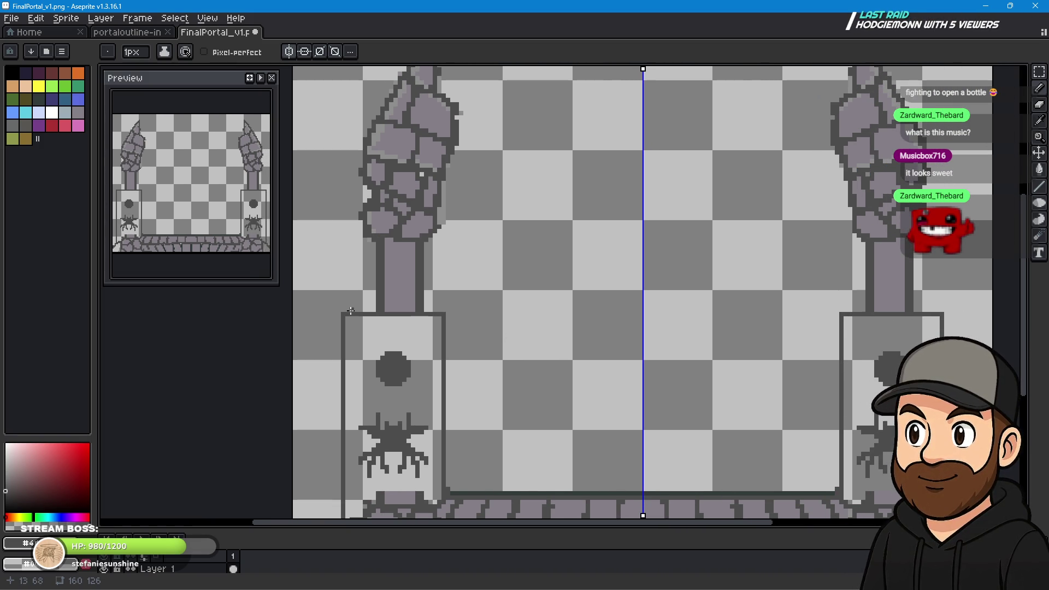
scroll(351, 310, up, 2)
drag(468, 356, 511, 323)
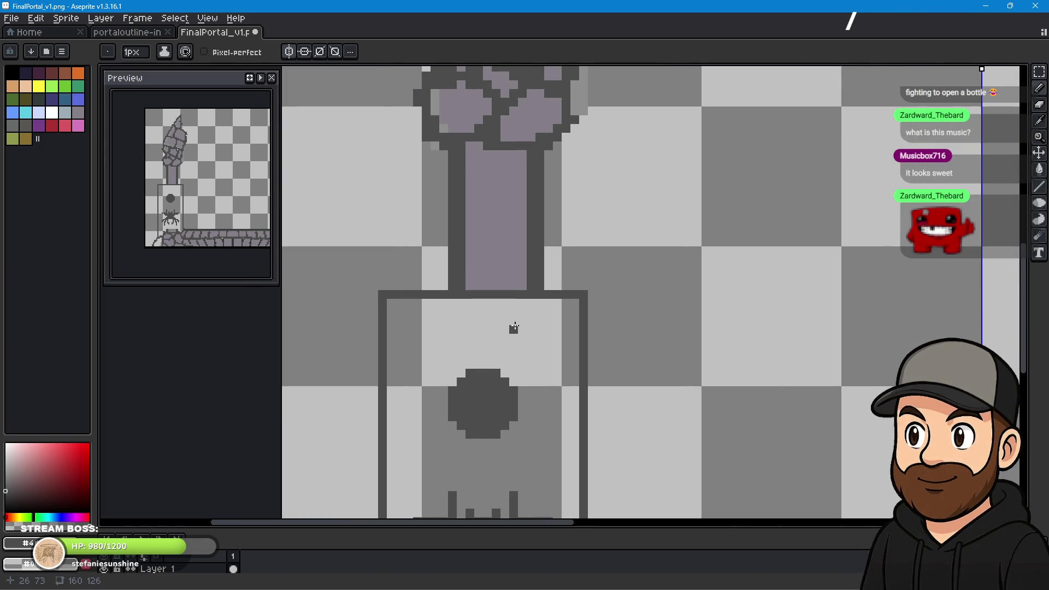
Draw a short upright line above the left base, joining it to the column.
drag(401, 278, 401, 280)
click(410, 267)
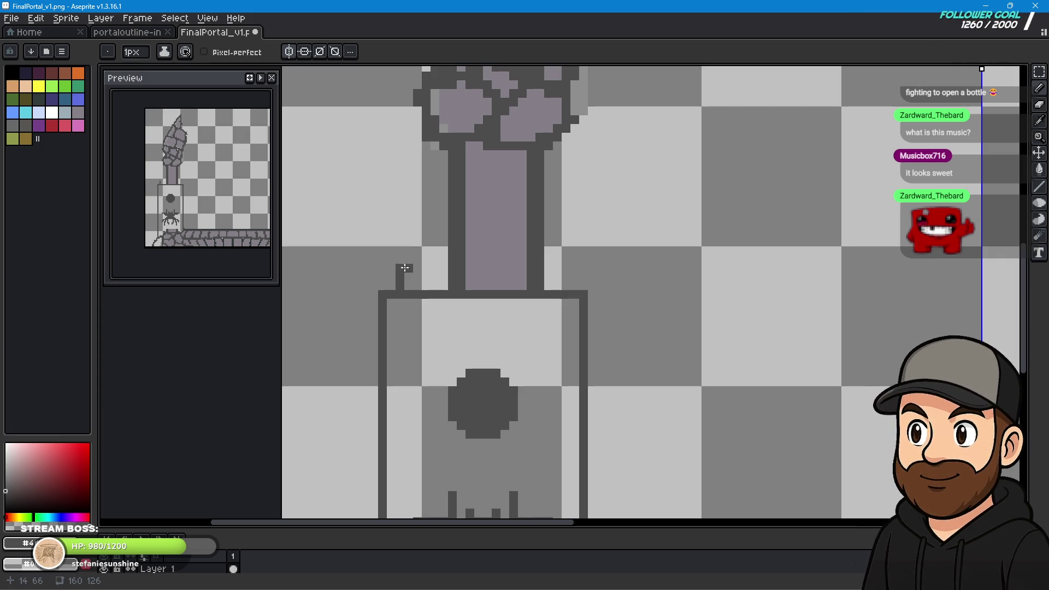
click(441, 268)
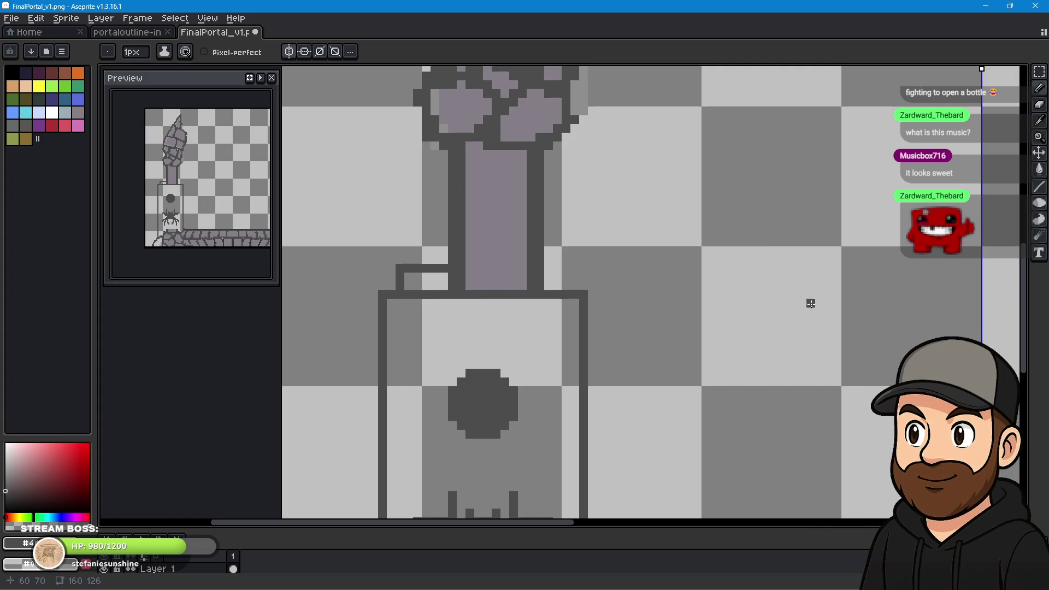
Re-centre the portal and draw a dark vertical line along the column's side.
scroll(811, 304, down, 5)
drag(824, 319, 639, 321)
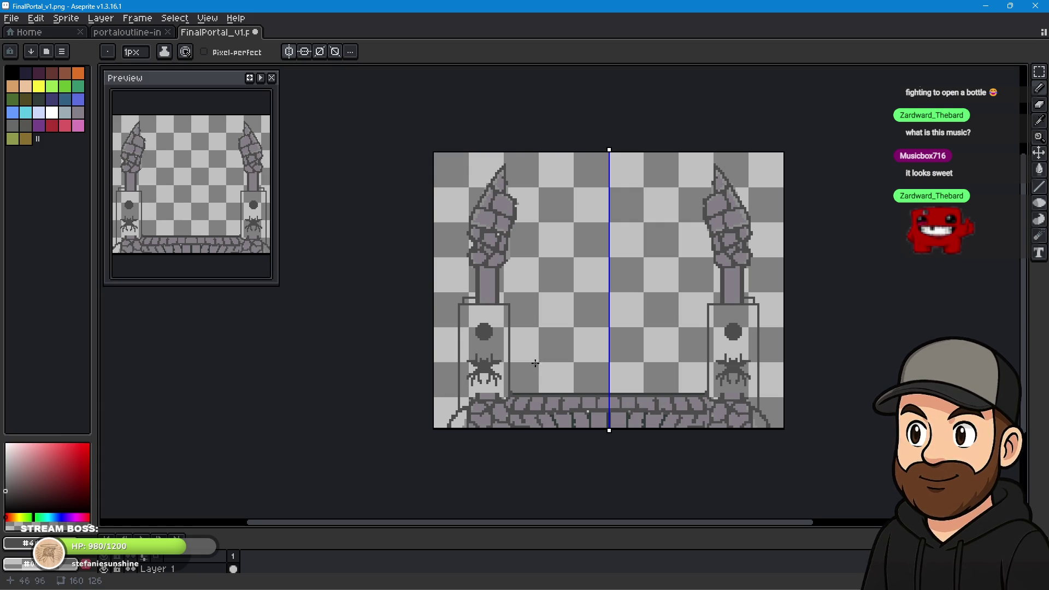
scroll(461, 304, up, 5)
scroll(470, 306, up, 2)
mouse_move(473, 219)
mouse_down()
mouse_move(473, 148)
mouse_move(481, 138)
mouse_move(506, 147)
mouse_up()
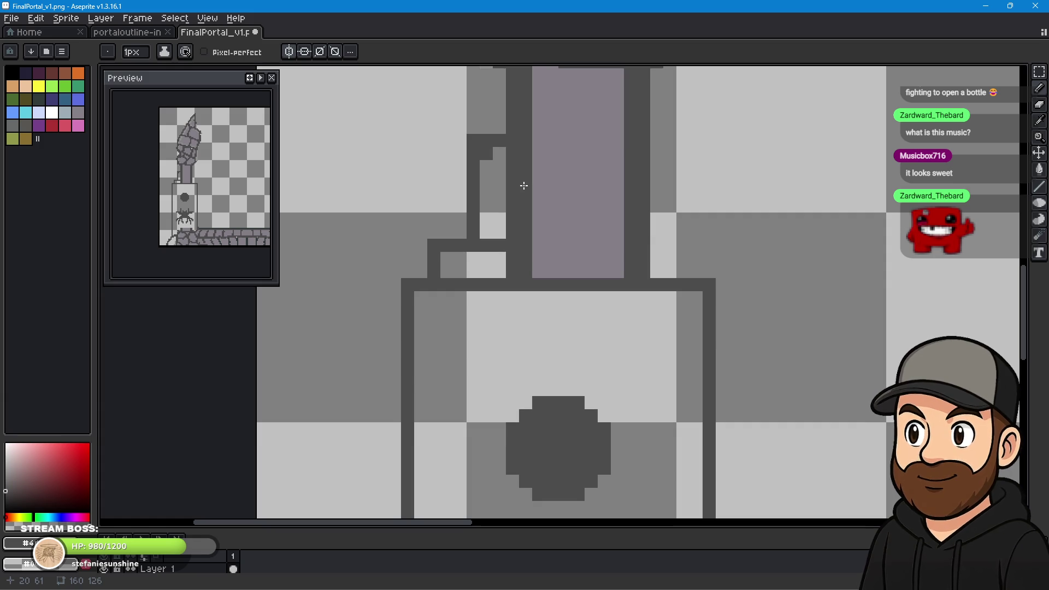
Zoom and pan in close on the left pillar's round emblem.
drag(773, 257, 665, 465)
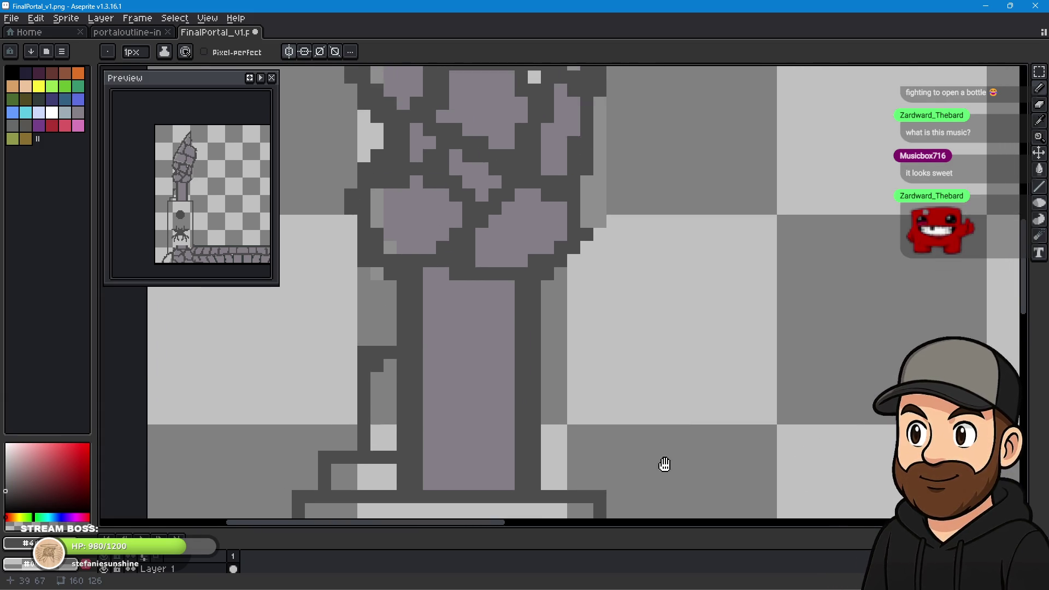
scroll(555, 455, down, 1)
scroll(468, 389, down, 2)
scroll(759, 426, down, 2)
drag(759, 426, 682, 340)
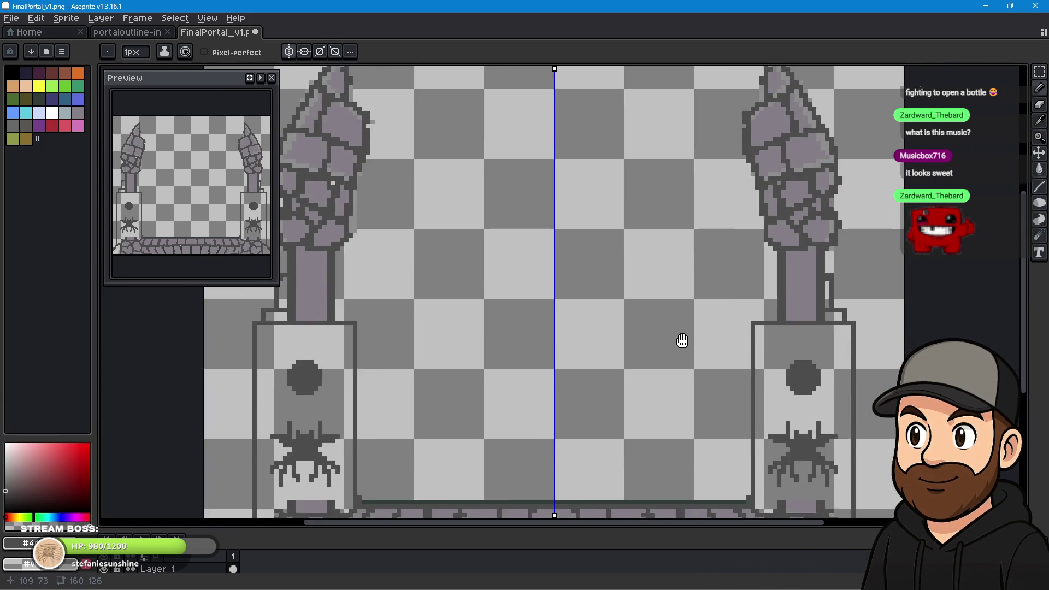
scroll(682, 340, down, 1)
drag(585, 370, 618, 338)
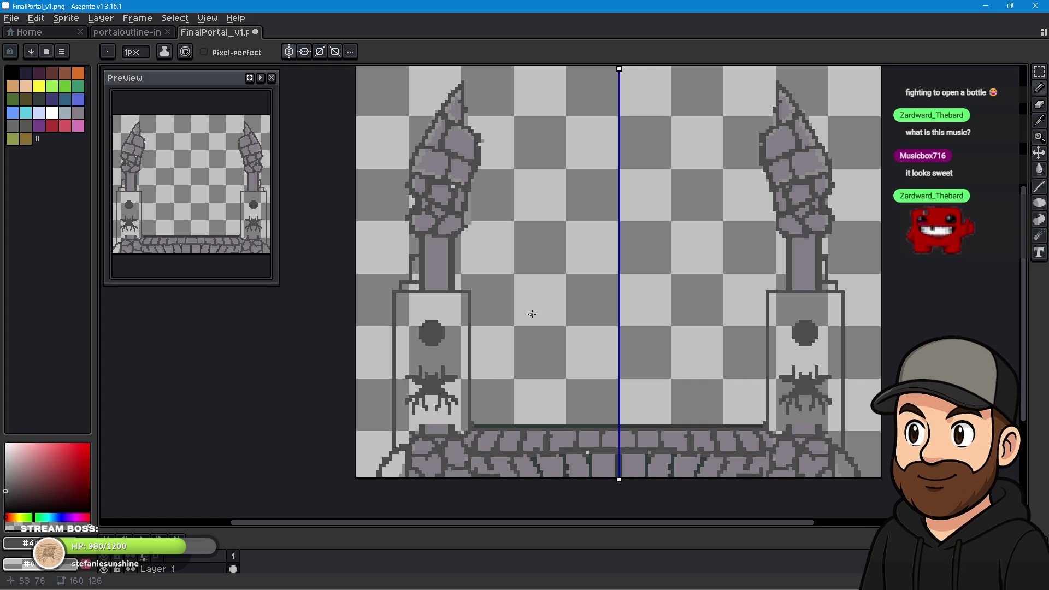
scroll(429, 352, up, 2)
scroll(454, 288, up, 3)
drag(454, 288, 567, 221)
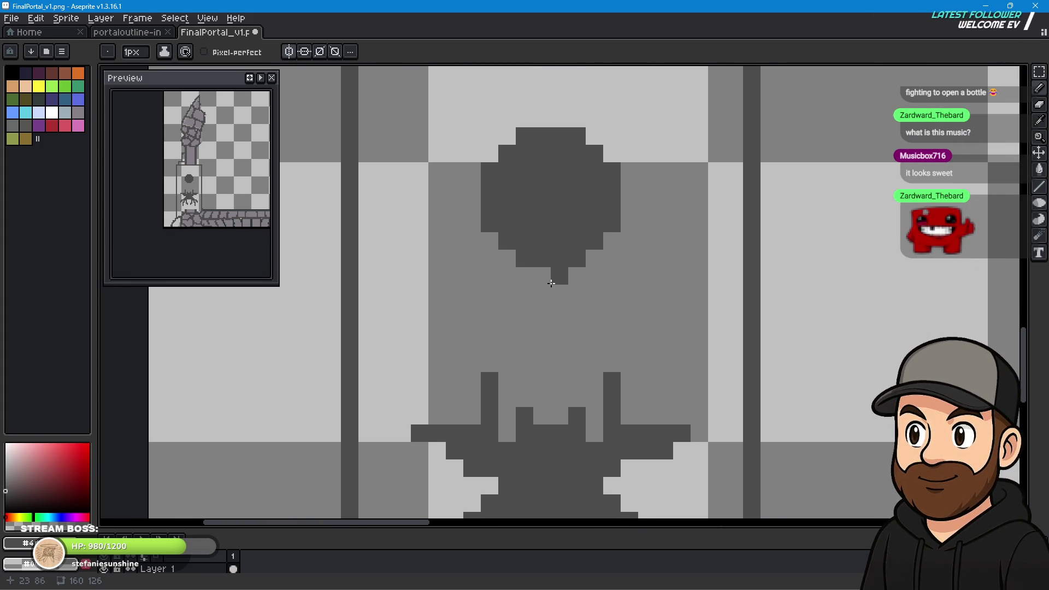
Pencil a dark stem below the left pillar's circle, then undo the last stroke.
click(549, 264)
drag(548, 300, 545, 328)
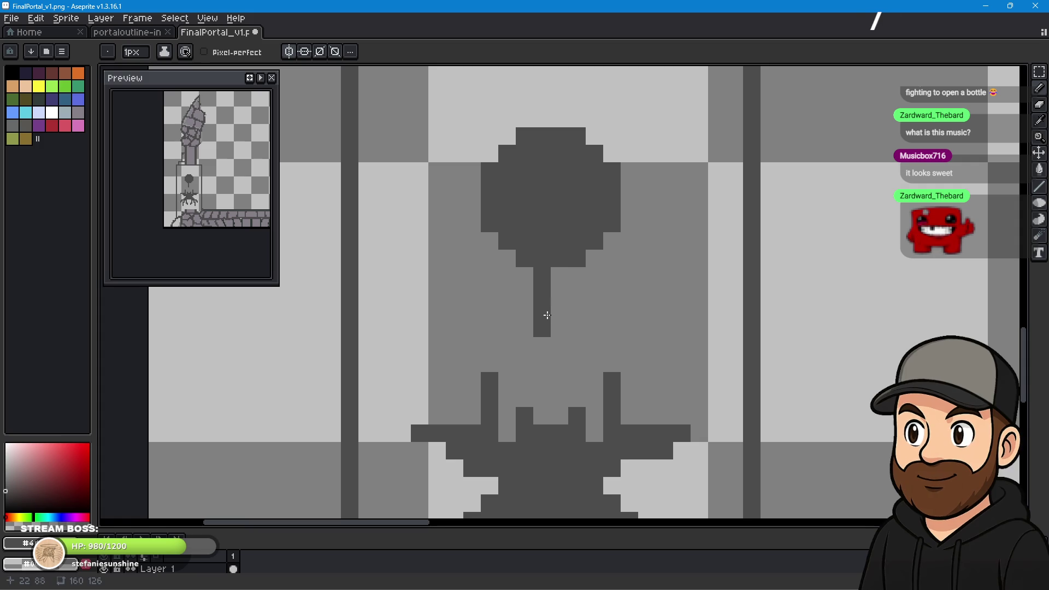
drag(553, 272, 552, 331)
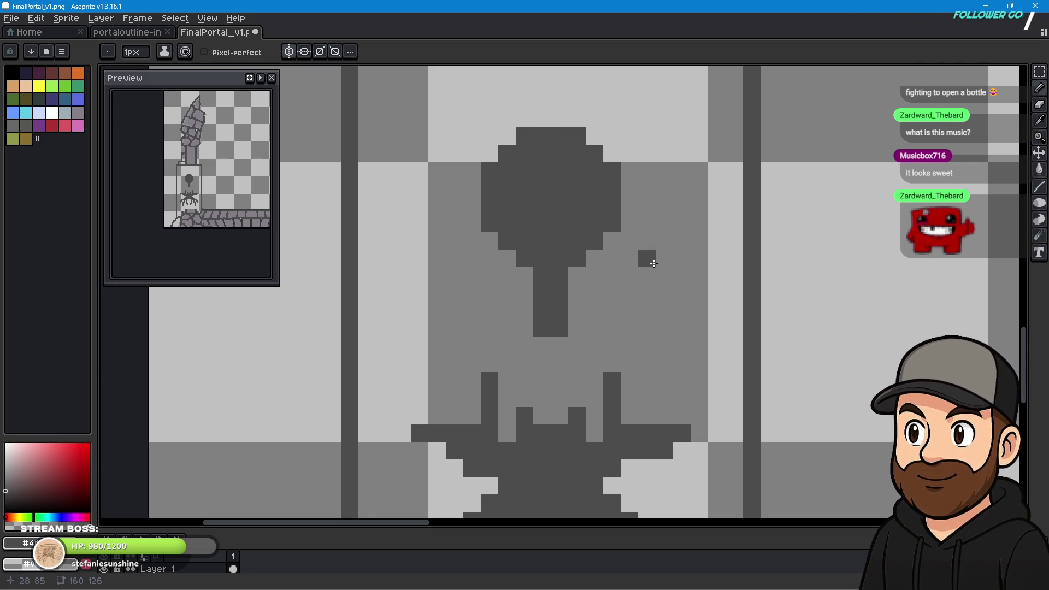
scroll(653, 263, down, 3)
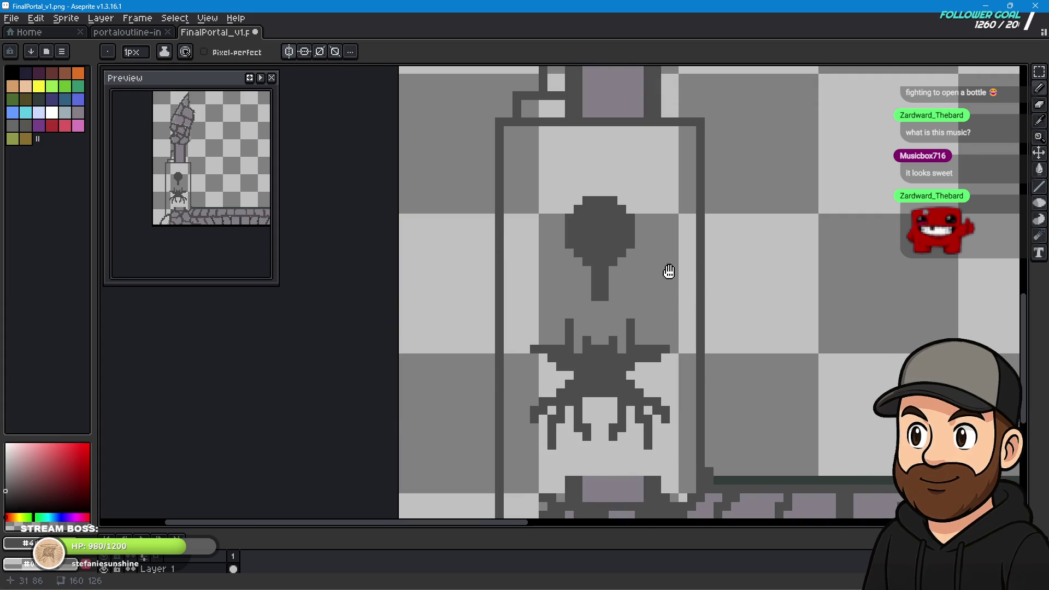
drag(671, 279, 687, 307)
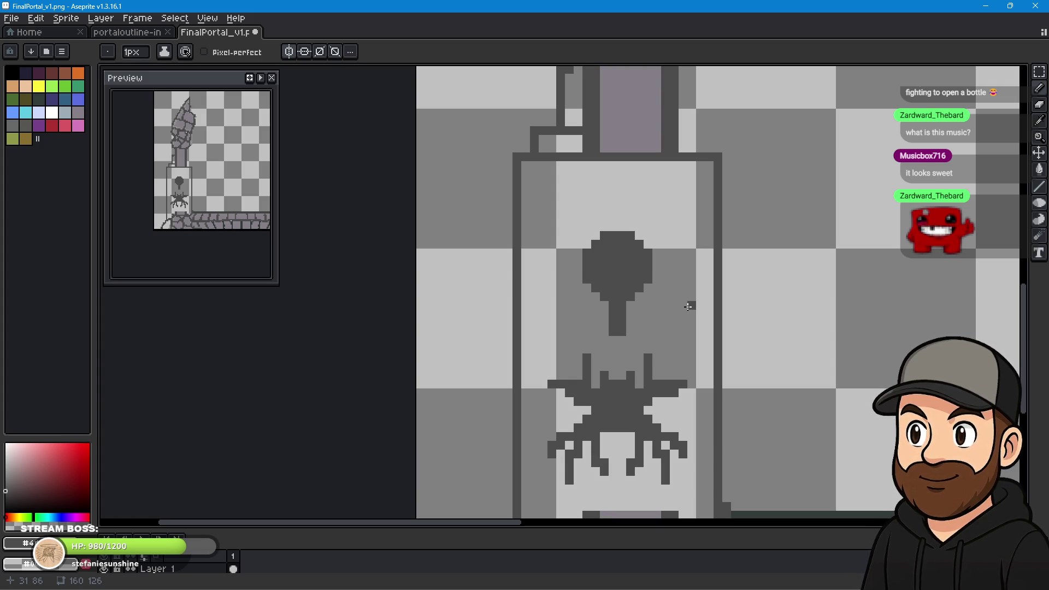
key(ctrl+z)
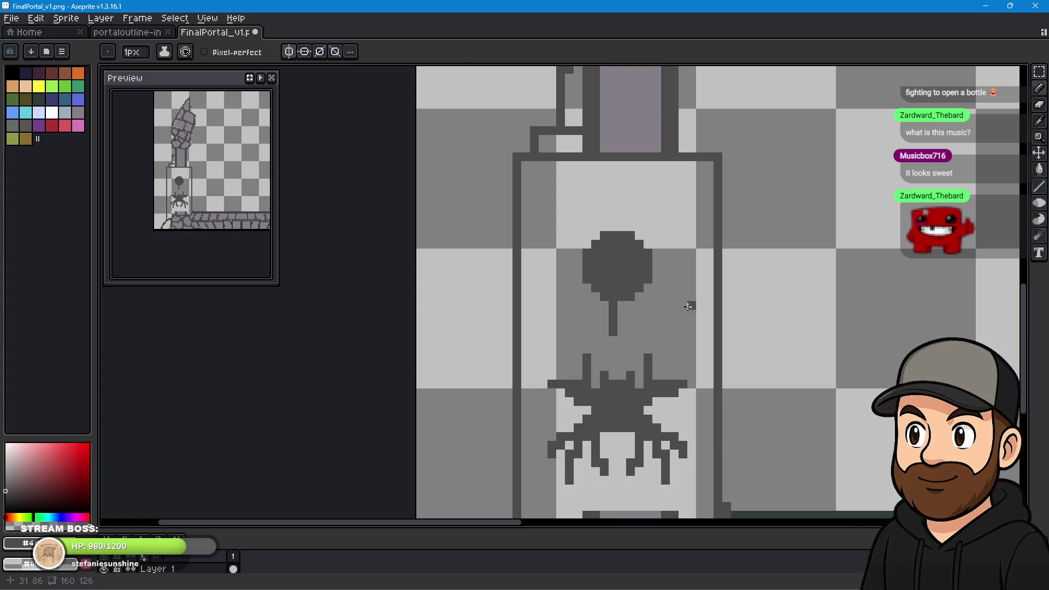
Erase the round emblem and its stem with the 4px Eraser.
key(e)
mouse_move(618, 243)
mouse_down()
mouse_move(593, 277)
mouse_move(628, 290)
mouse_move(634, 267)
mouse_up()
scroll(634, 288, down, 1)
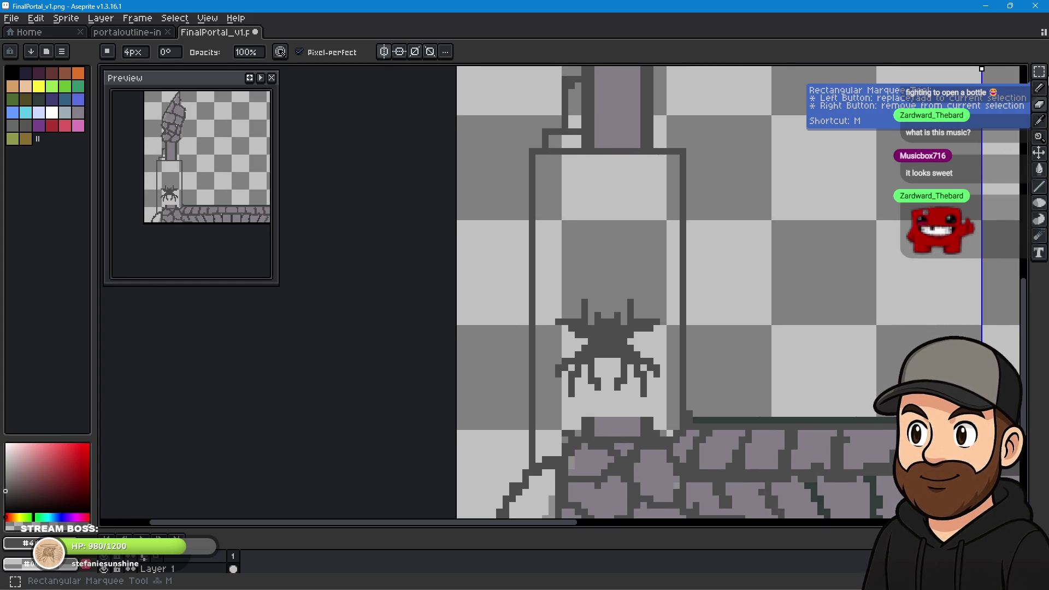
Marquee-select the left pillar's spider, drag it up into the emblem's empty space, and deselect.
click(1040, 79)
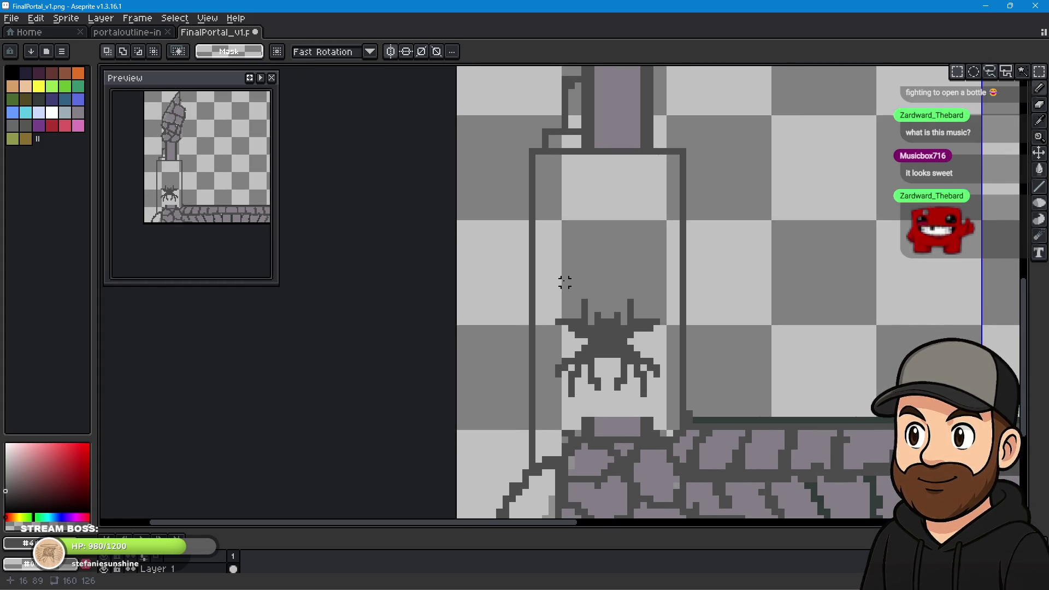
drag(545, 282, 669, 407)
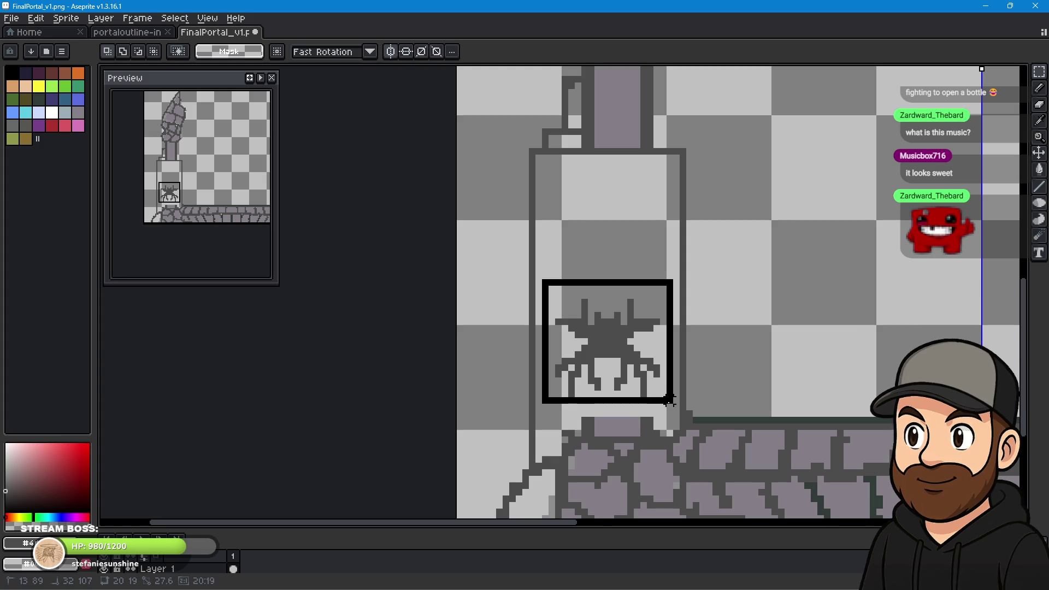
drag(611, 339, 610, 238)
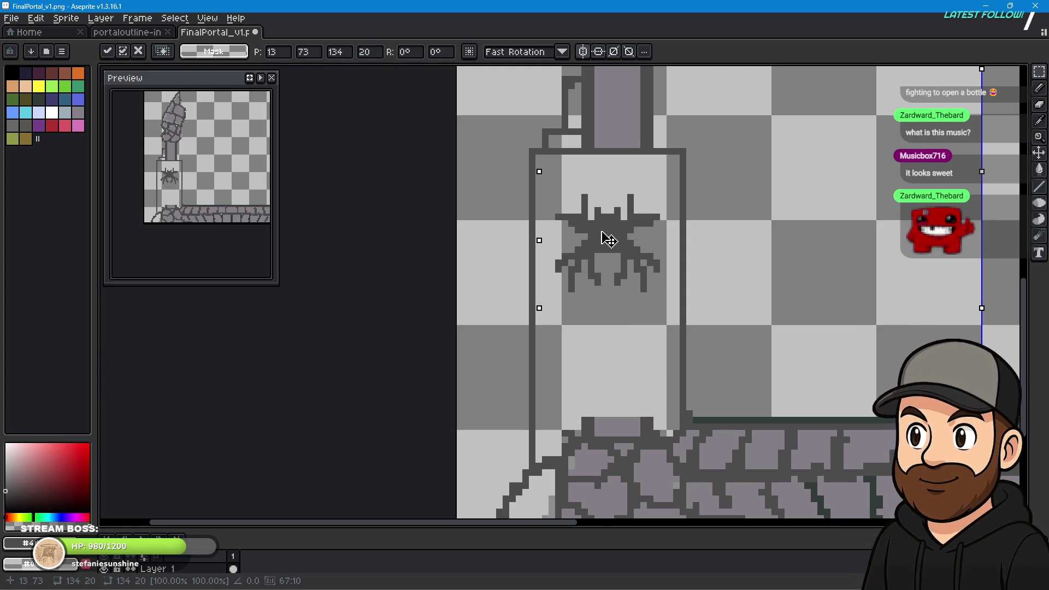
drag(608, 239, 607, 236)
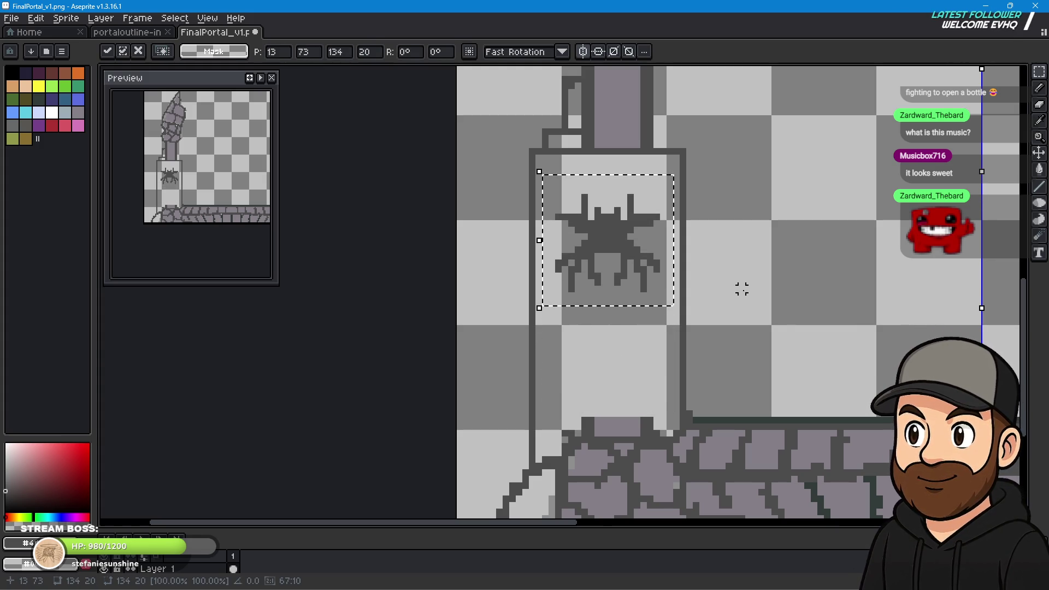
key(ctrl+d)
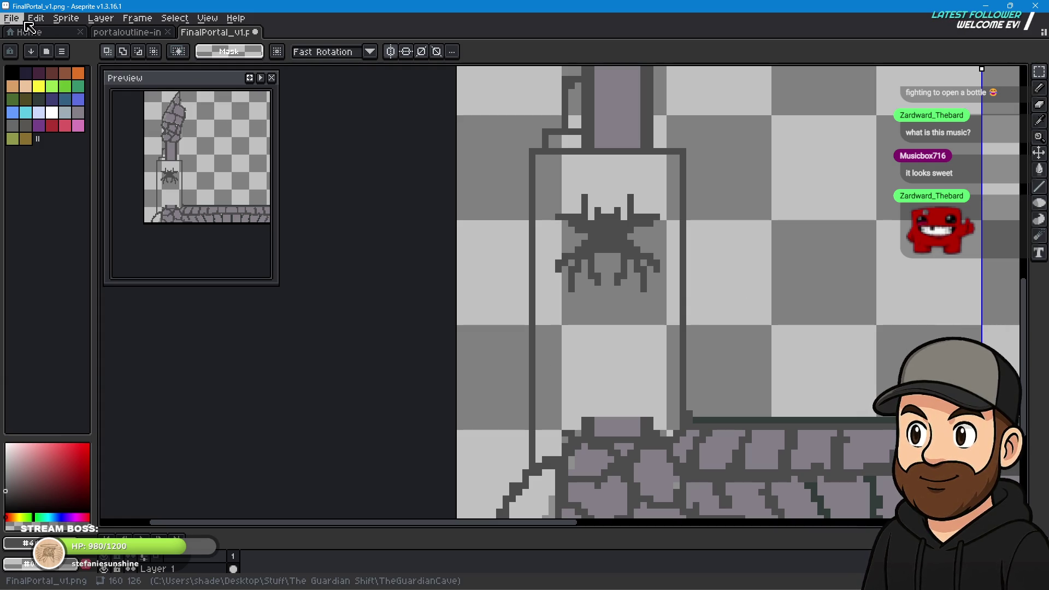
Start File > Open and browse the contents of The Guardian Shift folder.
click(12, 19)
key(Return)
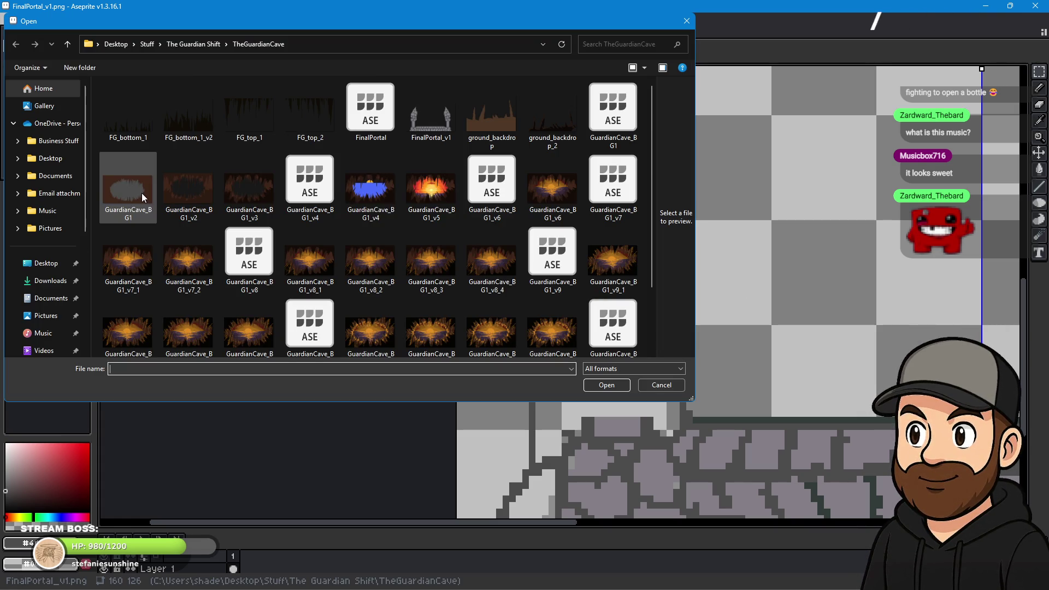
click(192, 43)
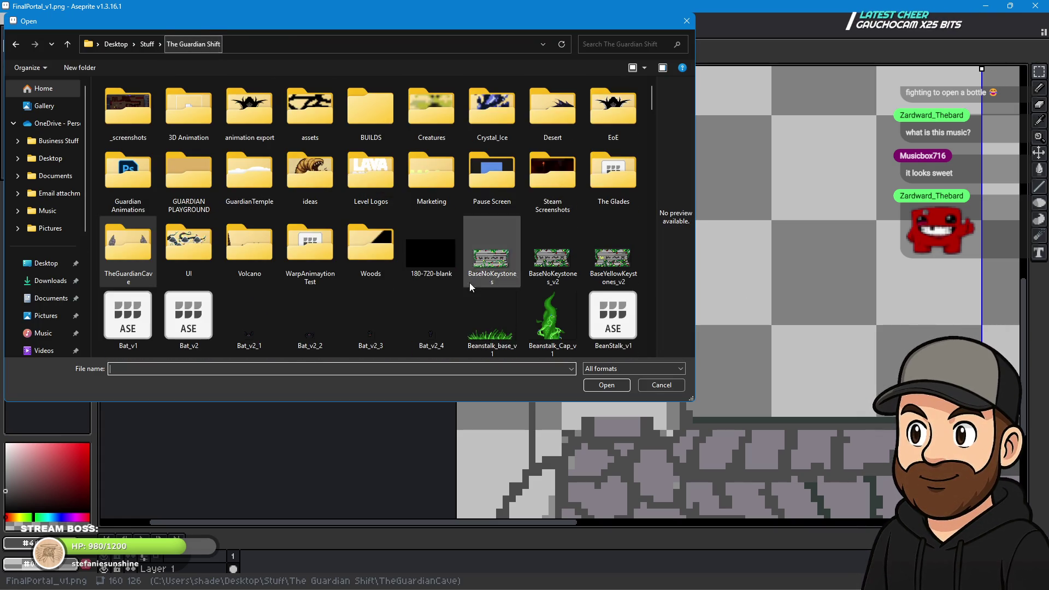
scroll(483, 302, down, 3)
scroll(483, 296, down, 2)
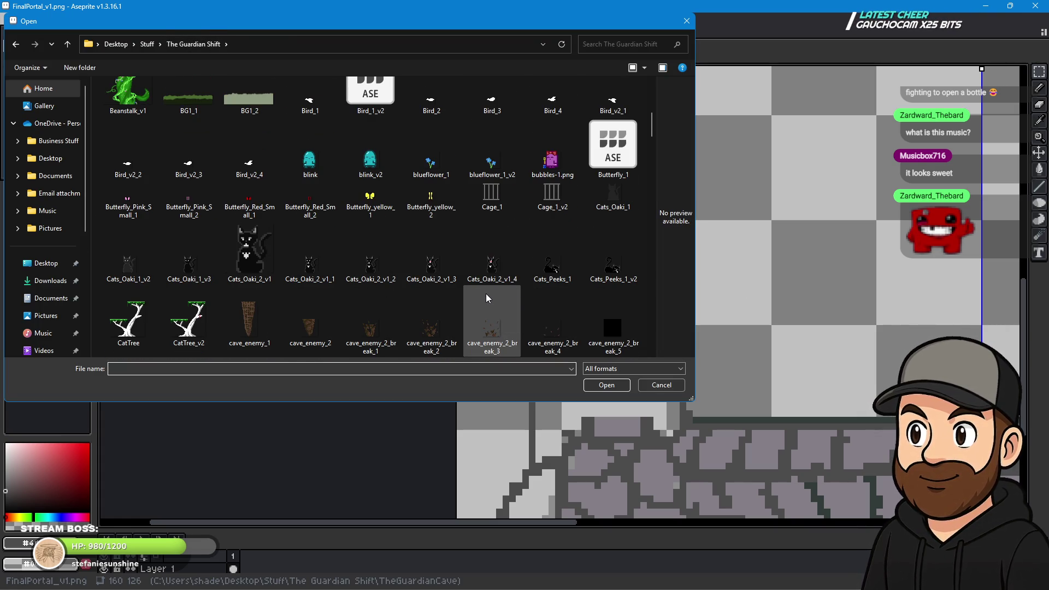
scroll(486, 293, down, 3)
scroll(483, 300, down, 3)
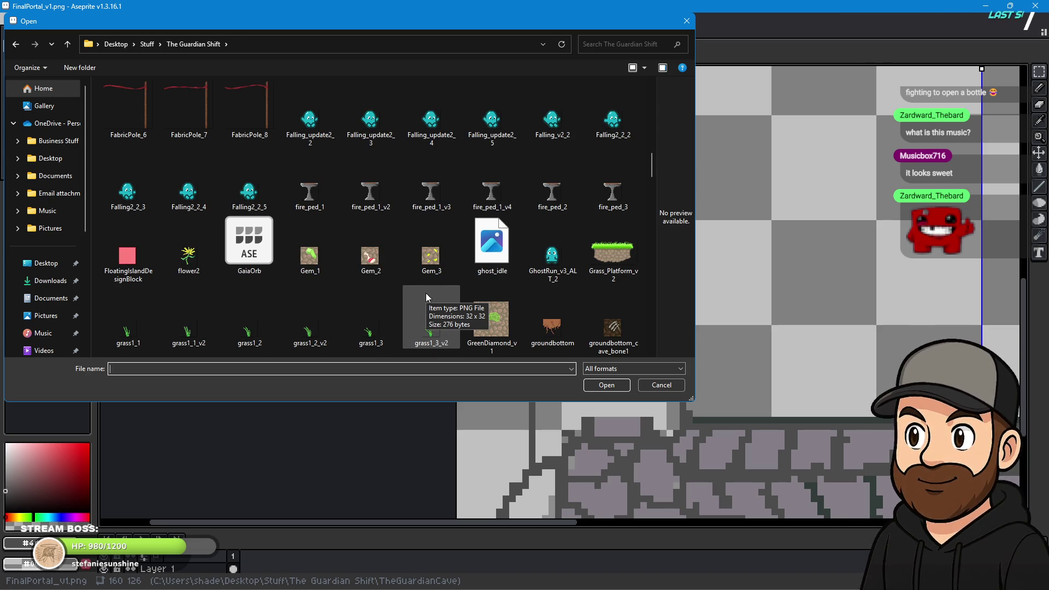
scroll(425, 293, down, 2)
scroll(426, 293, down, 3)
scroll(427, 293, down, 2)
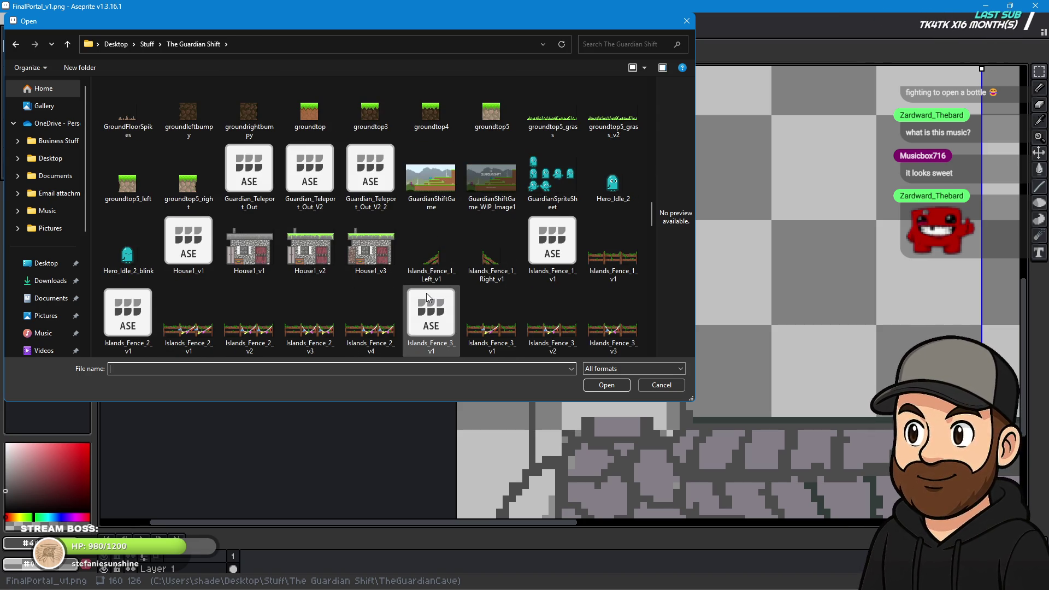
scroll(427, 297, down, 4)
scroll(429, 298, down, 4)
scroll(427, 295, down, 3)
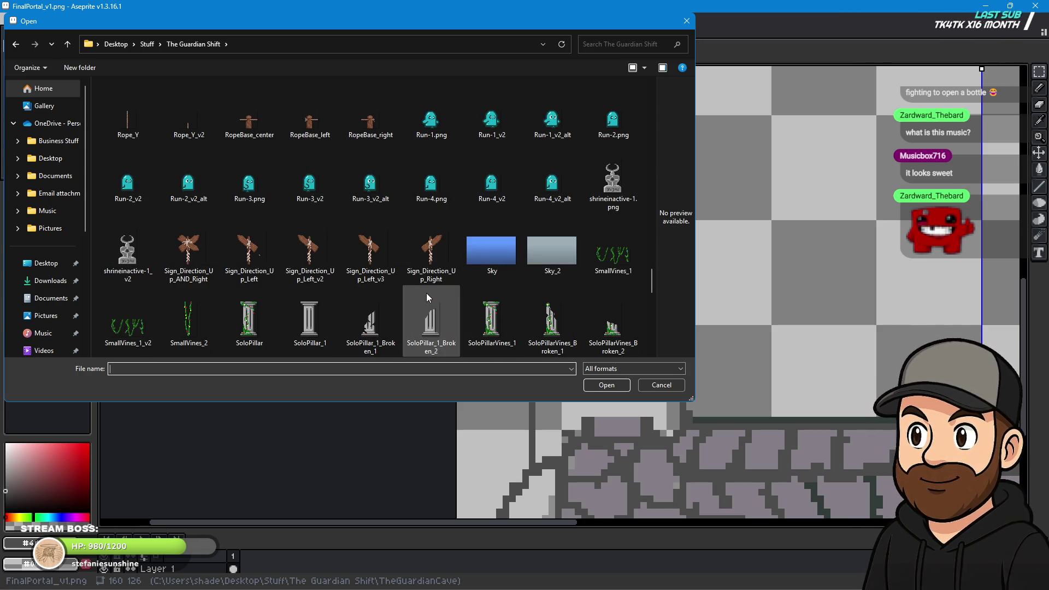
scroll(427, 295, down, 5)
scroll(437, 278, down, 2)
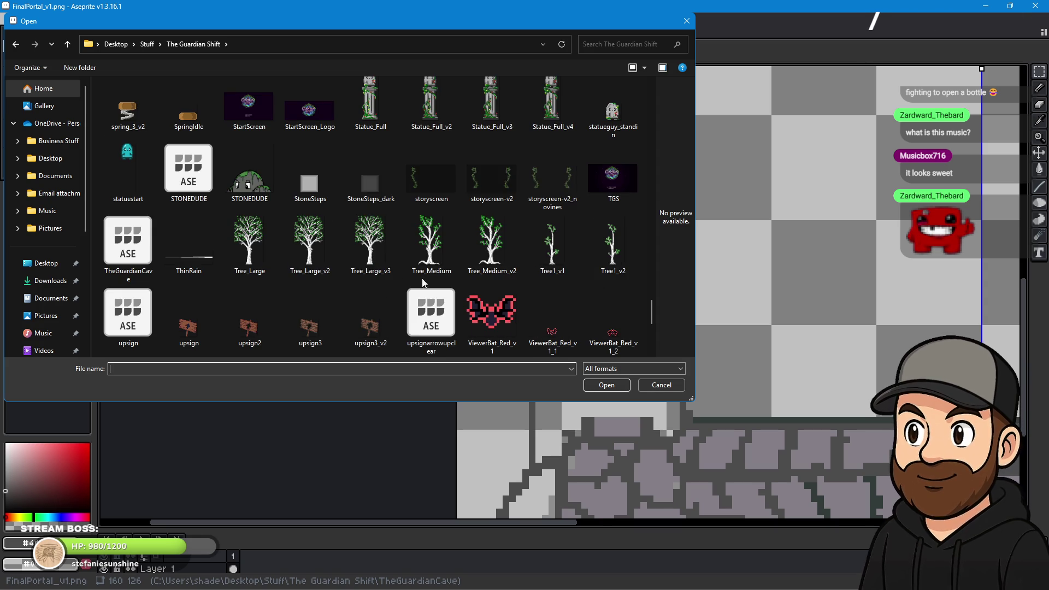
scroll(358, 270, down, 3)
scroll(359, 270, down, 1)
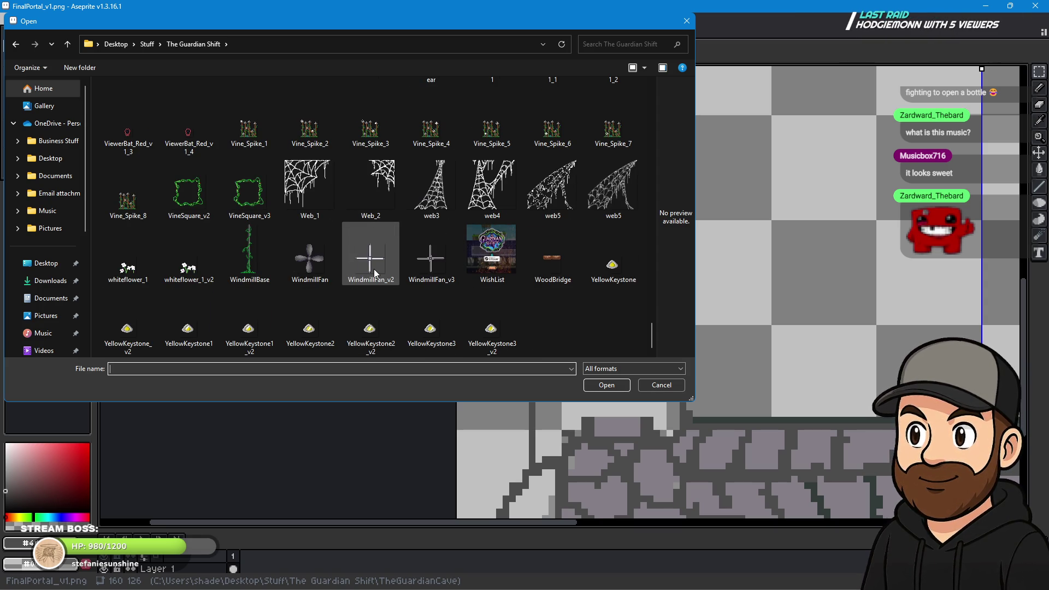
scroll(421, 286, up, 3)
scroll(421, 287, up, 5)
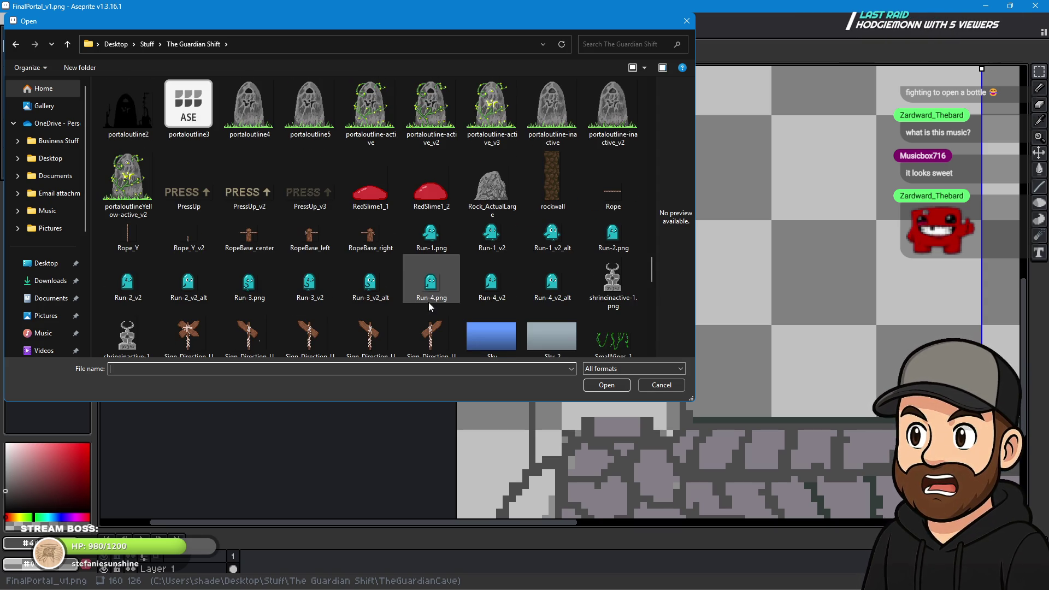
scroll(428, 303, up, 5)
scroll(434, 306, up, 3)
scroll(438, 310, up, 3)
scroll(438, 310, up, 5)
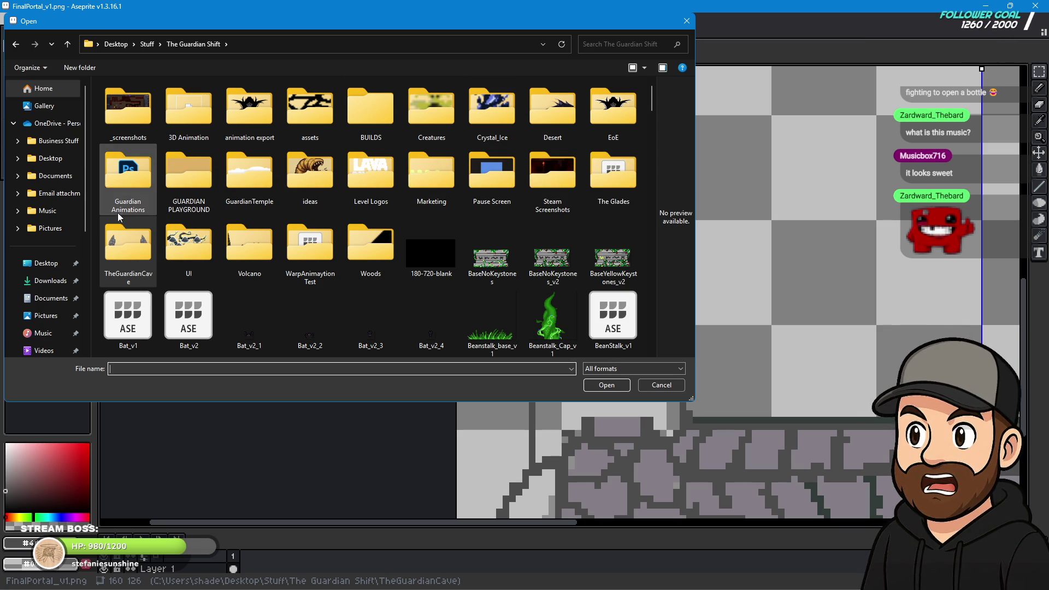
Check the GuardianTemple folder, return to The Guardian Shift, and enter the assets folder.
click(252, 181)
double_click(252, 179)
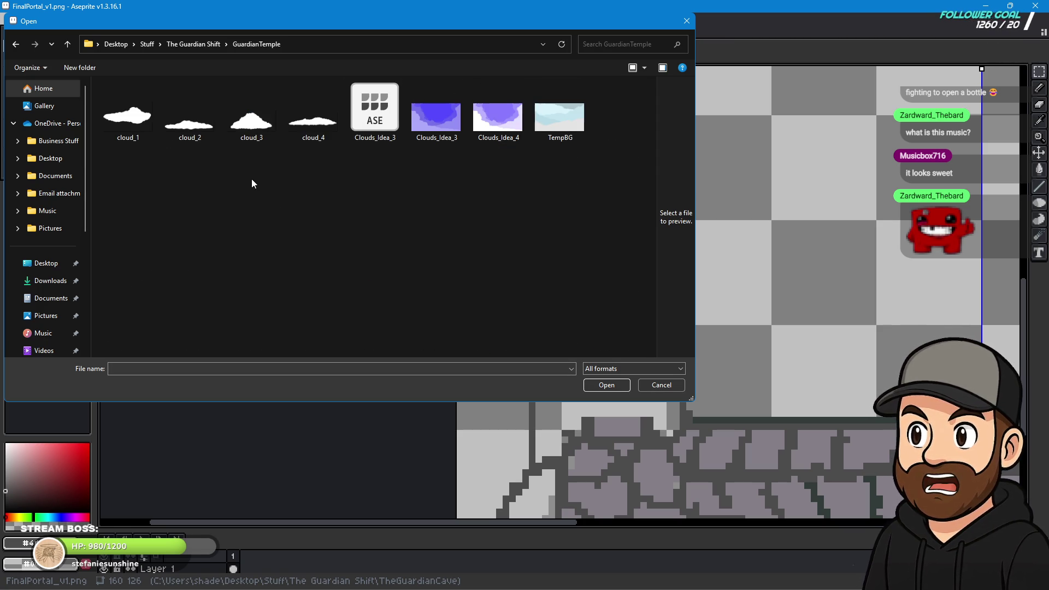
click(192, 46)
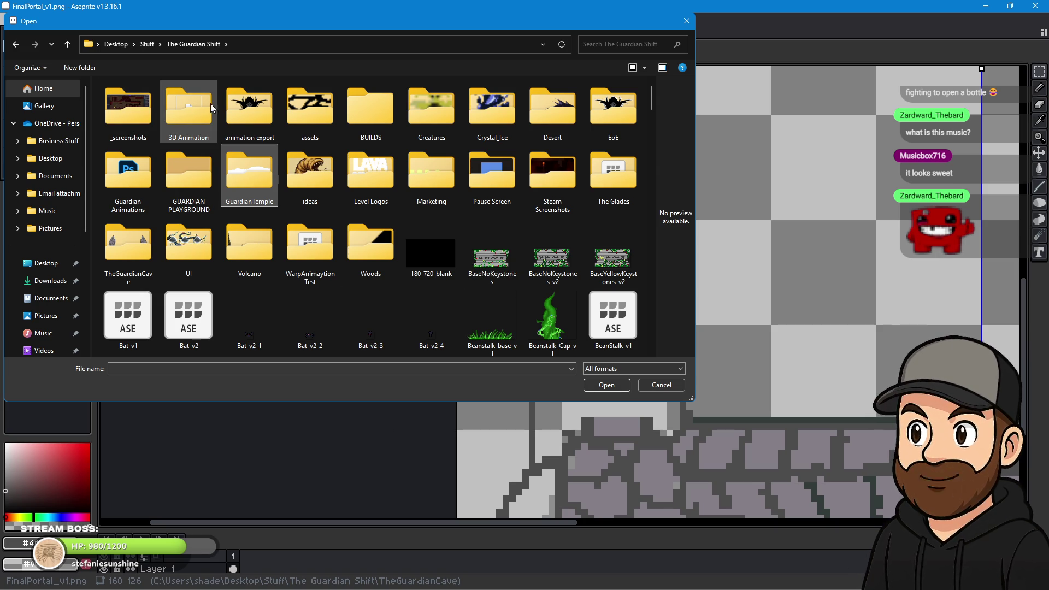
double_click(308, 110)
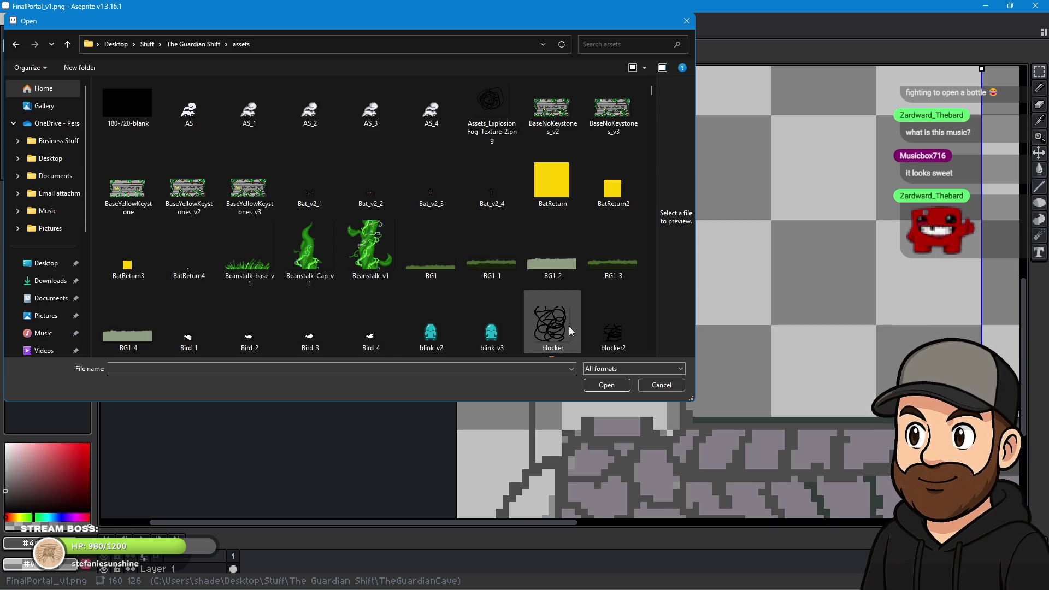
Find NewSprite10.png in the assets folder and open it as a single image.
scroll(467, 253, down, 10)
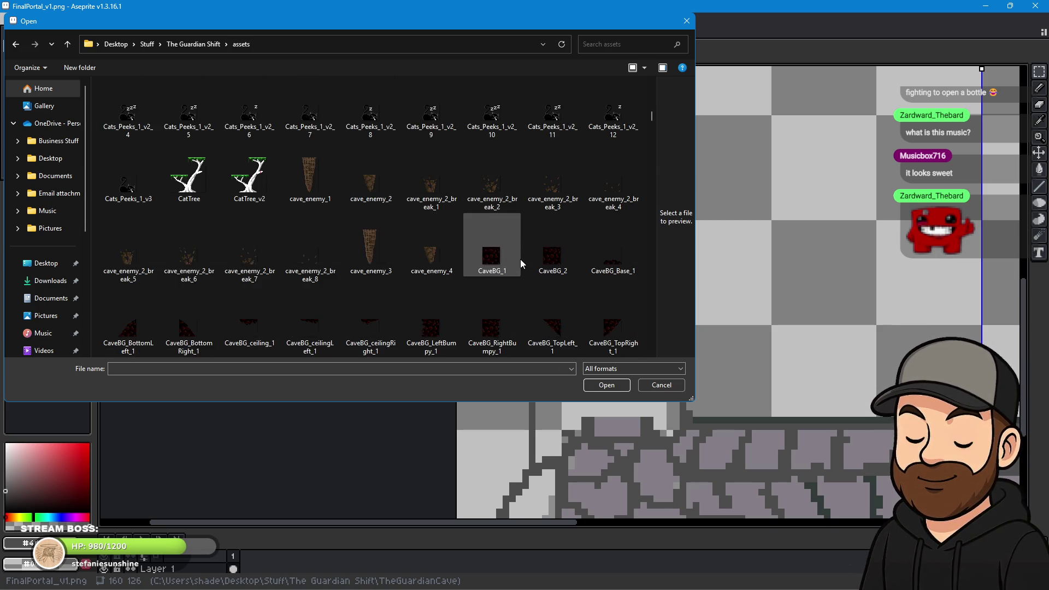
scroll(520, 259, up, 3)
scroll(524, 260, down, 2)
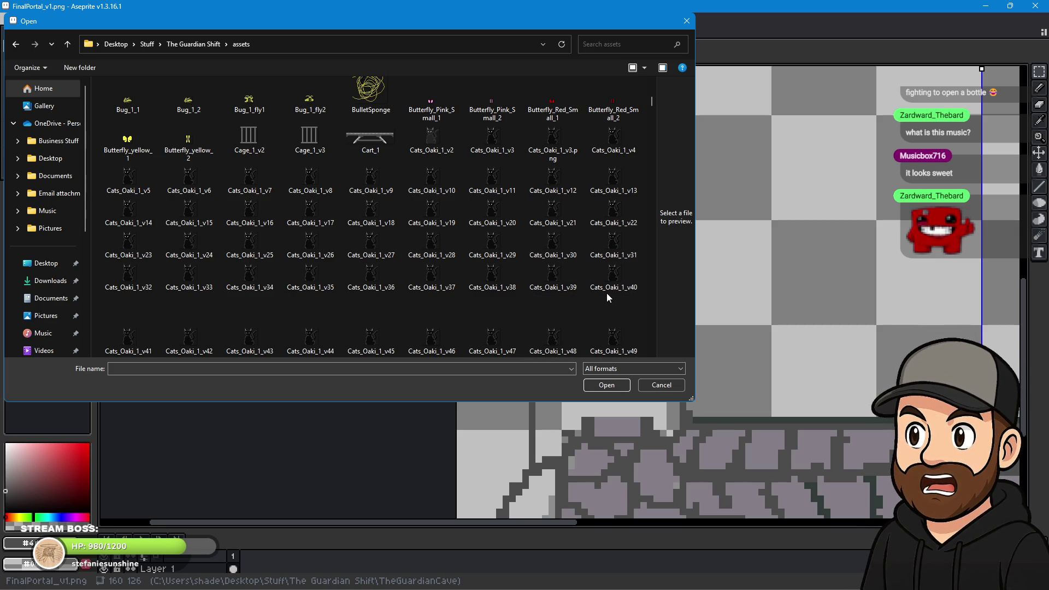
scroll(584, 271, down, 3)
scroll(583, 271, down, 2)
scroll(583, 269, down, 4)
scroll(583, 269, down, 3)
scroll(584, 269, down, 2)
scroll(584, 269, down, 1)
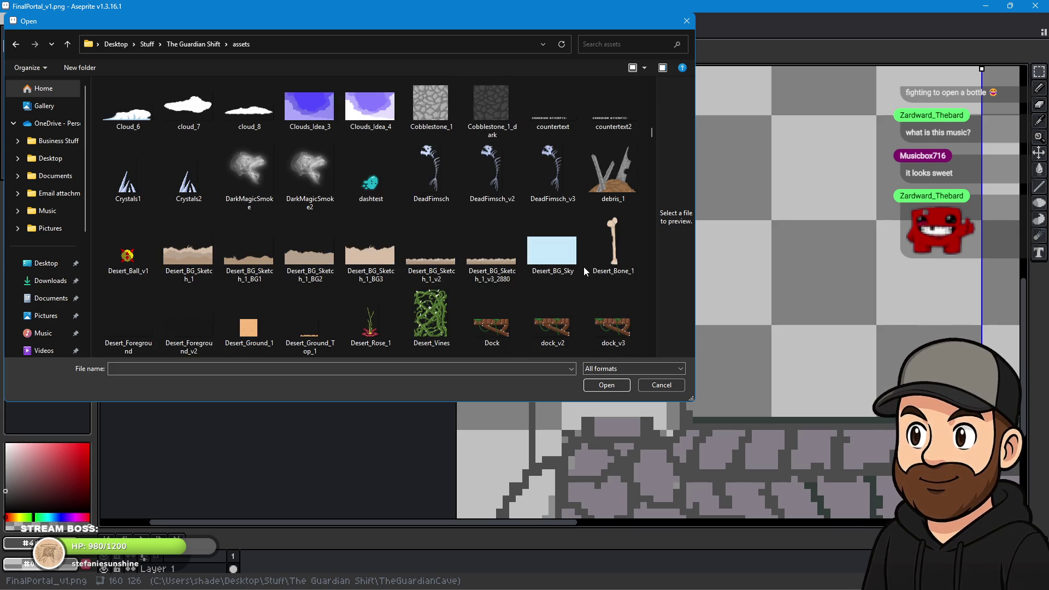
scroll(584, 268, down, 4)
scroll(584, 267, down, 3)
scroll(583, 268, down, 3)
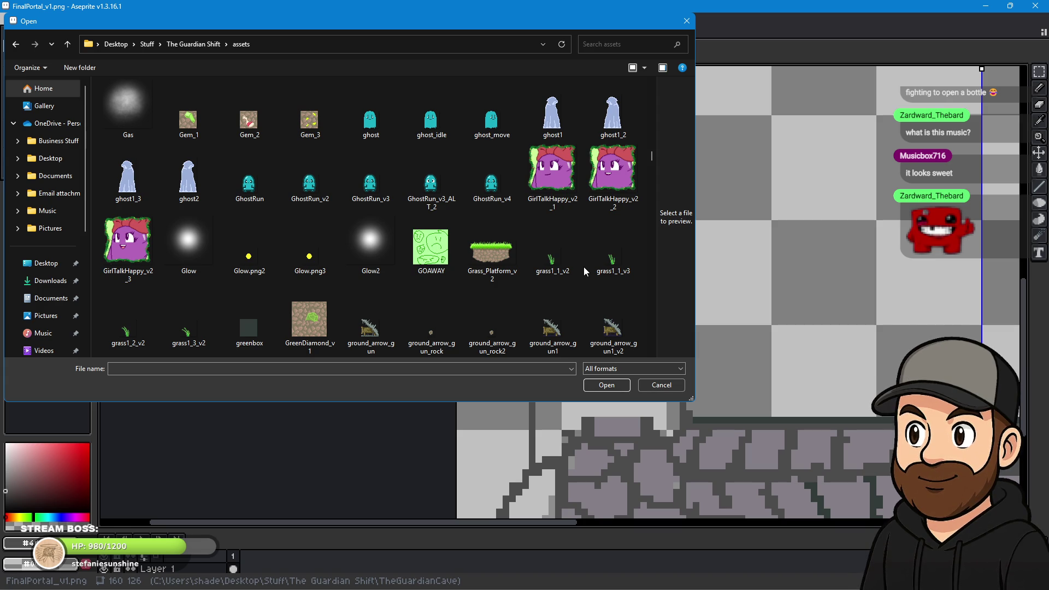
scroll(585, 271, down, 2)
scroll(584, 268, down, 2)
scroll(584, 267, down, 2)
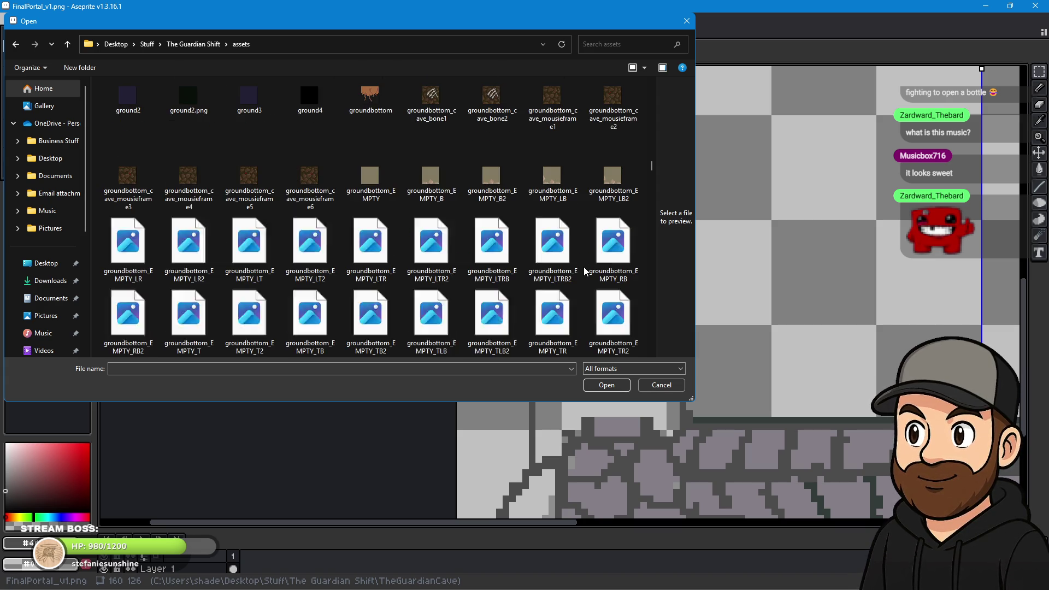
scroll(583, 268, down, 2)
scroll(584, 268, down, 2)
scroll(585, 271, down, 3)
scroll(584, 272, down, 3)
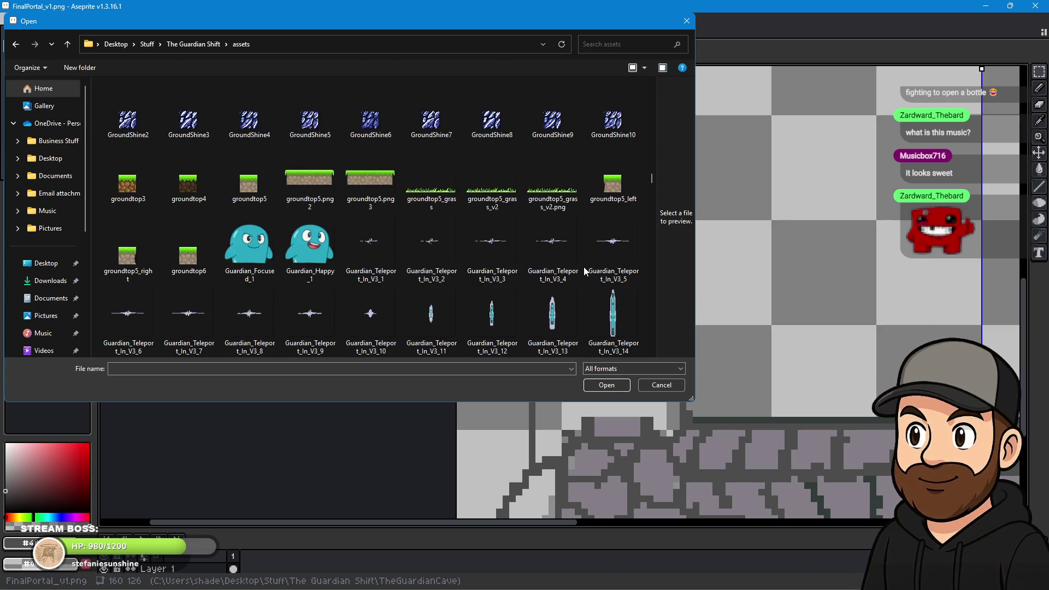
scroll(584, 271, down, 2)
scroll(584, 271, down, 3)
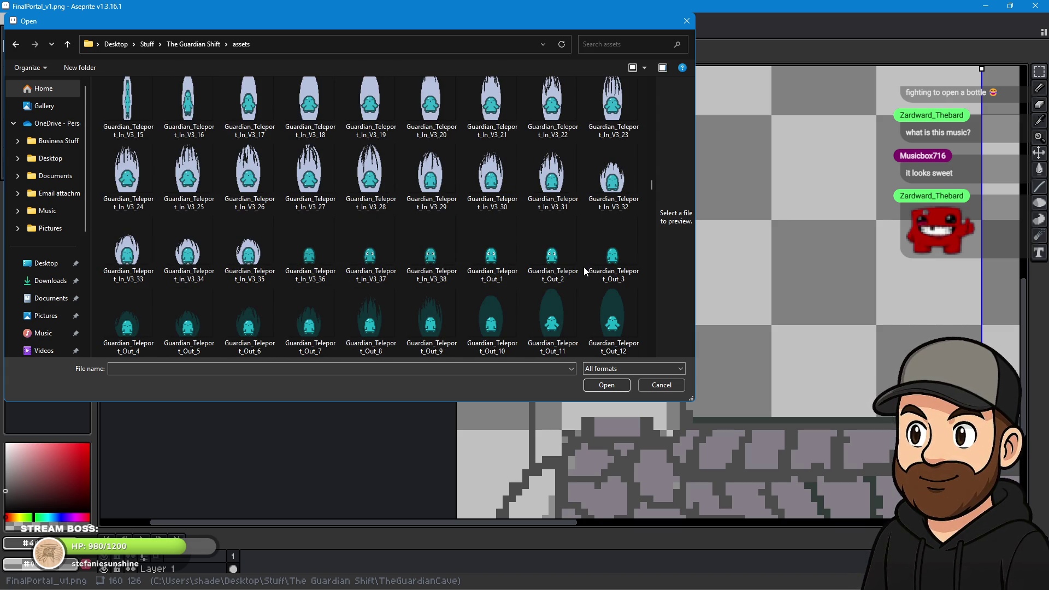
scroll(583, 274, down, 3)
scroll(584, 275, down, 3)
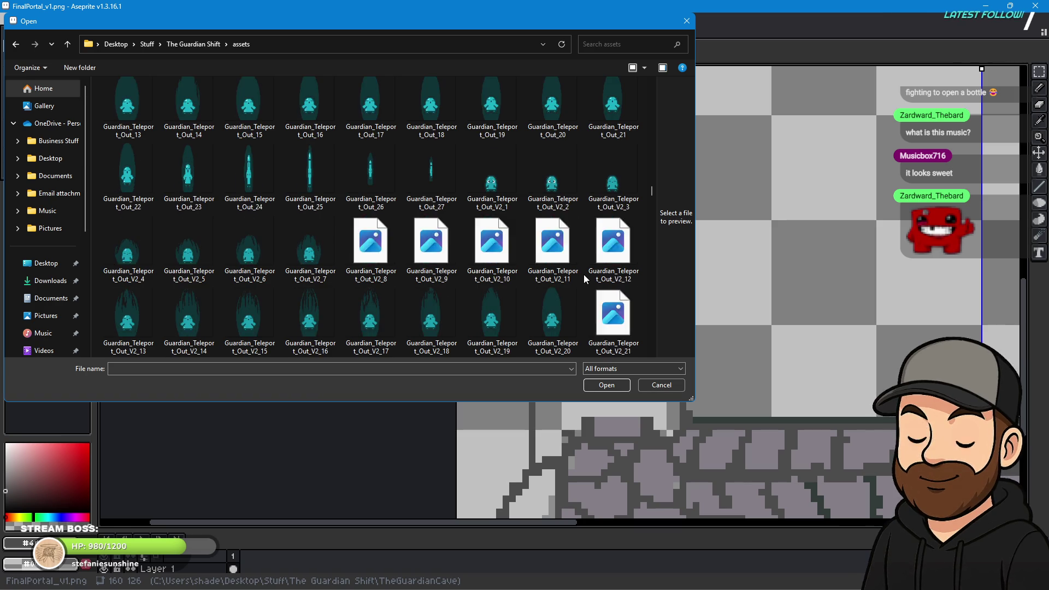
scroll(584, 274, down, 3)
scroll(583, 275, down, 3)
scroll(584, 275, down, 3)
scroll(583, 274, down, 2)
scroll(583, 276, down, 4)
scroll(583, 276, down, 4)
scroll(584, 276, down, 4)
scroll(584, 276, down, 4)
scroll(584, 279, down, 4)
scroll(584, 278, down, 4)
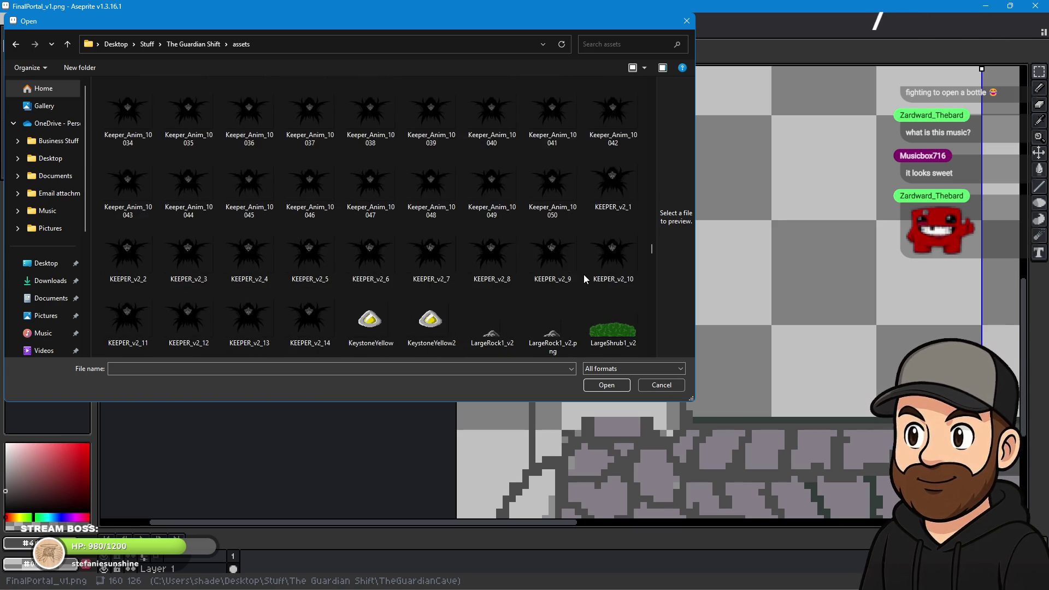
scroll(584, 279, down, 4)
scroll(584, 278, down, 4)
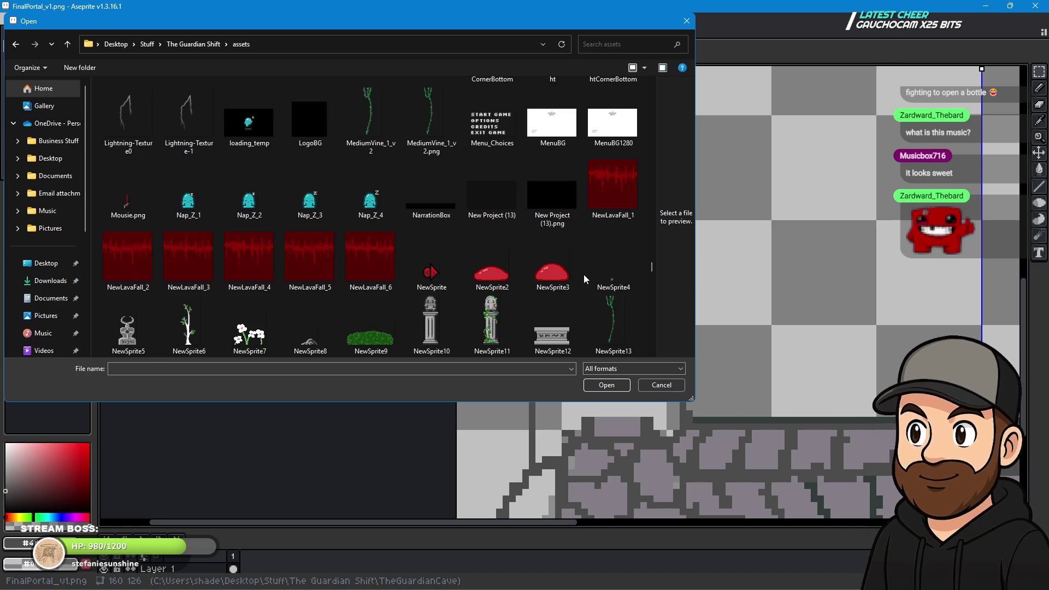
scroll(533, 273, down, 3)
scroll(532, 273, up, 3)
scroll(533, 274, down, 3)
scroll(534, 278, down, 3)
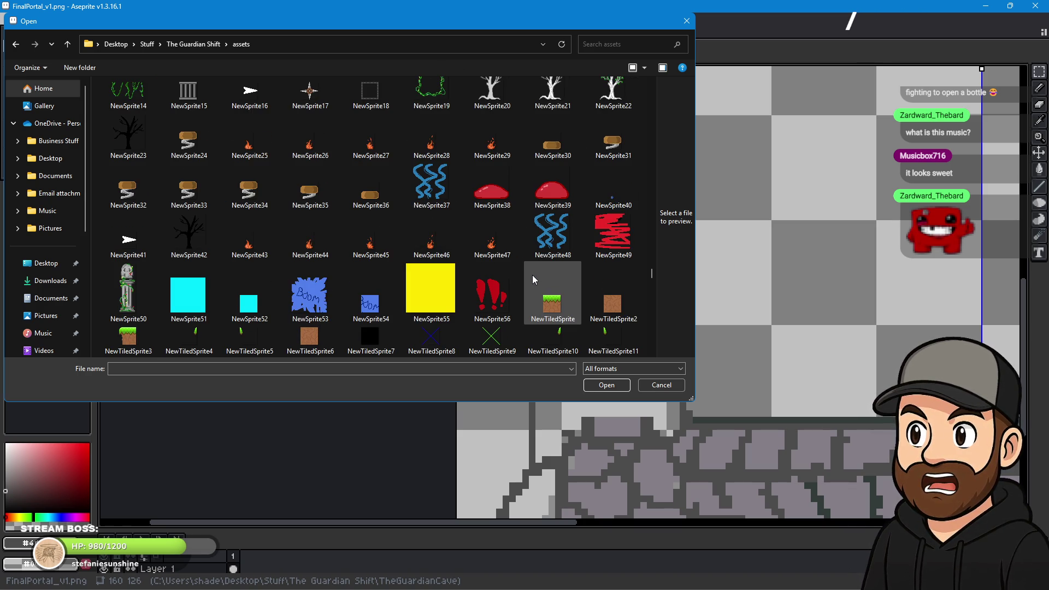
scroll(533, 279, up, 3)
click(427, 153)
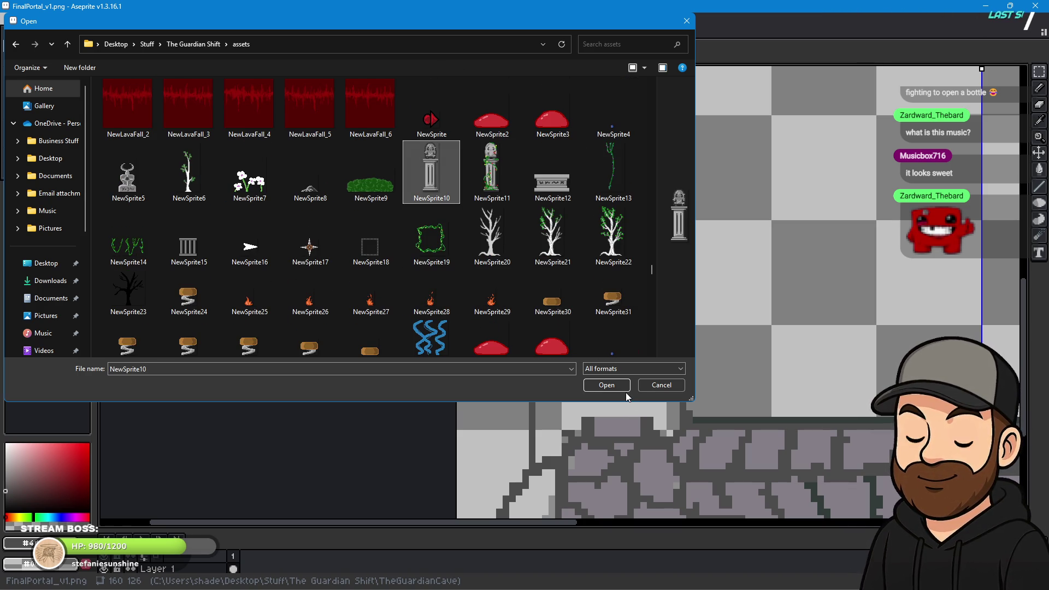
click(613, 383)
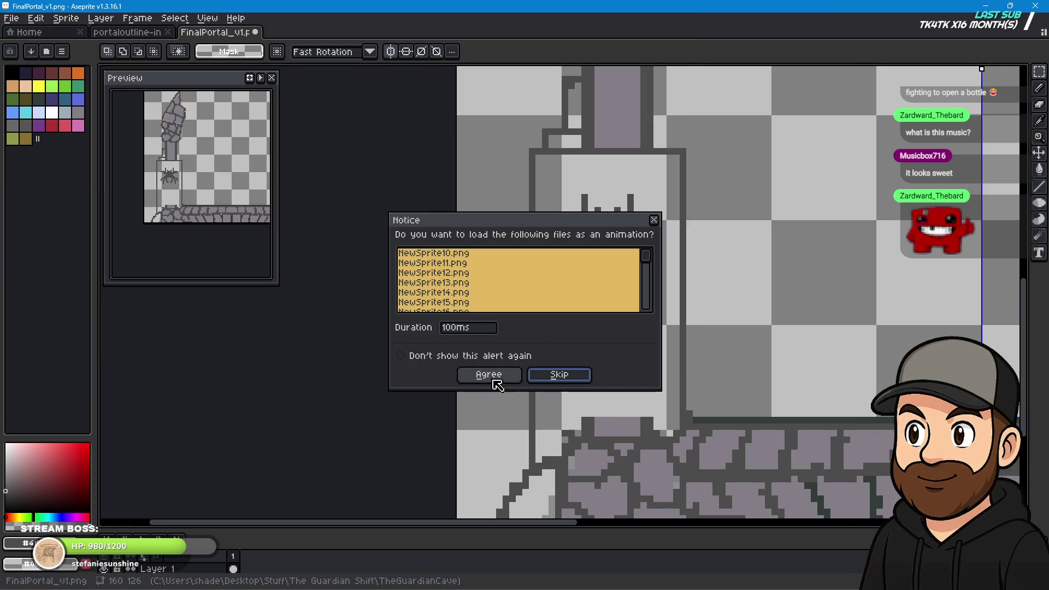
click(563, 377)
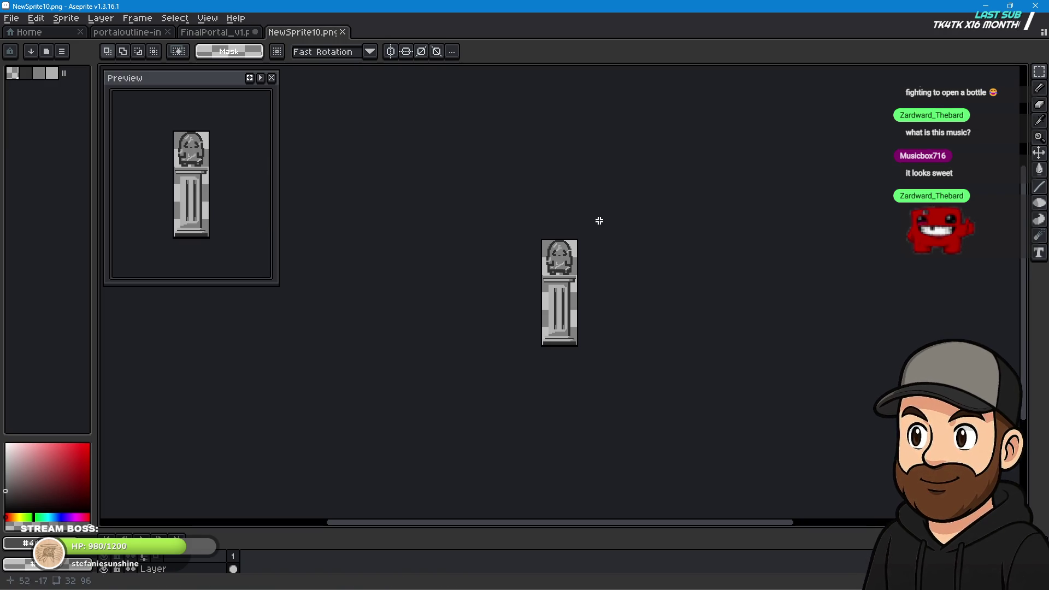
Marquee-select the statue figure above NewSprite10's pedestal, then return to FinalPortal_v1.
scroll(587, 219, up, 4)
scroll(675, 258, up, 1)
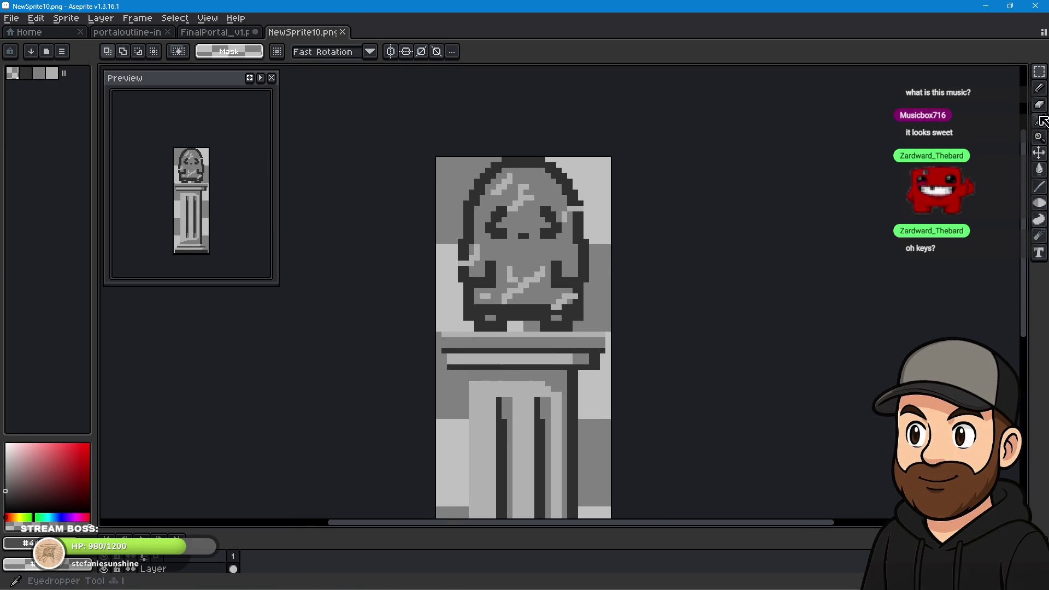
click(1039, 72)
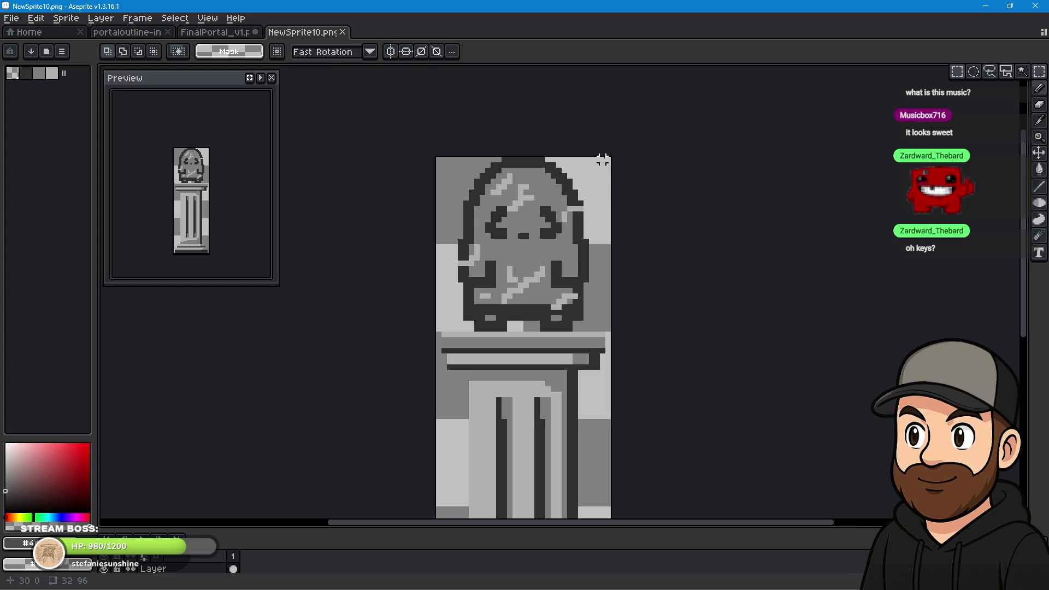
drag(608, 159, 428, 329)
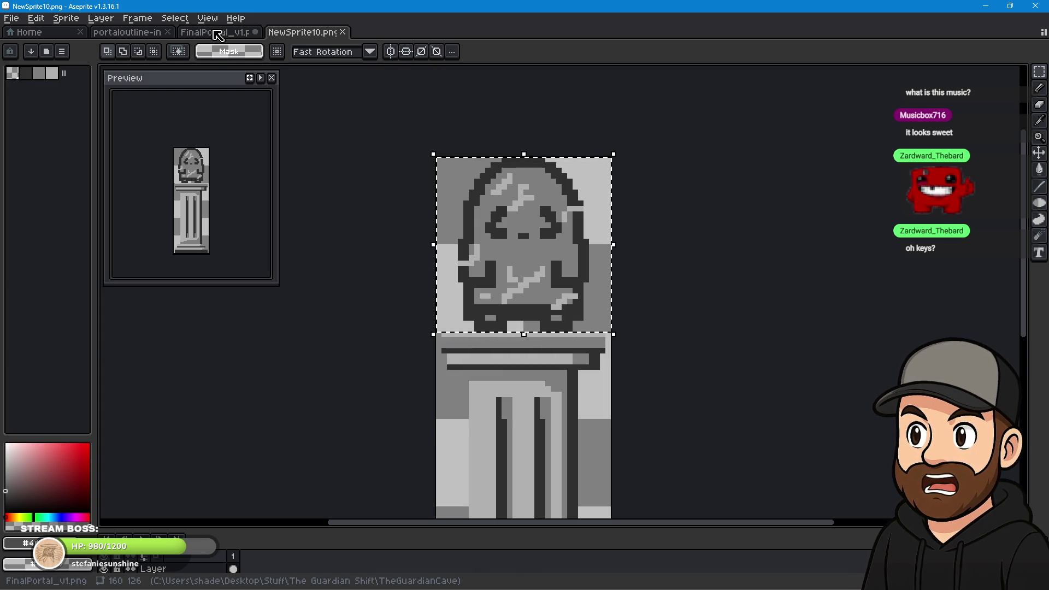
click(218, 34)
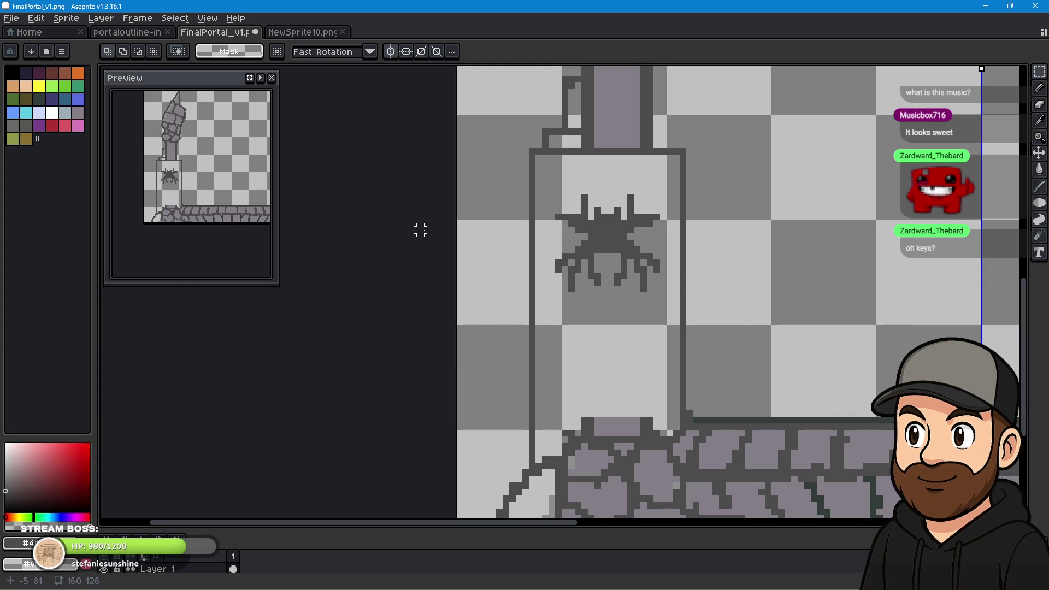
Paste the statue, scale it to about half size, and place it below the spider.
key(ctrl+v)
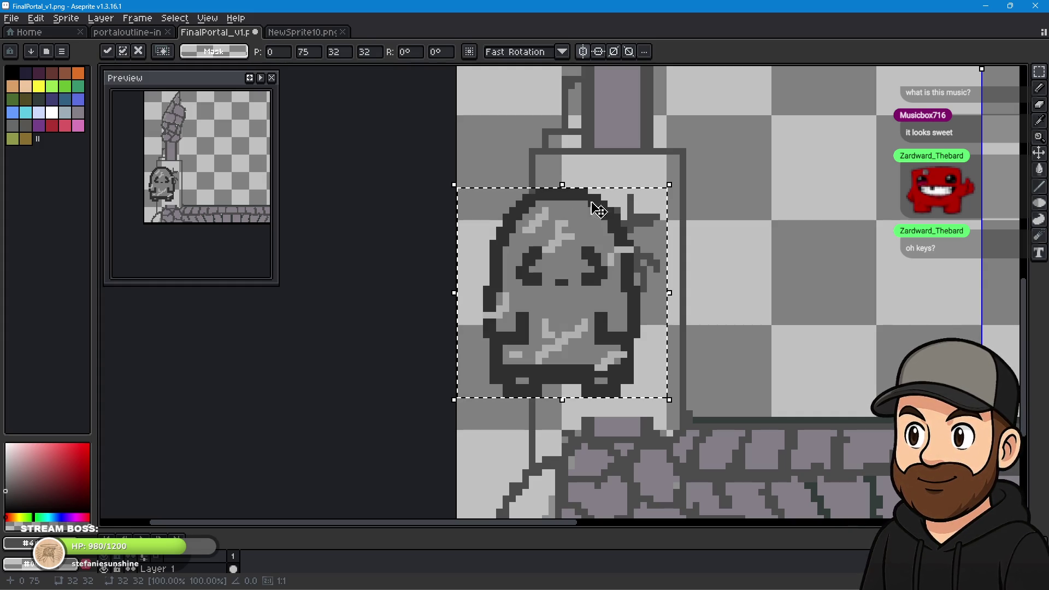
mouse_move(670, 184)
mouse_down()
mouse_move(573, 286)
mouse_move(563, 310)
mouse_move(573, 302)
mouse_up()
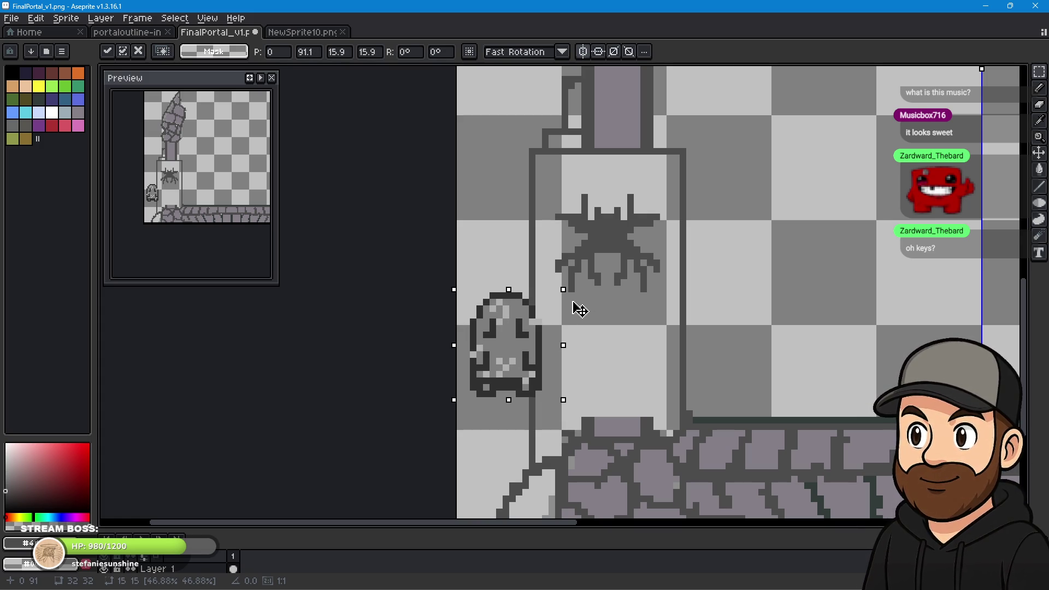
drag(515, 353, 616, 350)
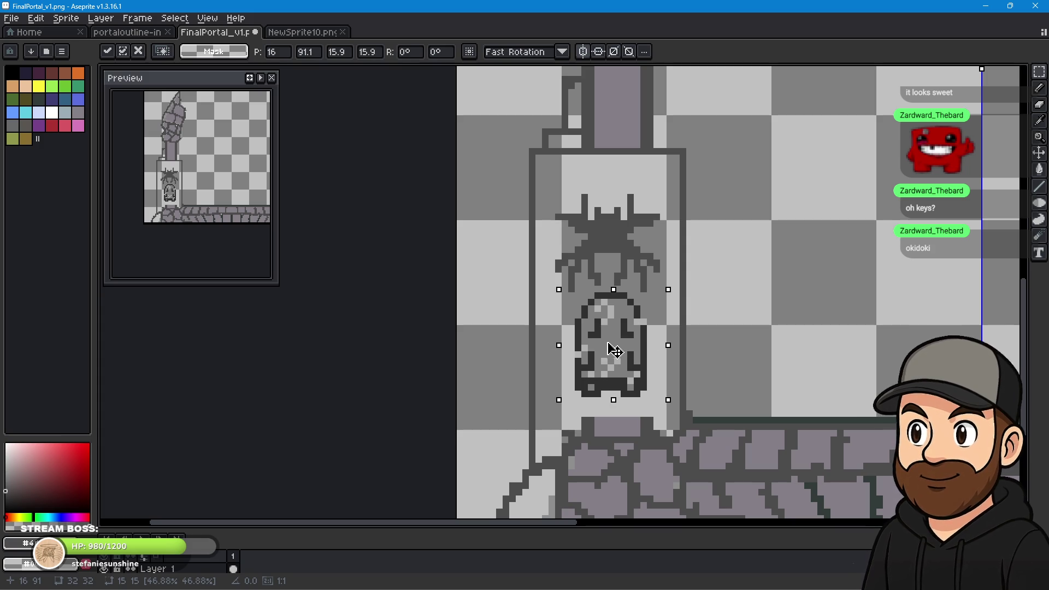
key(Return)
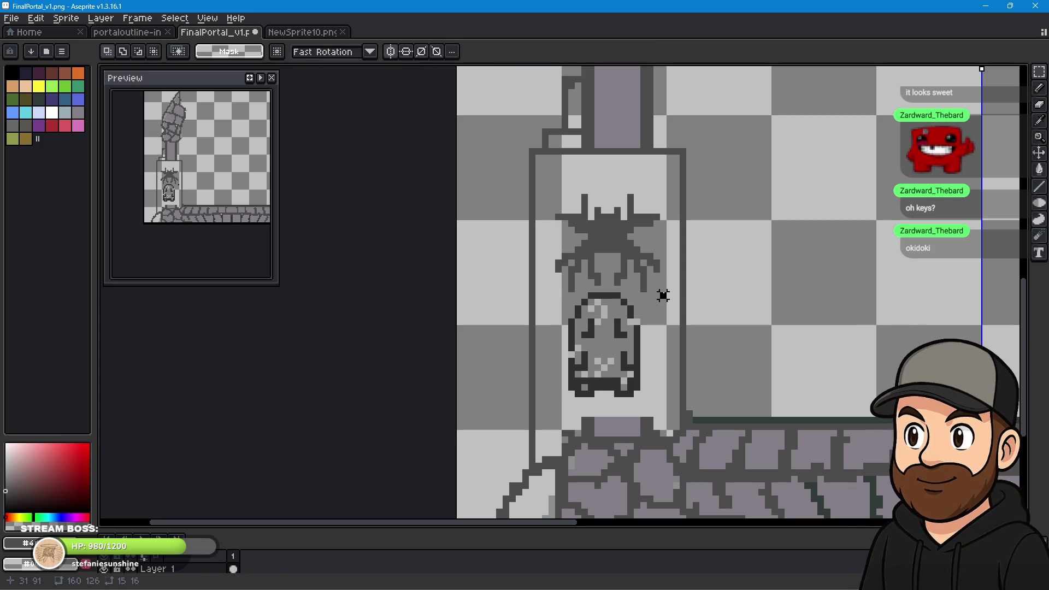
Reselect the figure, shrink it to 14×14, nudge it into position, and deselect.
key(ctrl+shift+d)
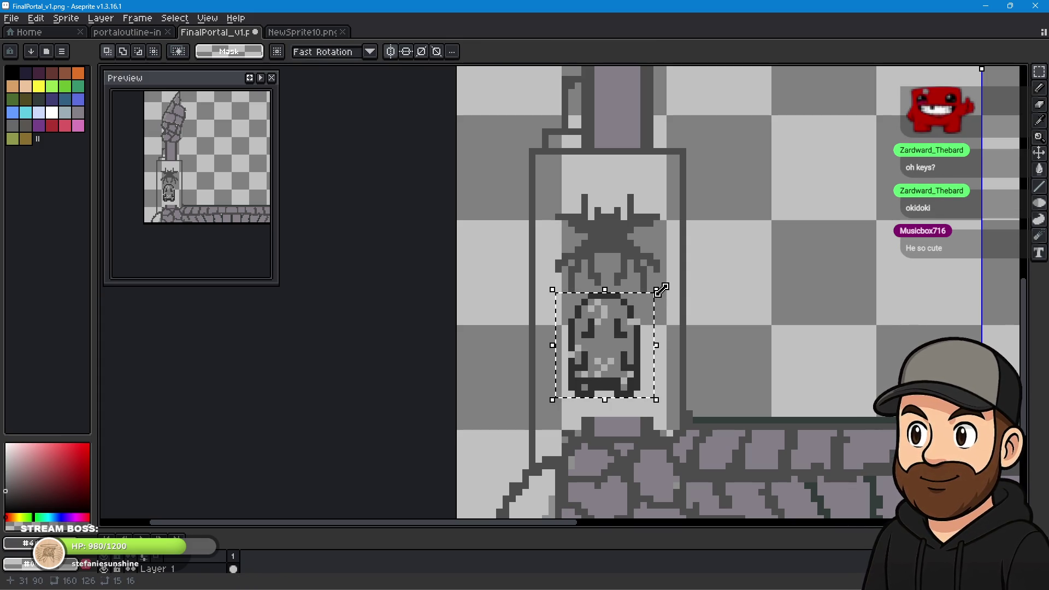
drag(656, 290, 650, 304)
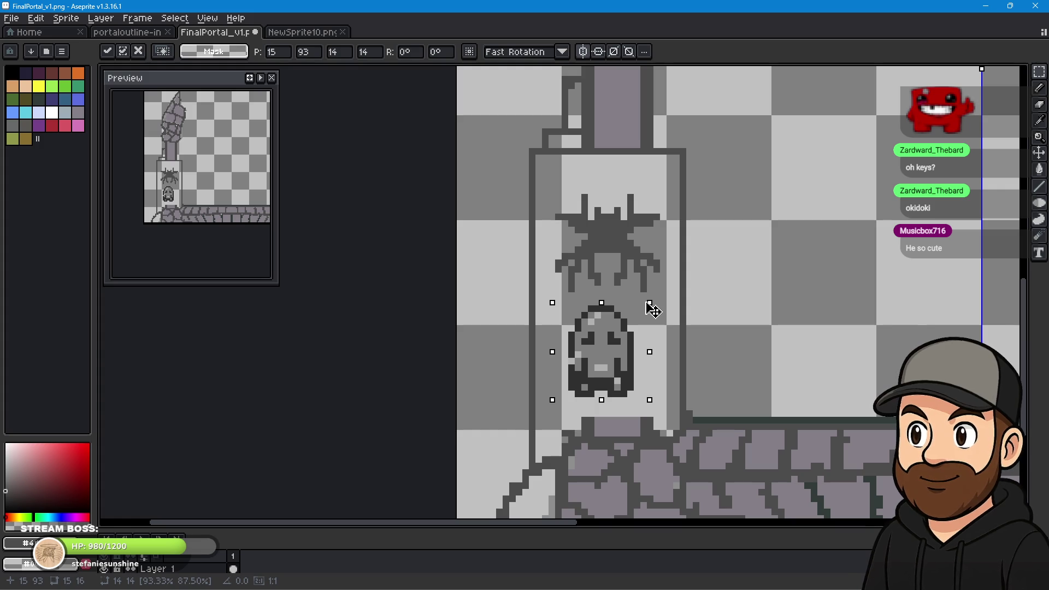
drag(614, 328, 620, 329)
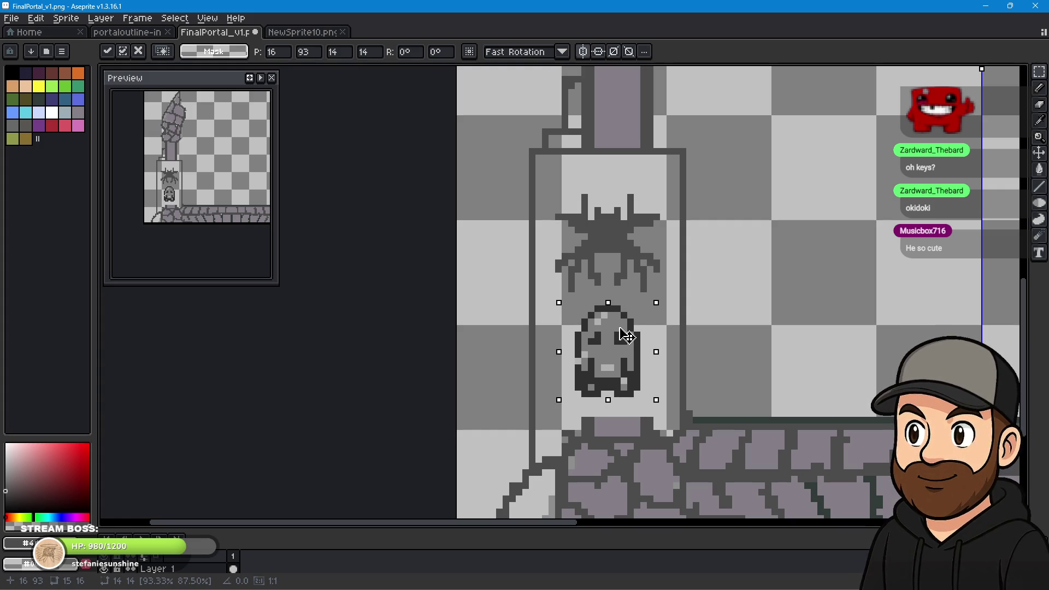
drag(626, 336, 622, 329)
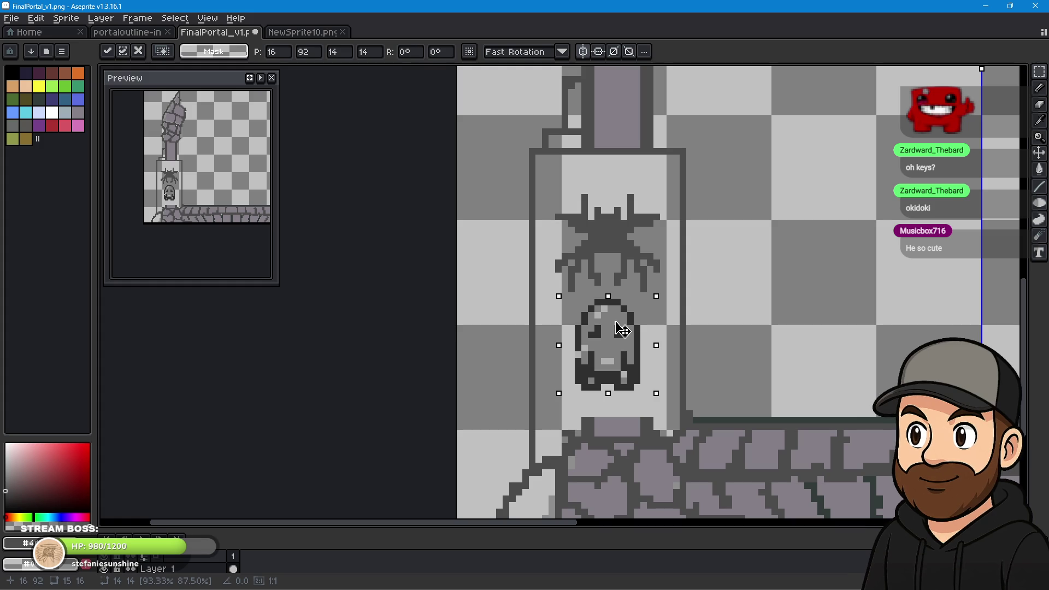
drag(617, 325, 628, 334)
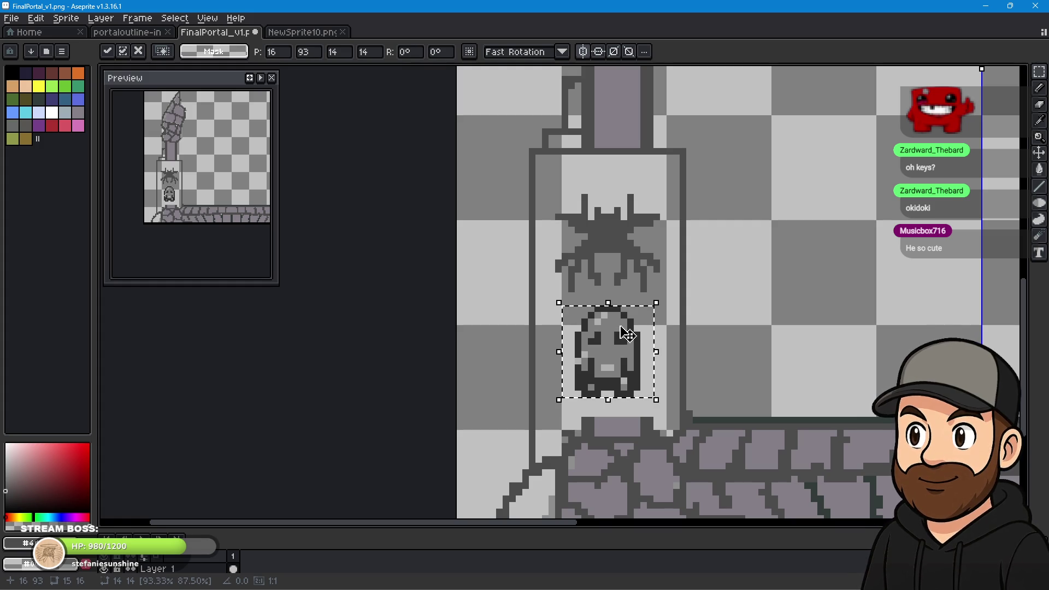
drag(845, 335, 690, 271)
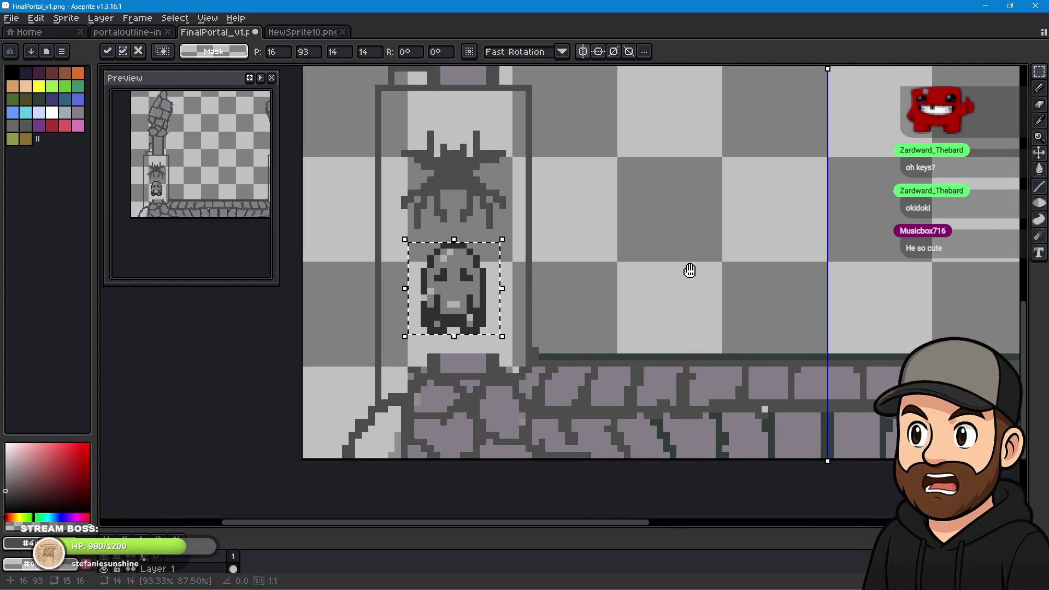
mouse_move(577, 268)
mouse_down()
mouse_move(455, 264)
mouse_move(692, 246)
mouse_move(583, 258)
mouse_move(754, 263)
mouse_up()
key(ctrl+d)
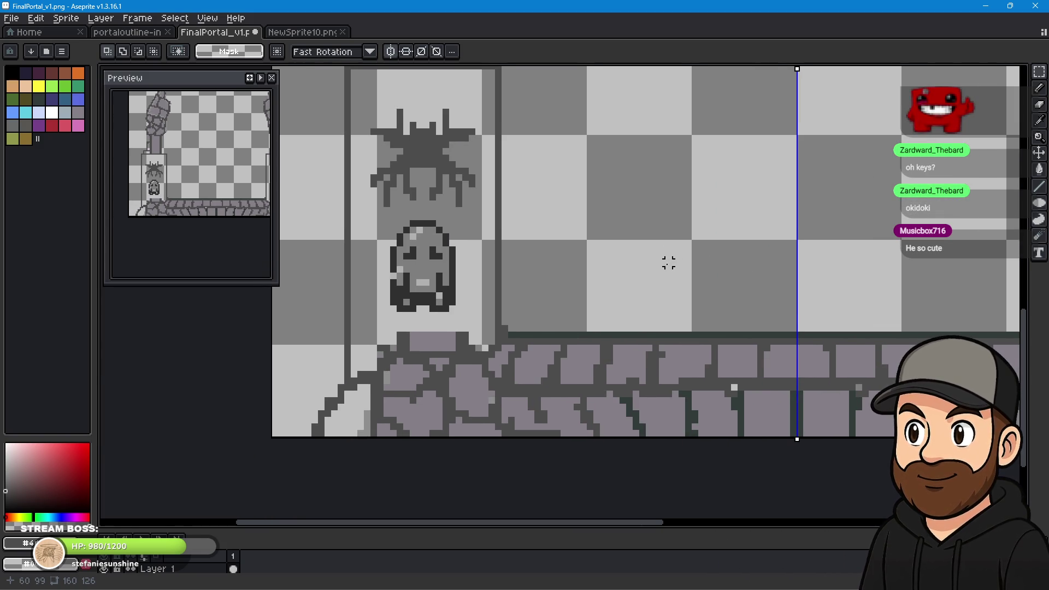
Pick the 1 px pixel-perfect Pencil and zoom in on the pasted statue figure.
click(1044, 99)
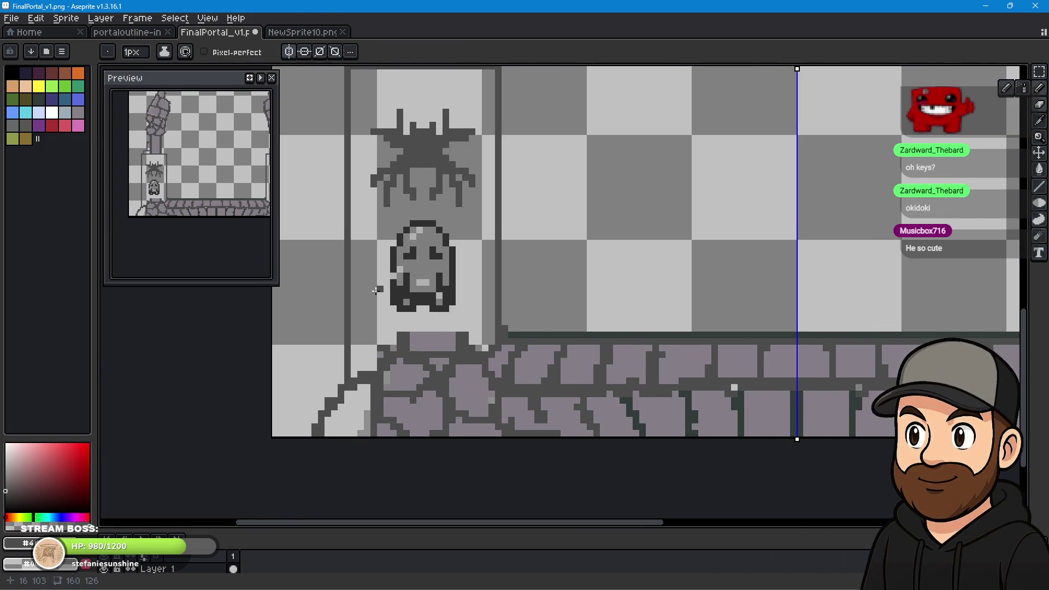
scroll(376, 290, up, 2)
scroll(497, 295, up, 1)
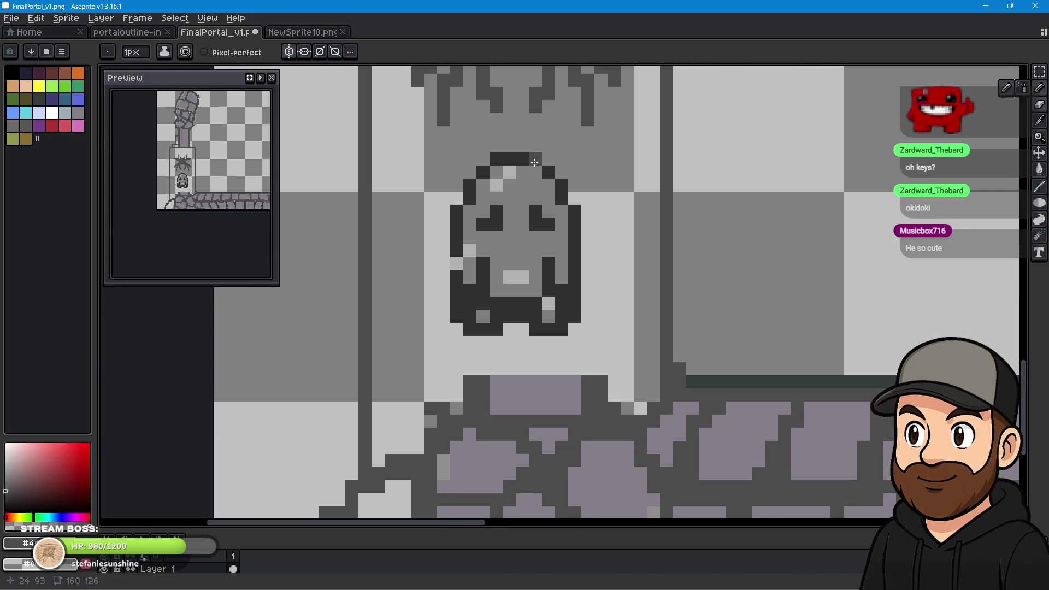
click(533, 159)
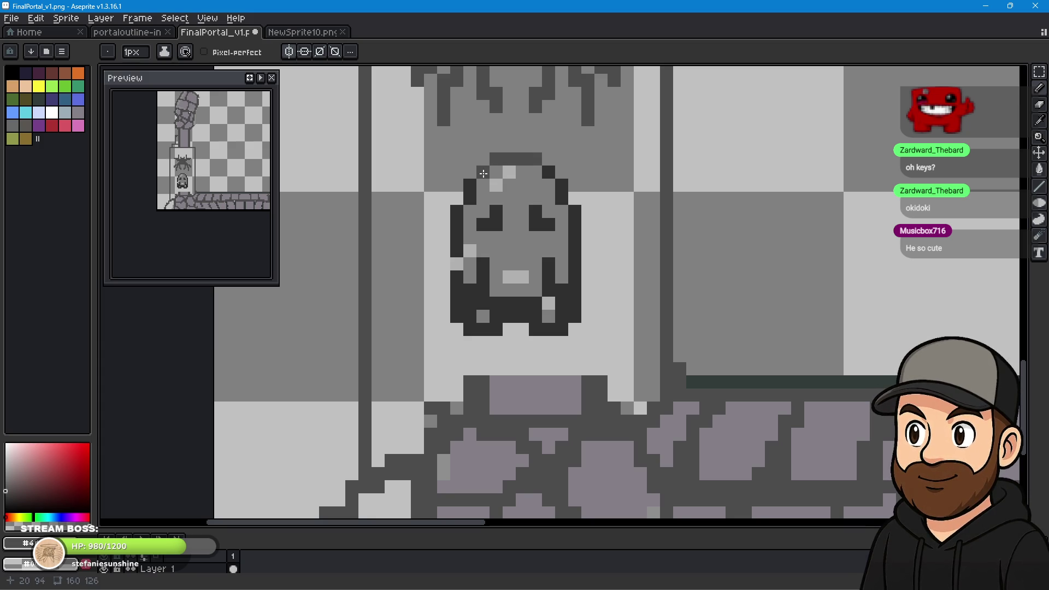
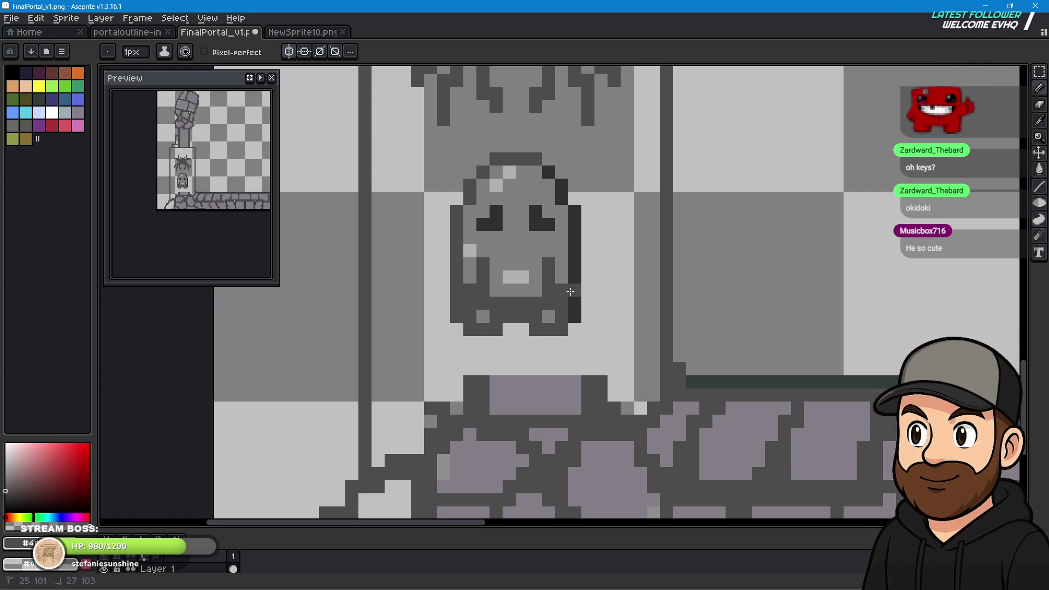
Lighten the stray dark pixels on the ghost's right edge and in its left eye.
drag(570, 291, 575, 320)
drag(575, 216, 575, 246)
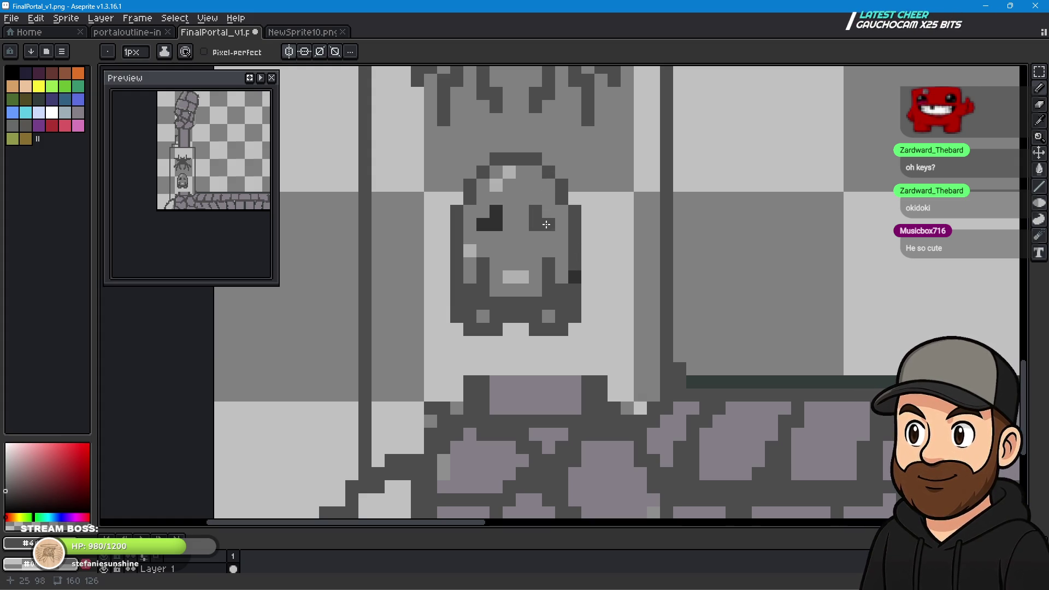
click(496, 211)
click(495, 225)
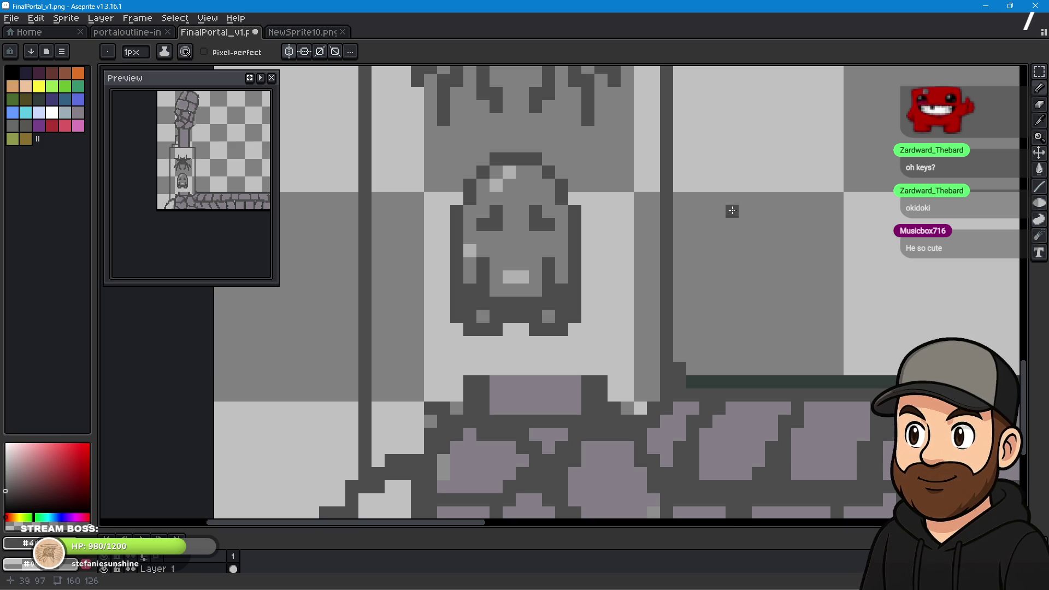
Recentre on the ghost carving, pick the purple-grey swatch and switch to the Paint Bucket.
scroll(724, 274, down, 2)
mouse_move(843, 251)
mouse_down()
mouse_move(566, 272)
mouse_move(521, 256)
mouse_move(708, 236)
mouse_move(698, 248)
mouse_move(745, 244)
mouse_up()
scroll(504, 254, up, 1)
scroll(525, 252, up, 1)
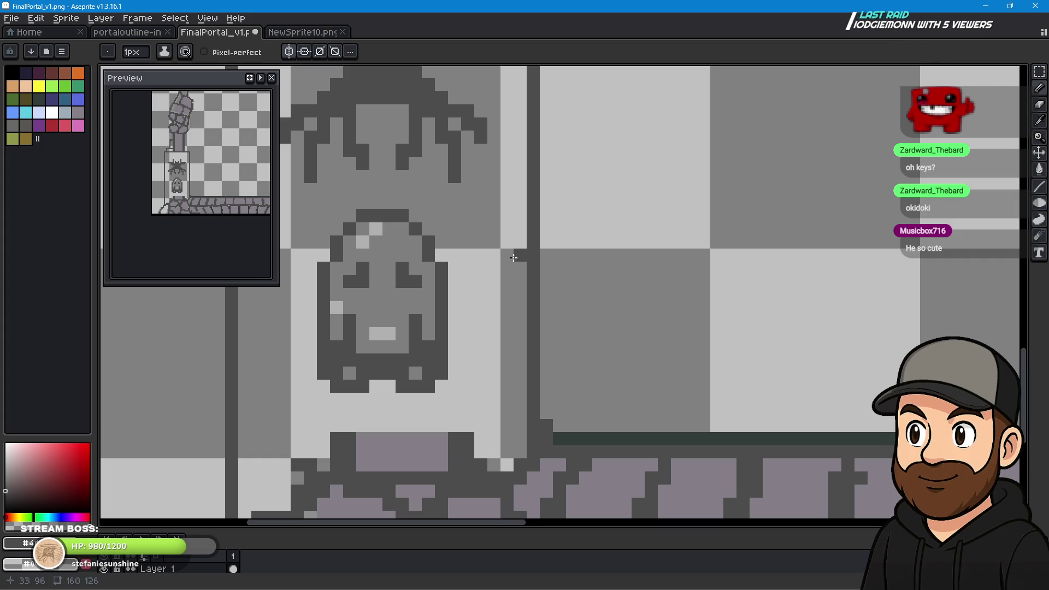
scroll(608, 246, up, 1)
mouse_move(609, 246)
mouse_down()
mouse_move(628, 260)
mouse_move(628, 281)
mouse_move(606, 287)
mouse_up()
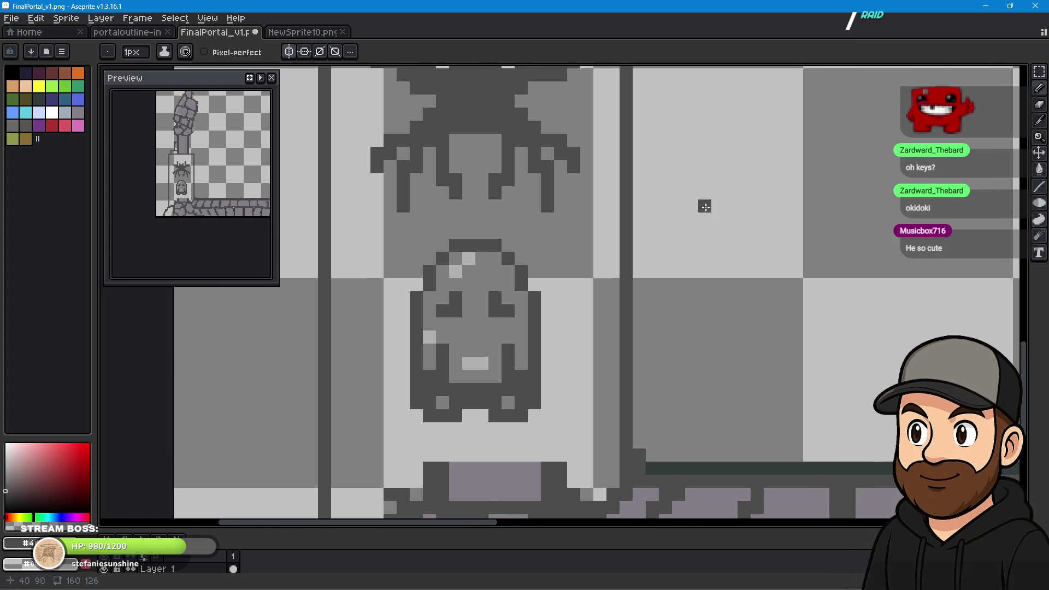
click(83, 114)
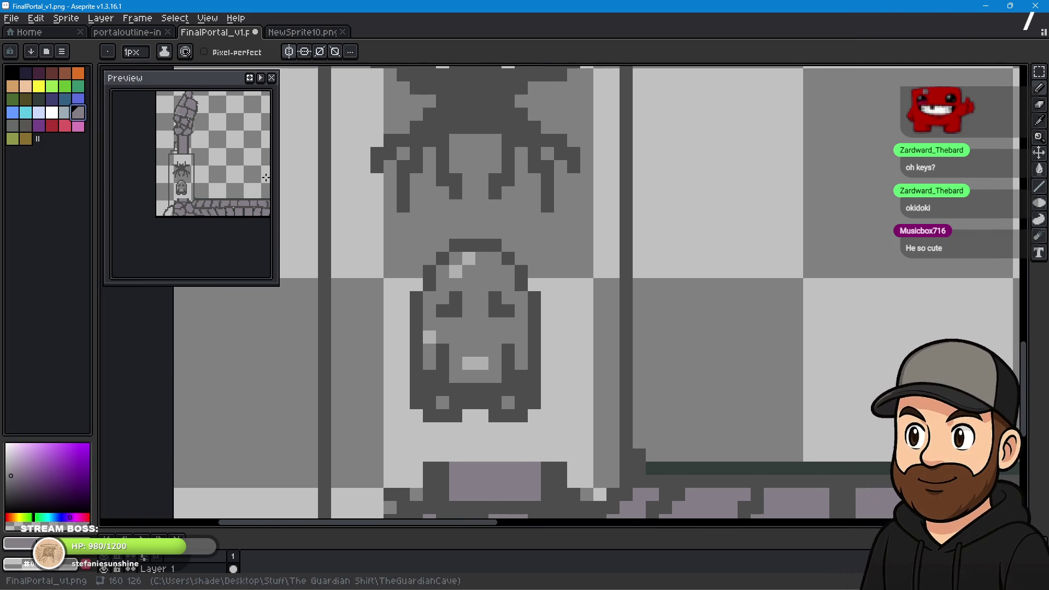
click(1039, 169)
Fill the ghost's face and mouth, then both mirrored pillar panels, with purple-grey.
click(465, 335)
click(468, 364)
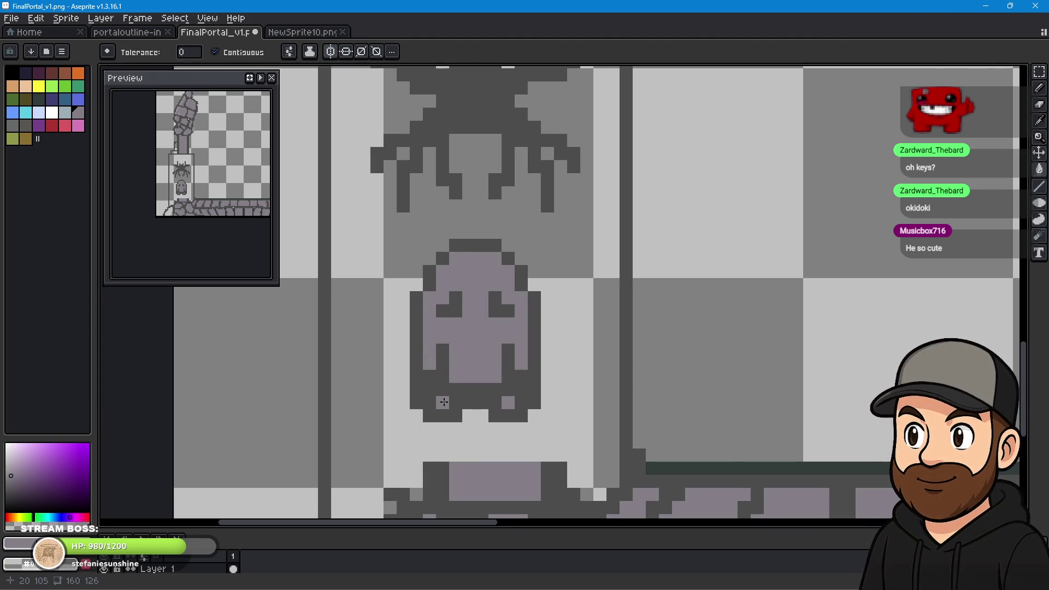
scroll(554, 308, down, 2)
scroll(663, 291, down, 2)
scroll(696, 326, down, 1)
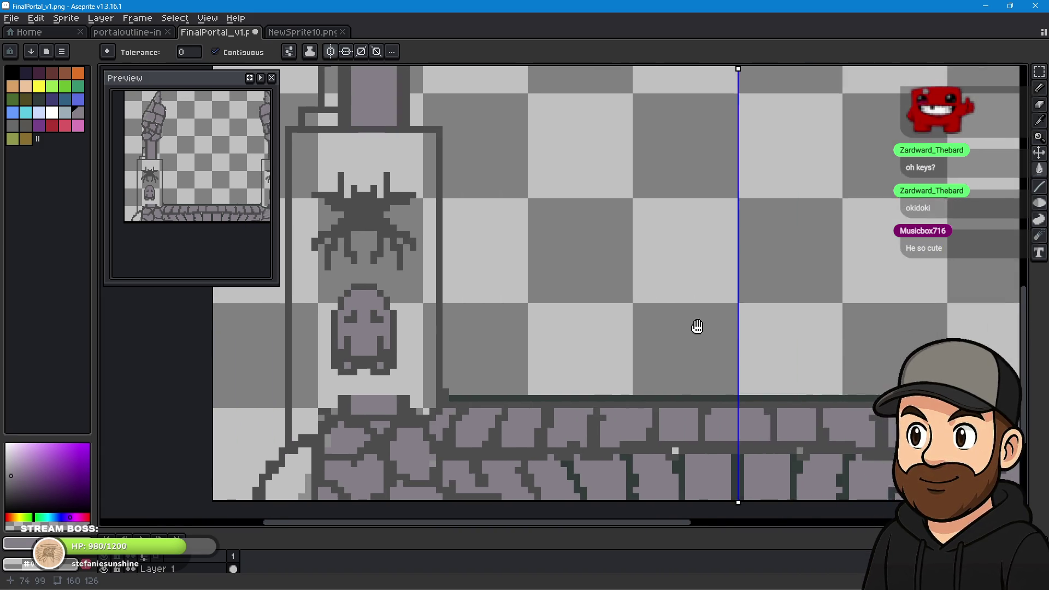
scroll(696, 330, down, 2)
scroll(700, 331, up, 1)
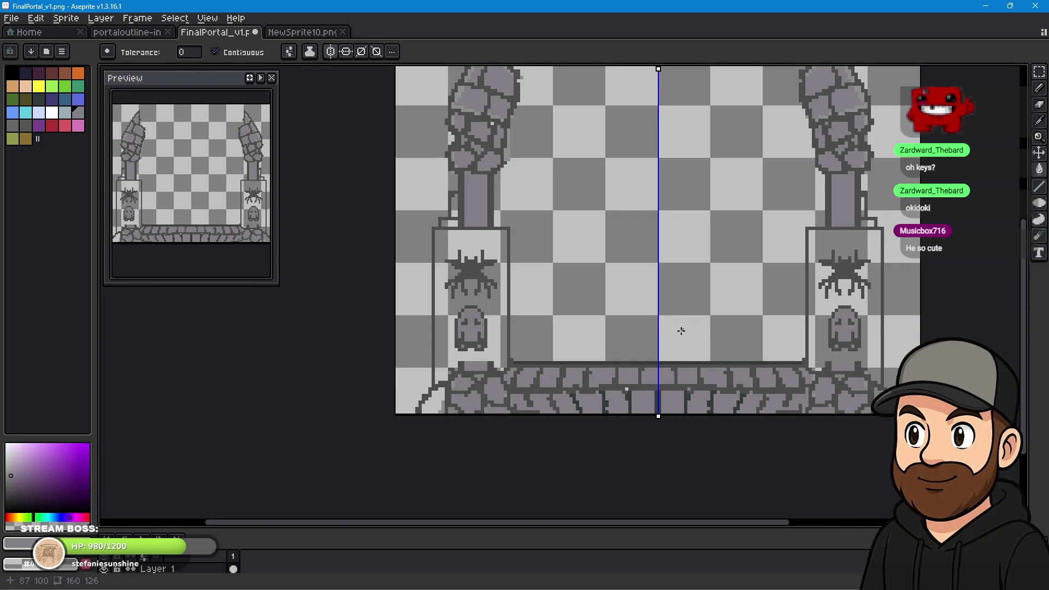
scroll(694, 320, down, 1)
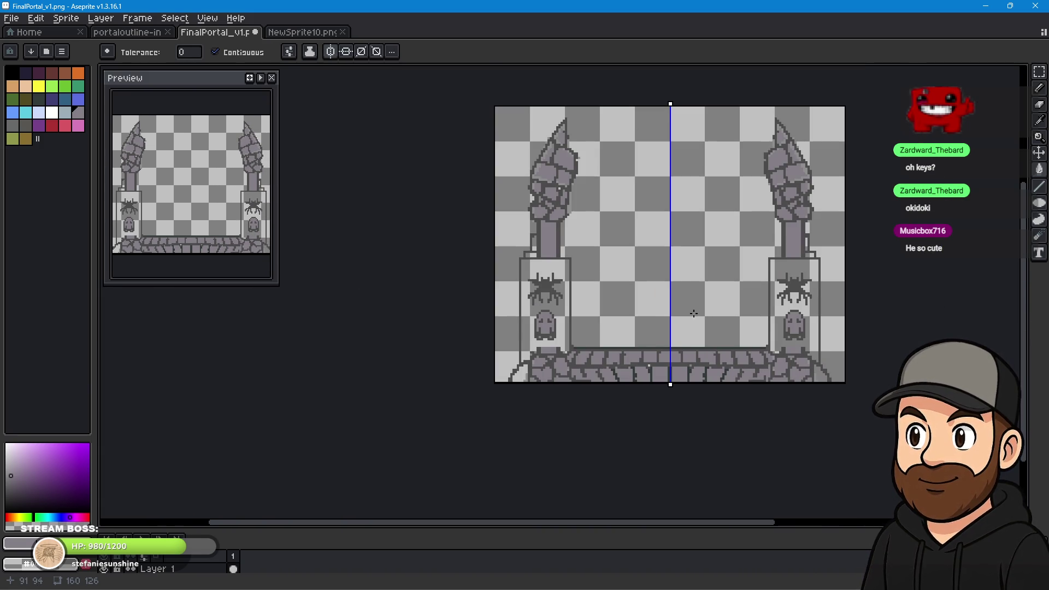
drag(693, 312, 671, 332)
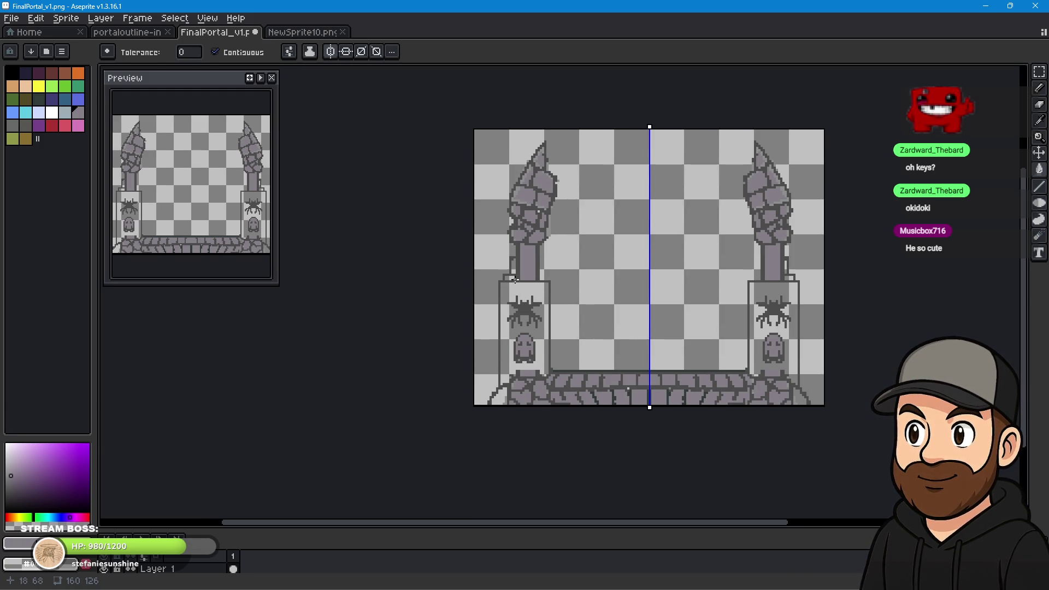
click(522, 291)
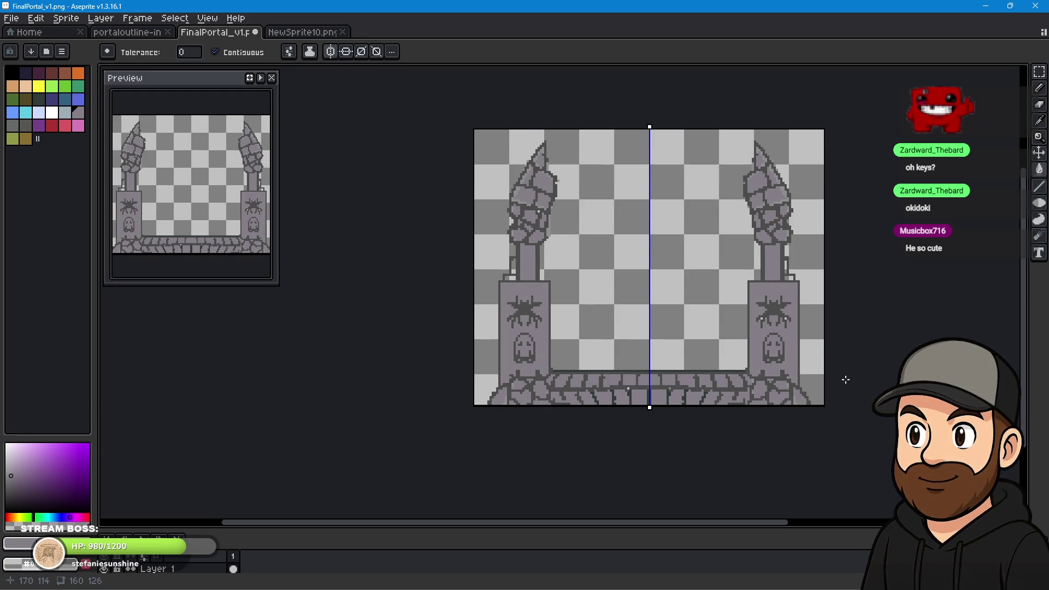
Fill the spider's light eye pixels, then undo an accidental fill of the pillar and base outlines.
scroll(706, 287, up, 4)
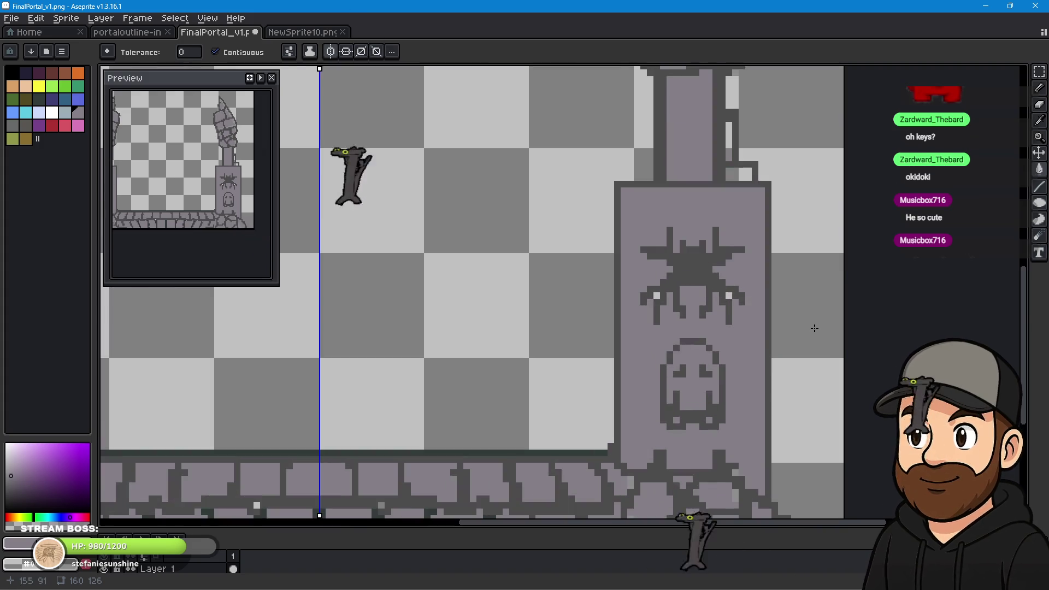
scroll(706, 286, up, 3)
click(632, 273)
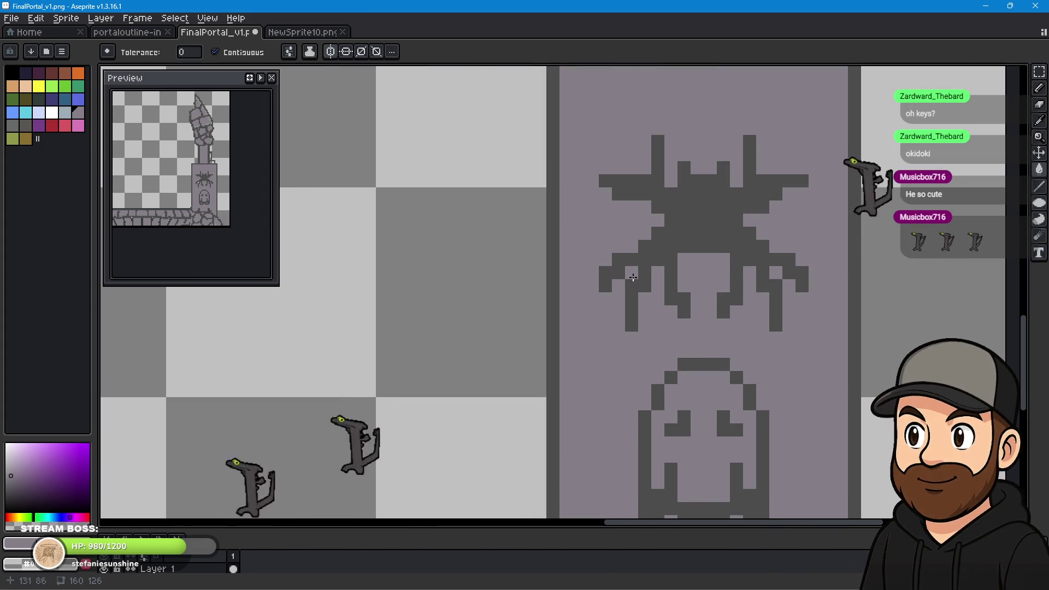
scroll(463, 322, down, 4)
scroll(463, 322, down, 3)
drag(562, 359, 676, 372)
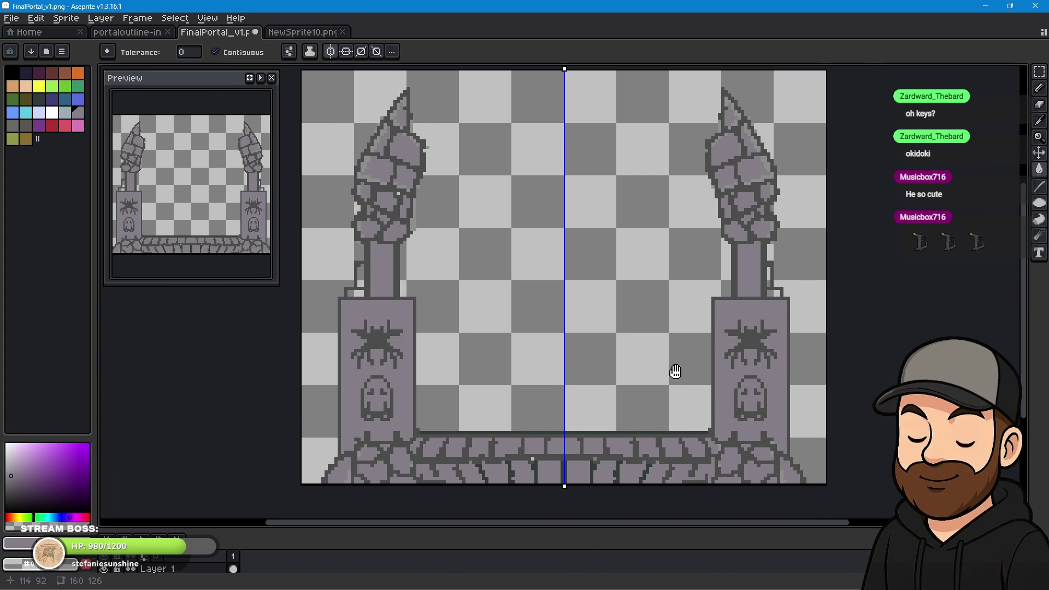
click(361, 282)
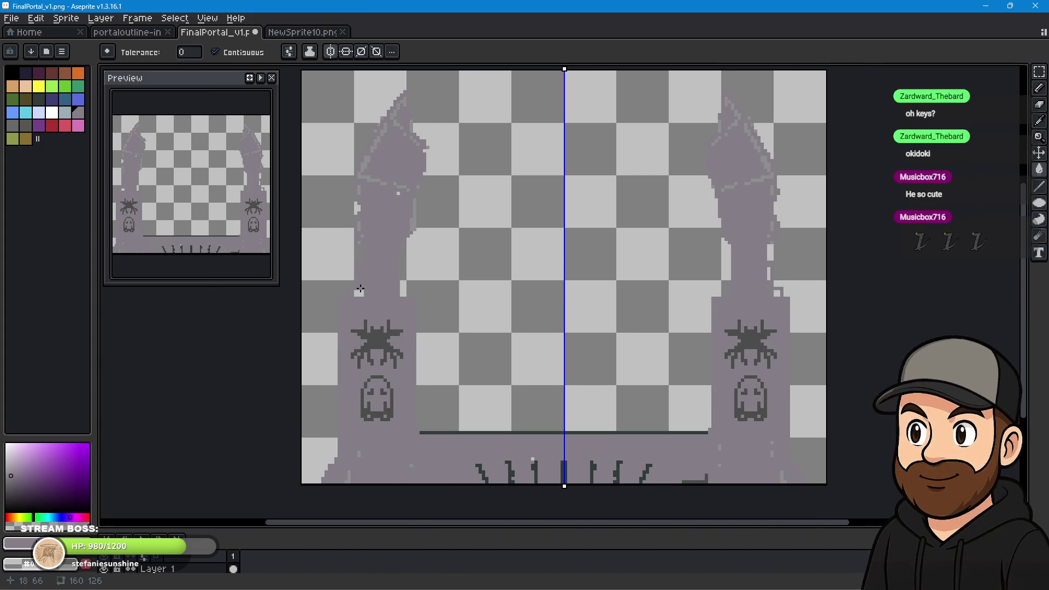
key(ctrl+z)
key(ctrl+z)
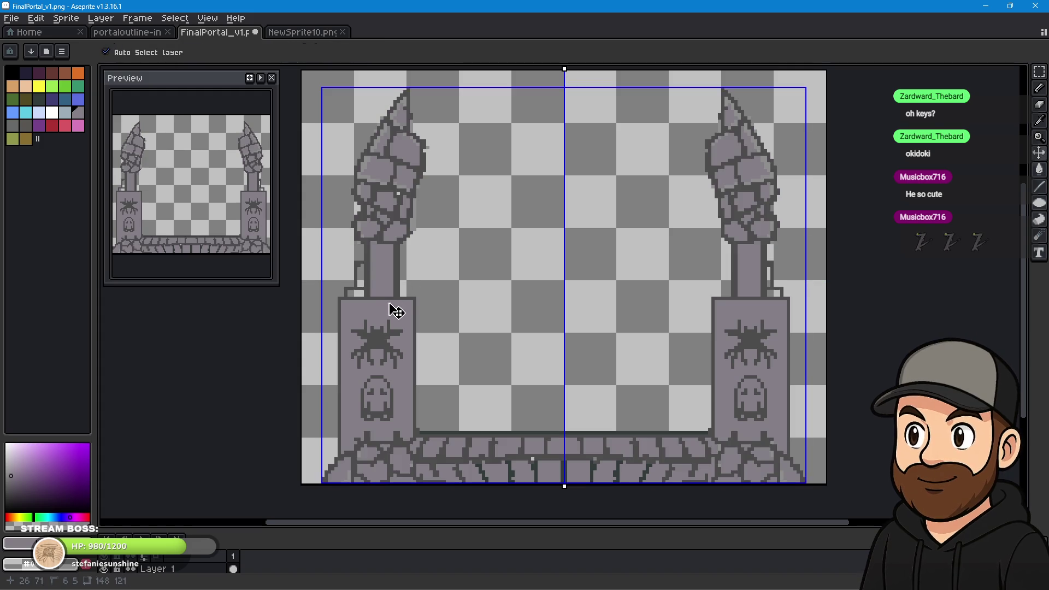
Patch the transparent gap and a light pixel inside the left pillar with purple-grey.
scroll(393, 306, up, 2)
scroll(328, 284, up, 3)
click(321, 288)
key(ctrl+z)
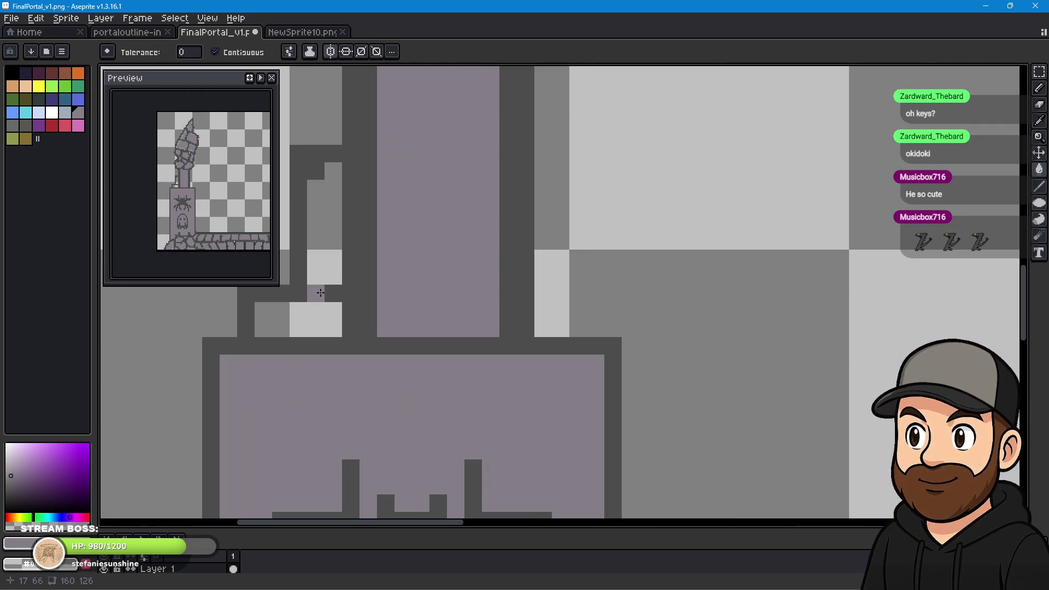
click(322, 237)
click(310, 318)
Switch back to the Pencil tool for single-pixel drawing.
scroll(712, 312, down, 3)
scroll(721, 311, down, 2)
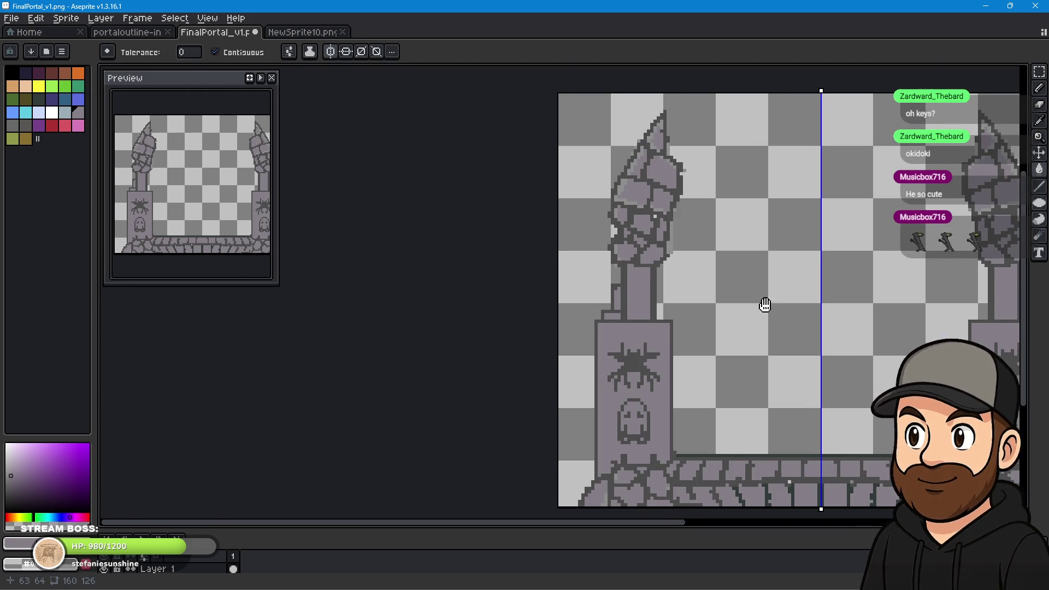
scroll(765, 305, down, 1)
scroll(612, 283, down, 2)
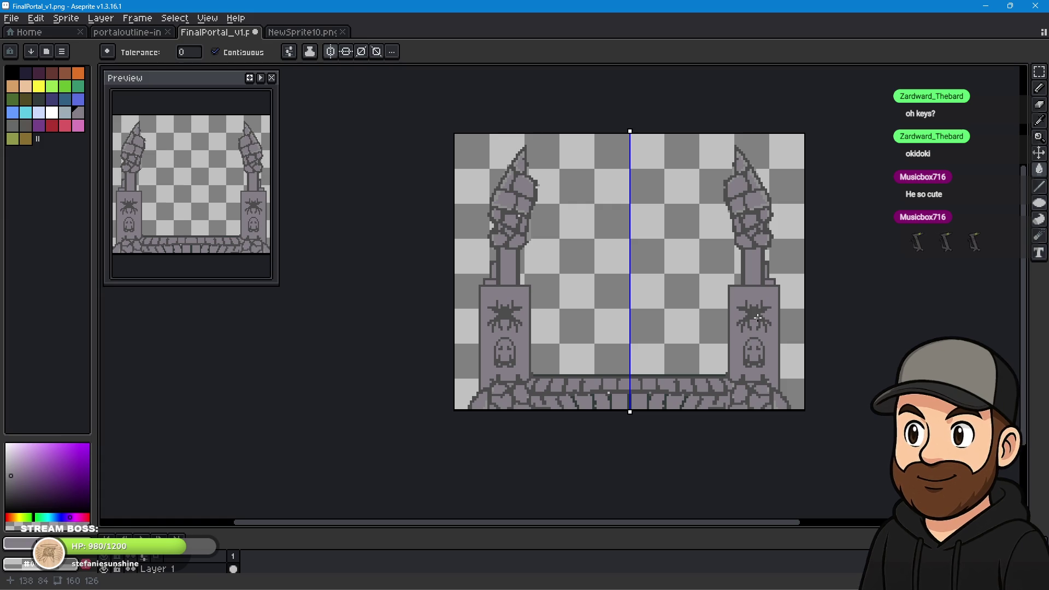
scroll(485, 363, up, 4)
scroll(486, 363, up, 2)
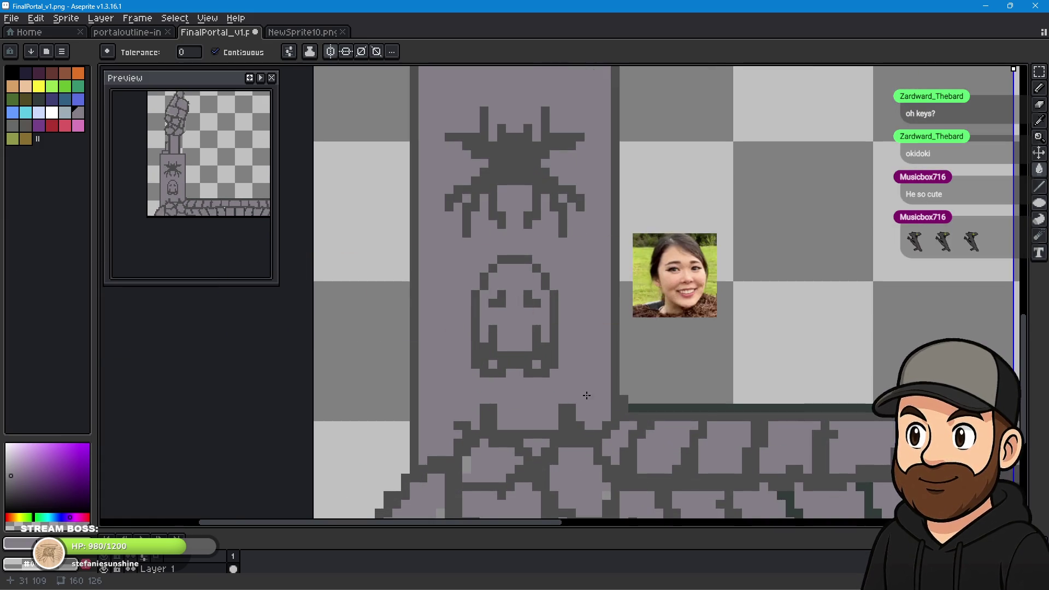
click(1040, 88)
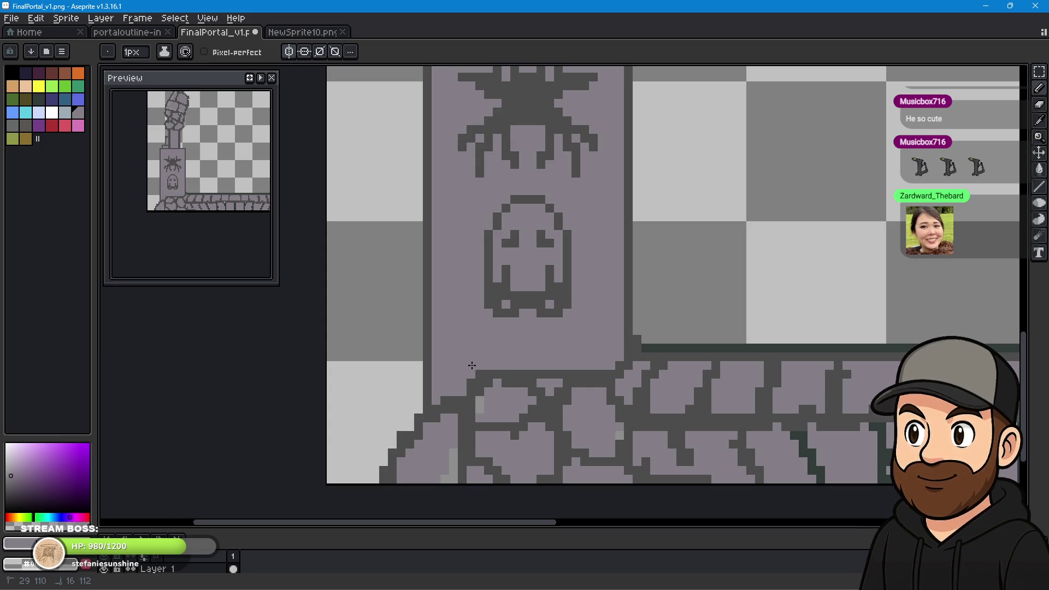
Zoom and pan around to inspect the finished purple-grey portal as a whole.
scroll(838, 293, down, 1)
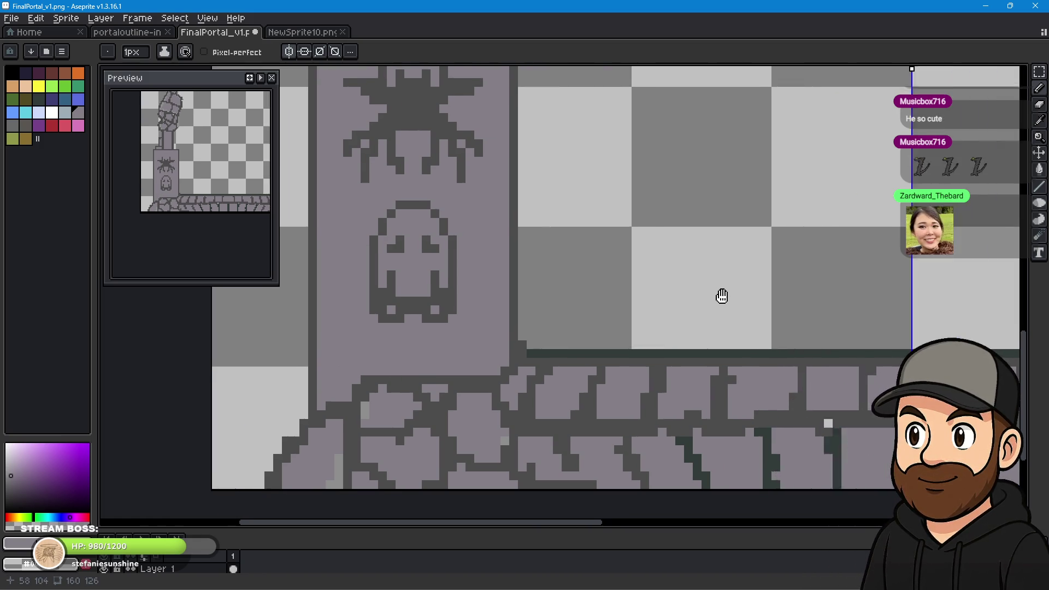
scroll(710, 298, down, 3)
scroll(608, 331, up, 2)
scroll(697, 326, down, 1)
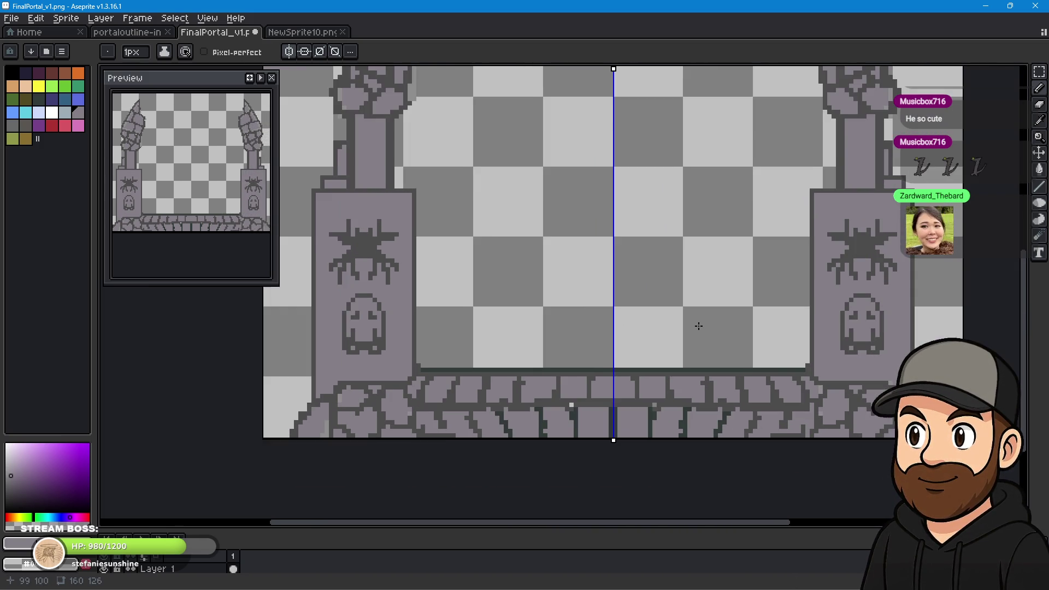
scroll(639, 316, down, 1)
mouse_move(641, 288)
mouse_down()
mouse_move(650, 378)
mouse_move(662, 325)
mouse_move(656, 346)
mouse_up()
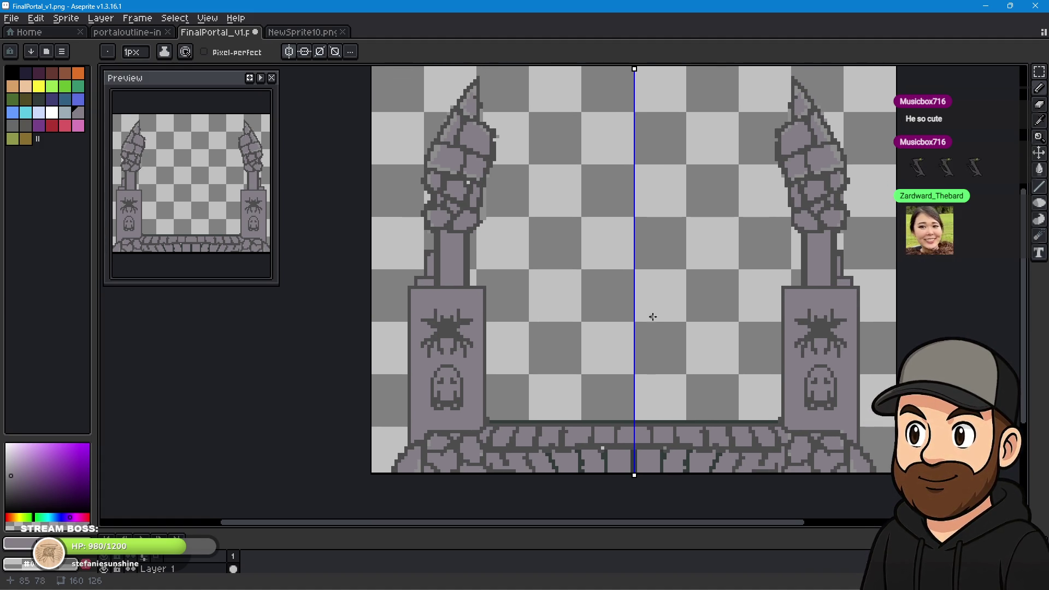
scroll(528, 178, up, 3)
scroll(528, 177, up, 2)
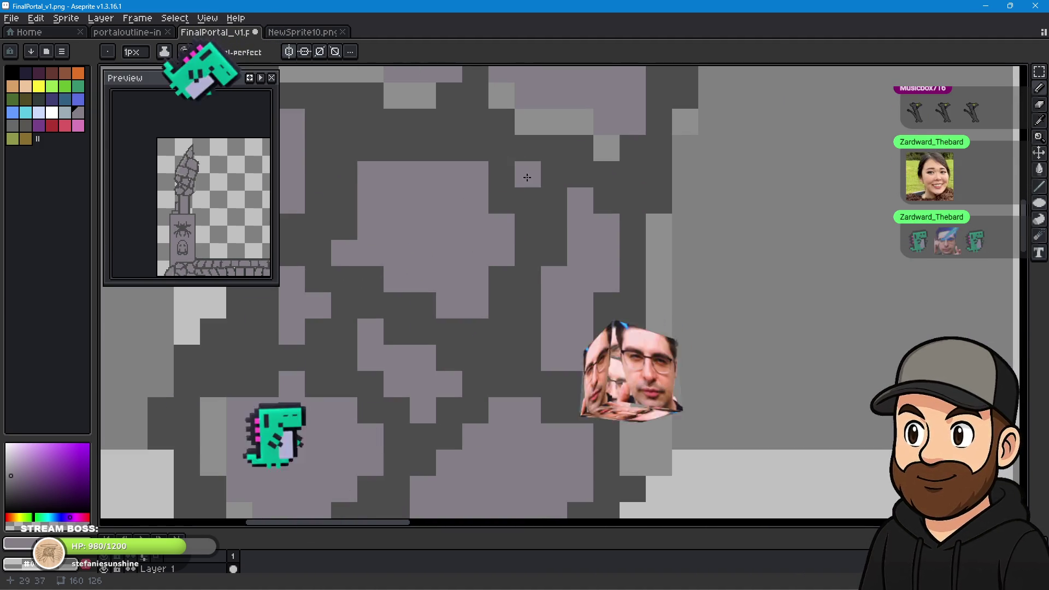
scroll(528, 177, down, 3)
scroll(768, 368, down, 2)
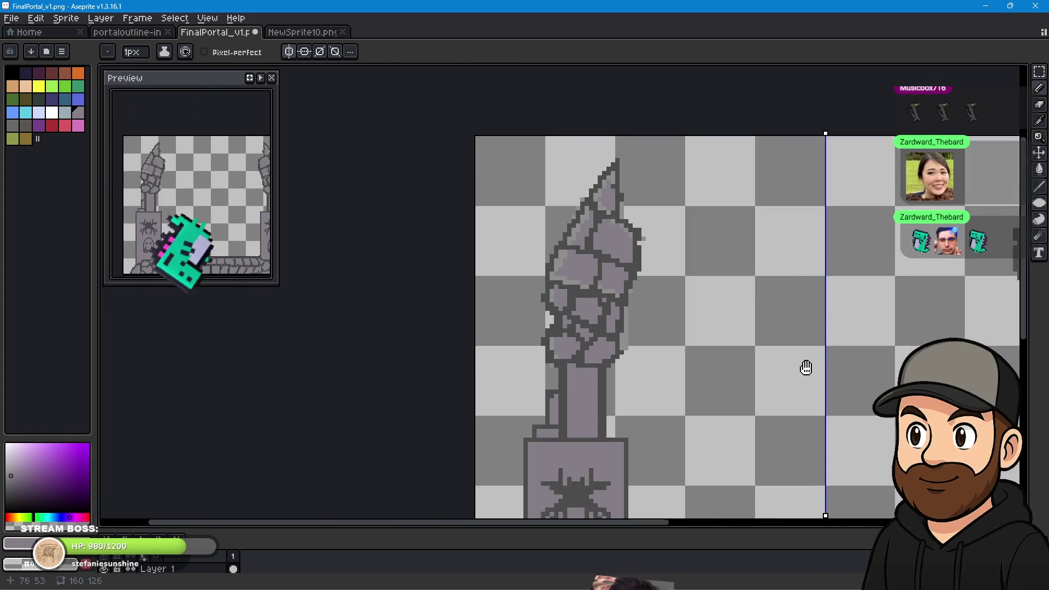
scroll(634, 295, down, 3)
drag(665, 326, 652, 299)
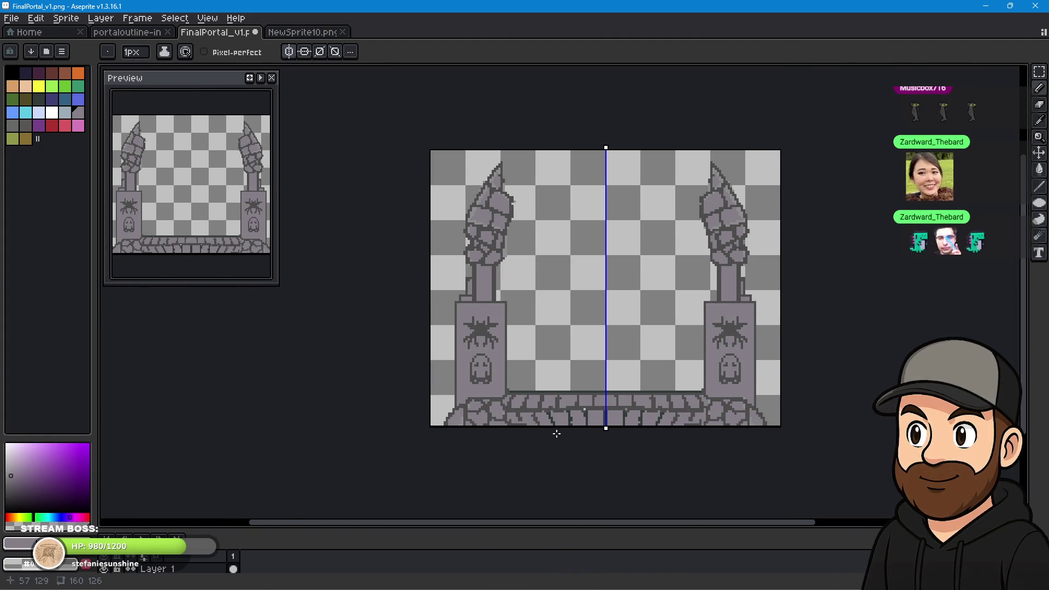
scroll(556, 434, up, 5)
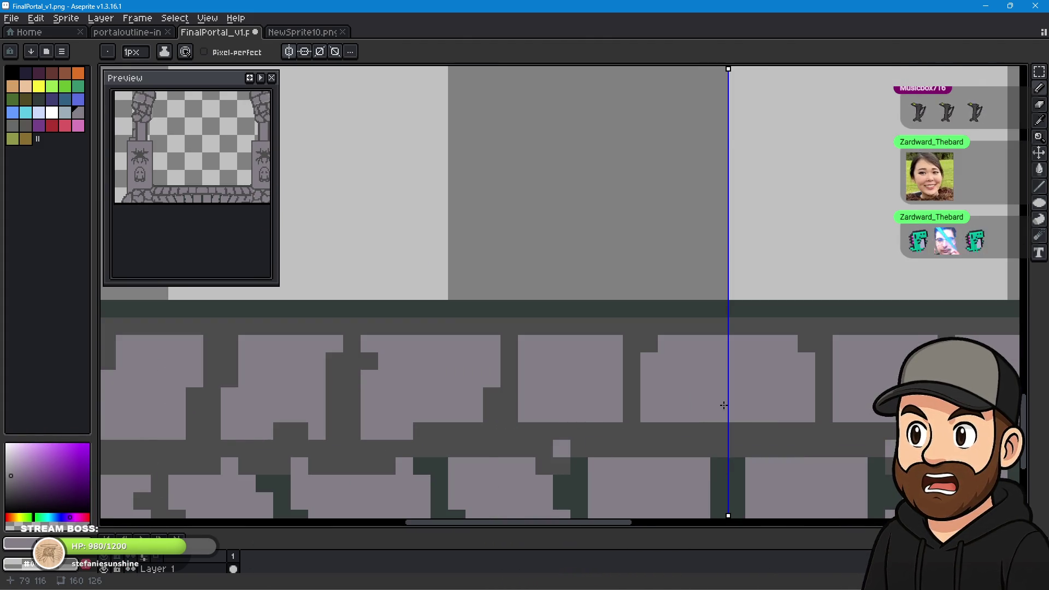
scroll(726, 405, down, 1)
scroll(748, 404, down, 2)
scroll(745, 363, down, 1)
scroll(776, 328, down, 1)
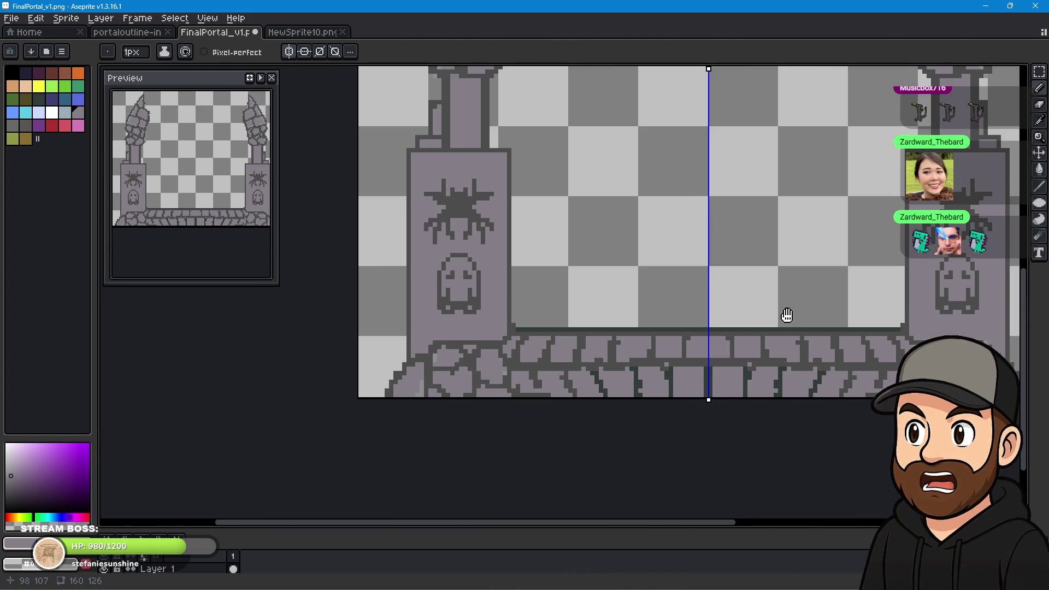
scroll(787, 315, down, 2)
drag(784, 342, 725, 353)
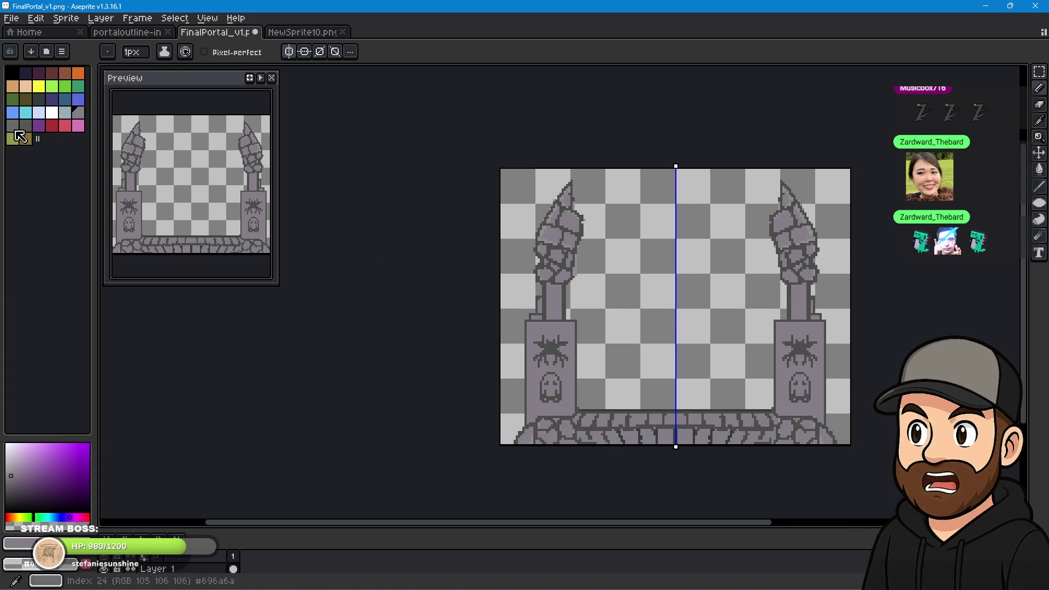
click(11, 18)
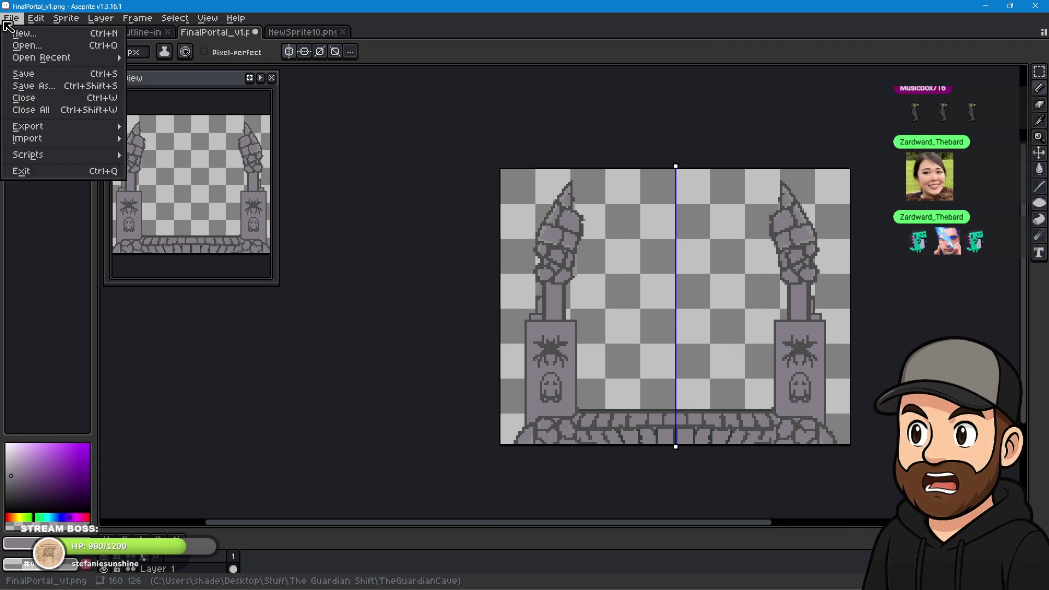
Save the sprite, then save a copy named FinalPortal_v2.png in the same folder.
click(59, 77)
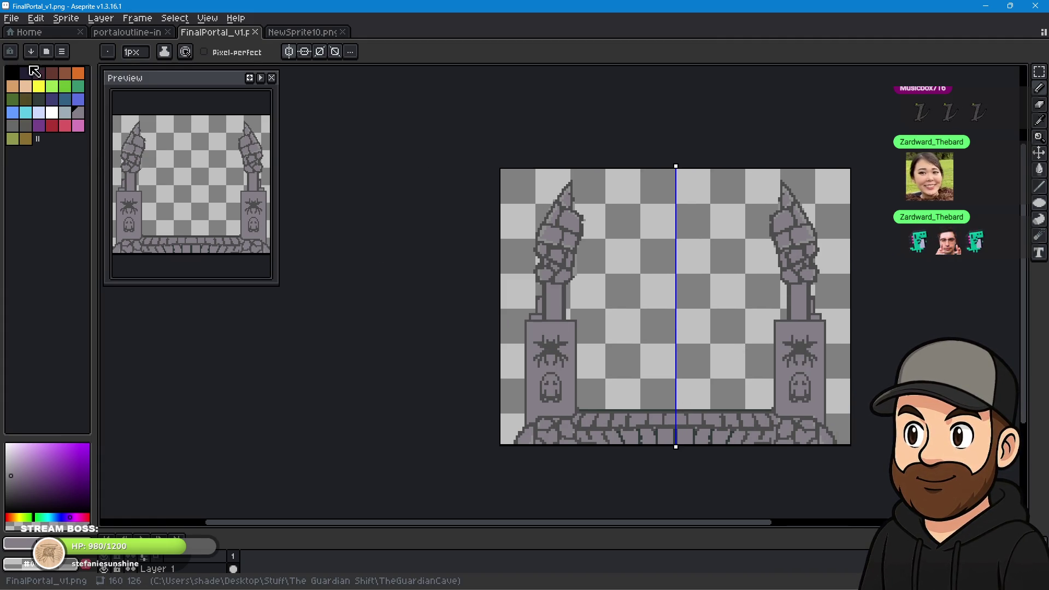
click(11, 18)
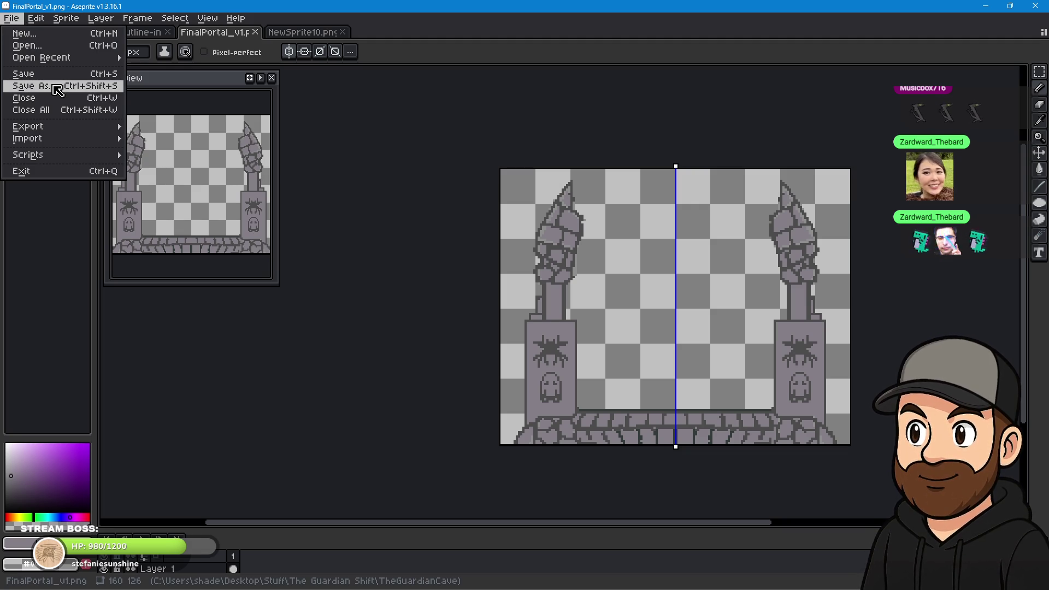
click(38, 86)
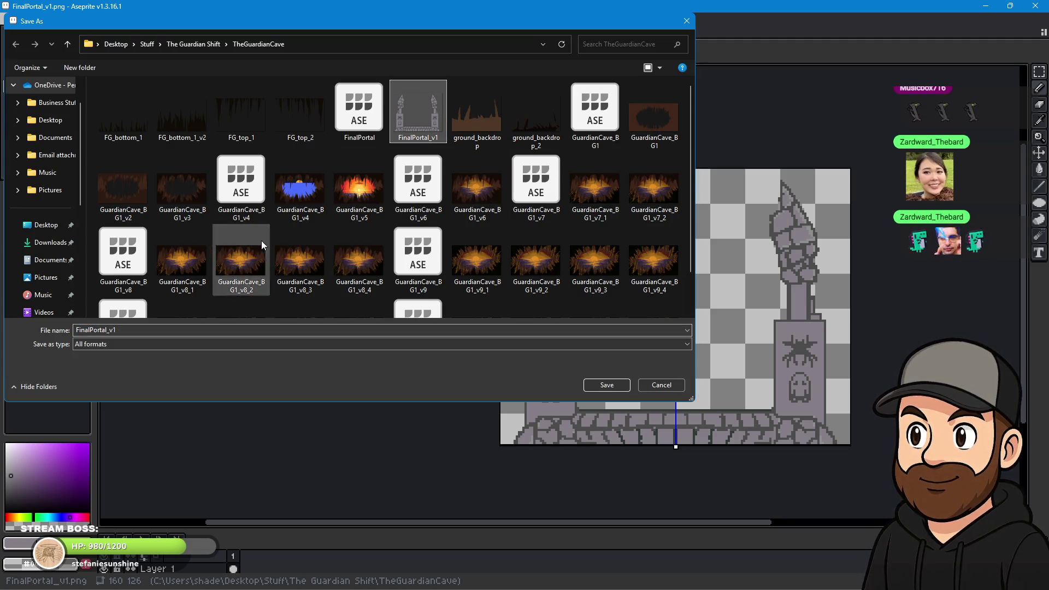
click(141, 331)
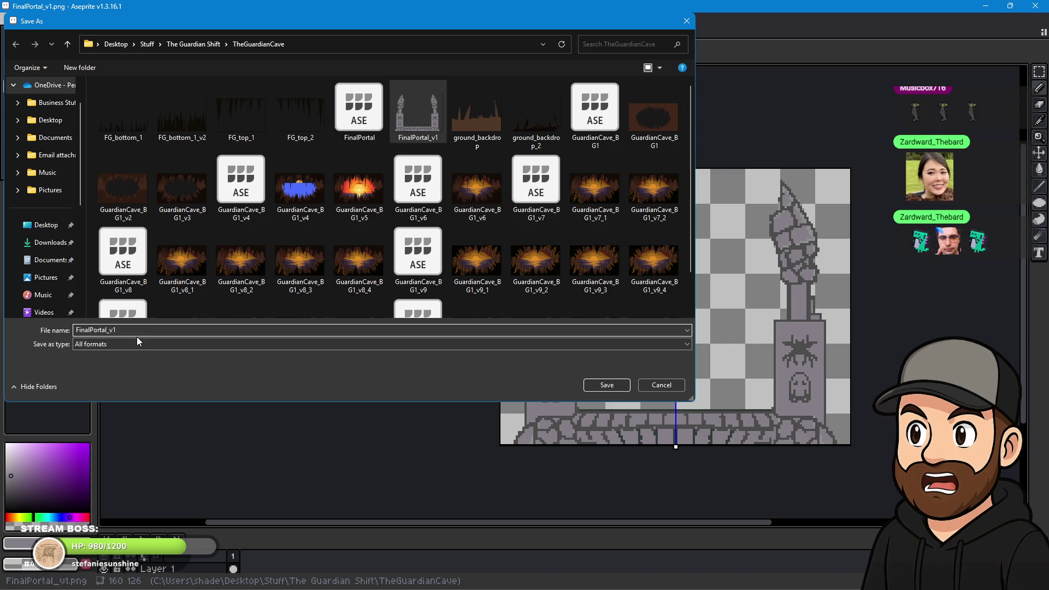
key(BackSpace)
text(2)
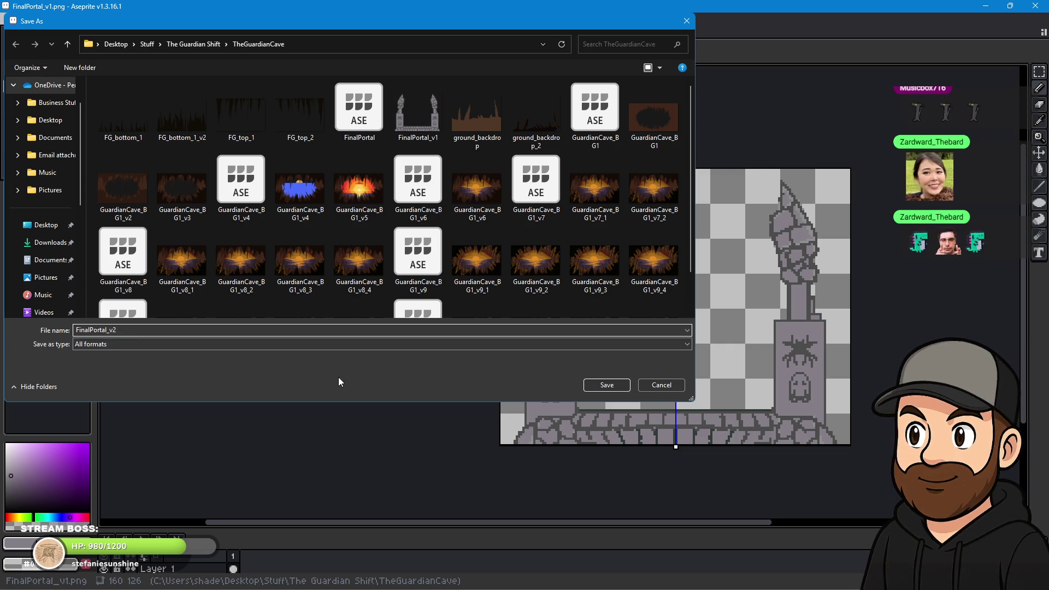
click(629, 386)
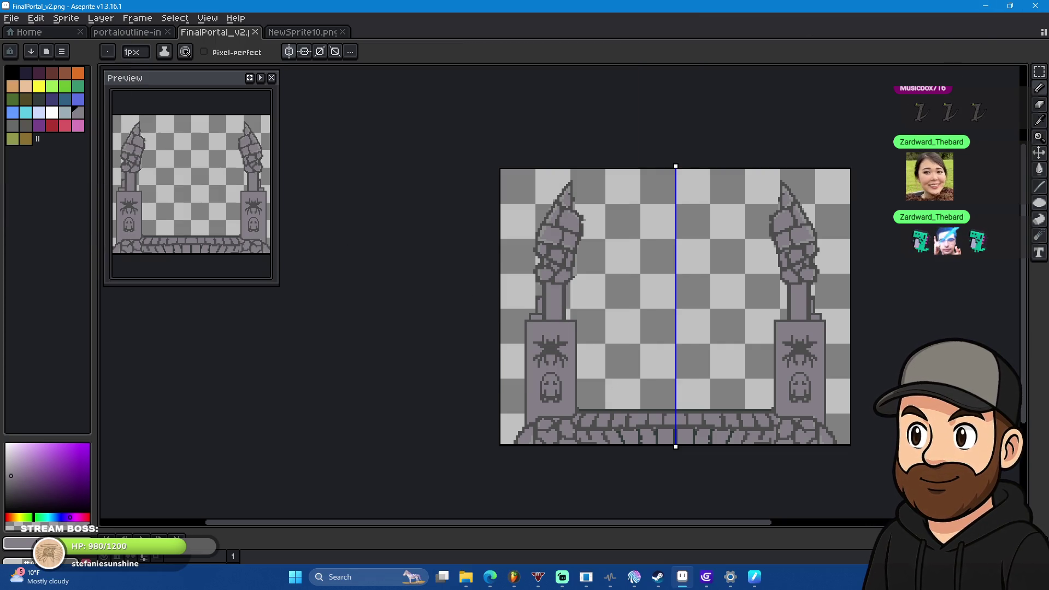
In GDevelop, open FinalPortal and delete its old sprite, removing an accidentally added extra animation.
click(707, 584)
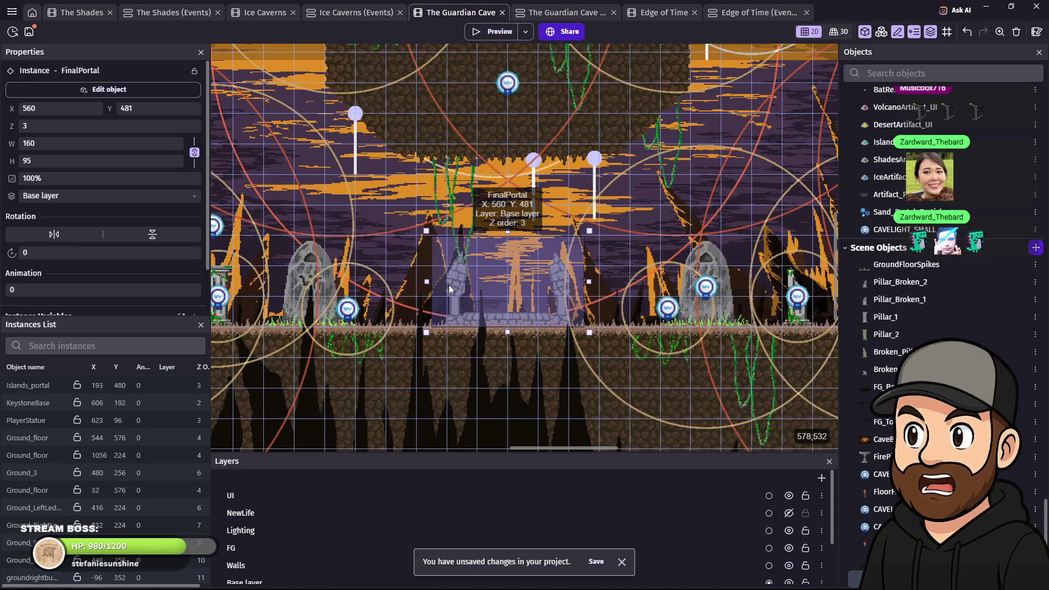
double_click(449, 285)
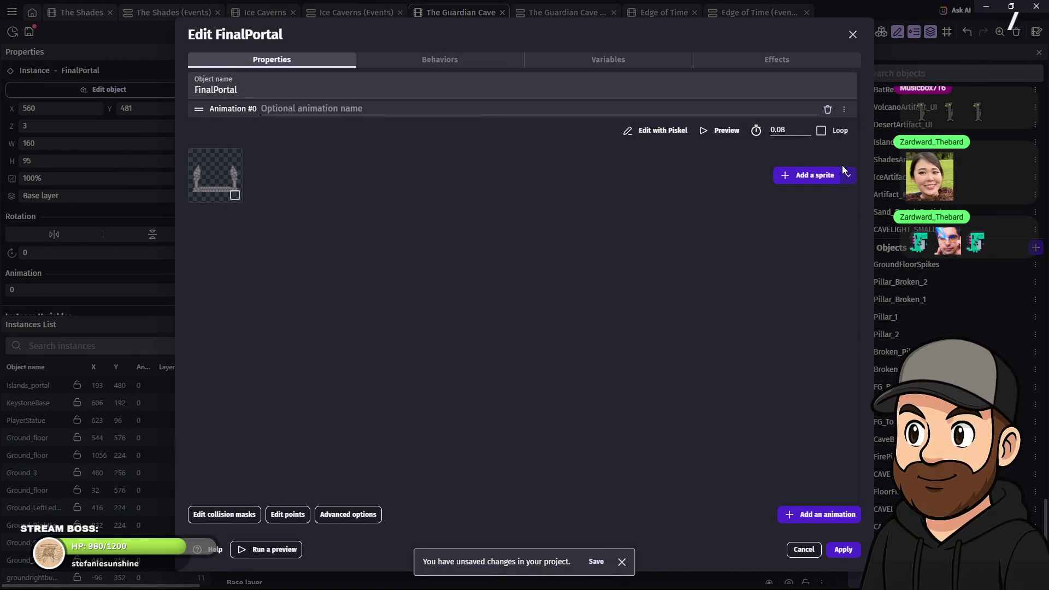
right_click(204, 169)
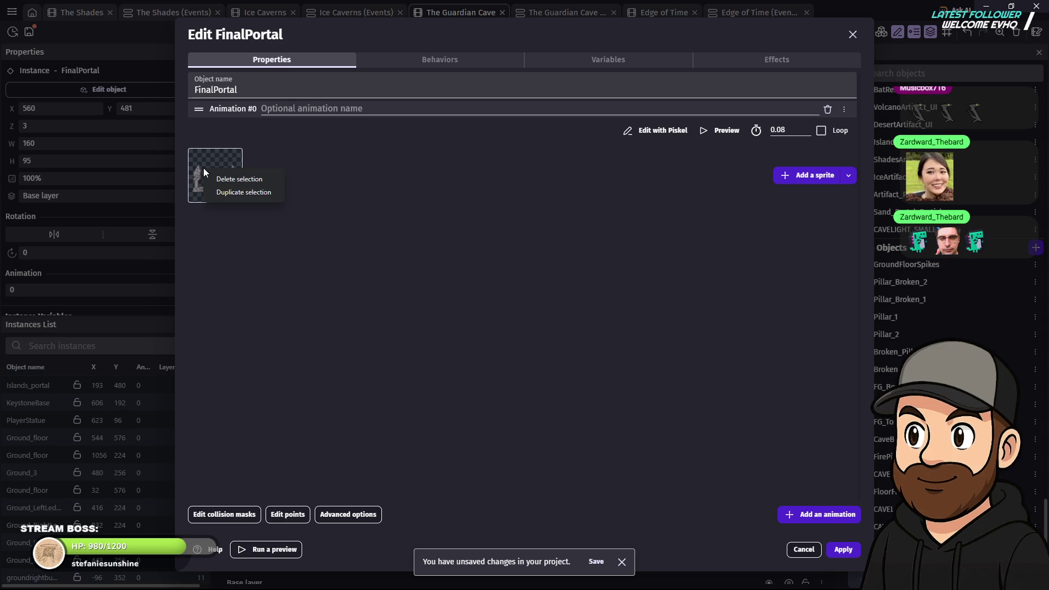
click(257, 179)
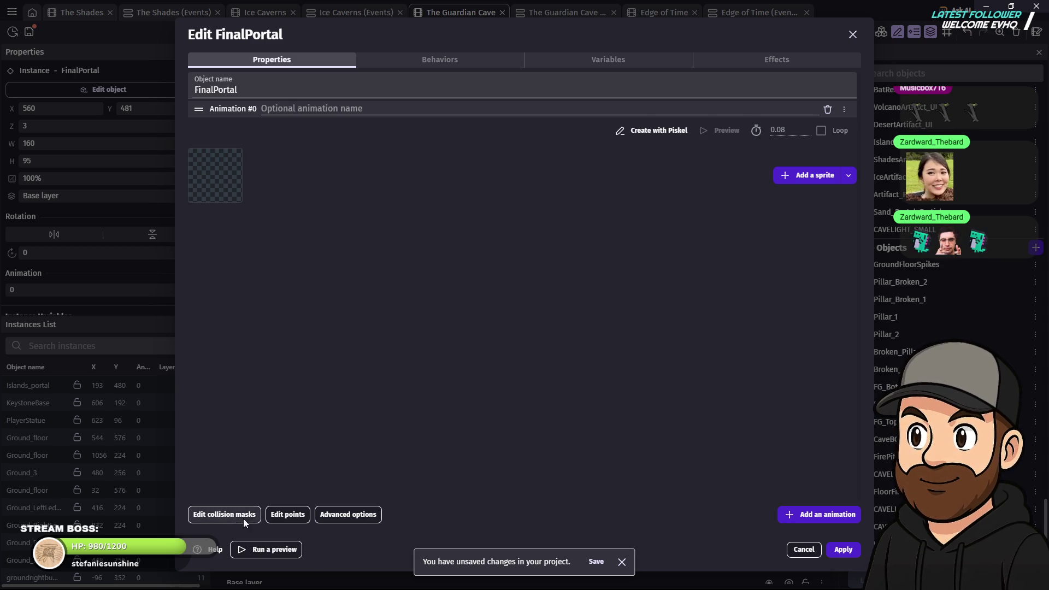
click(830, 514)
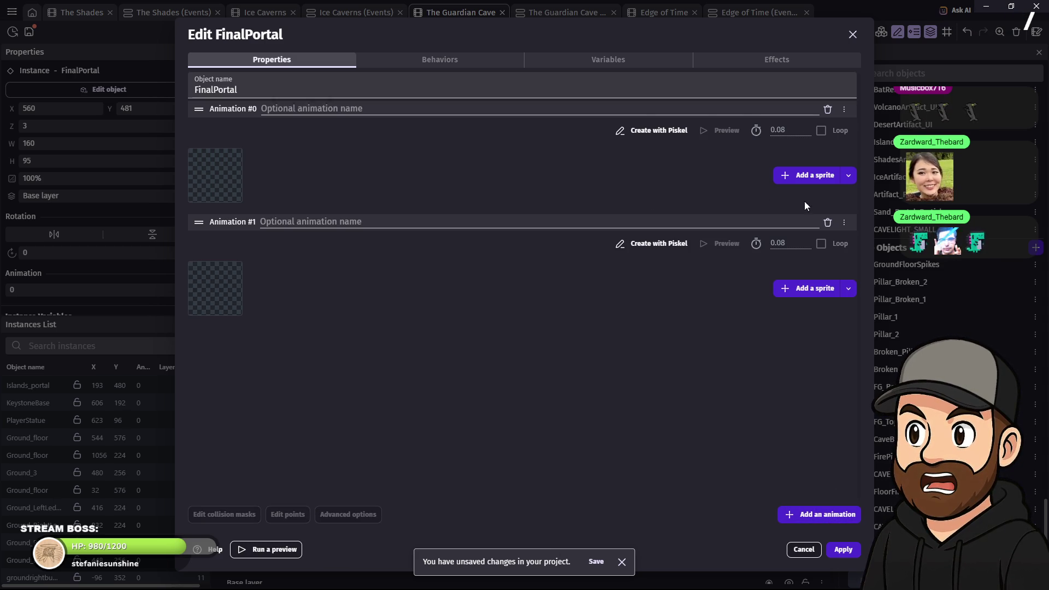
click(828, 221)
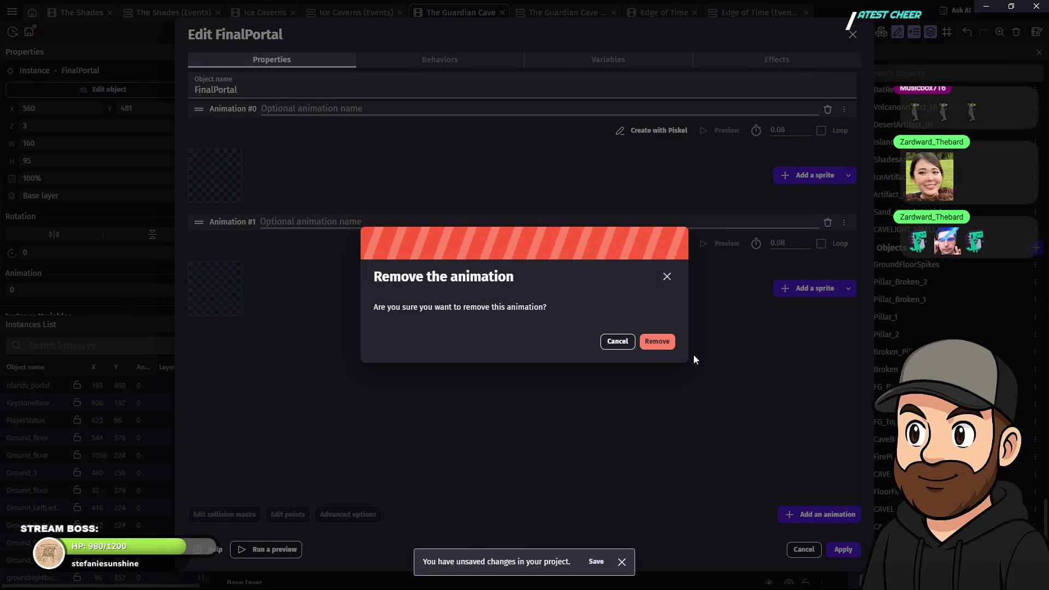
click(658, 343)
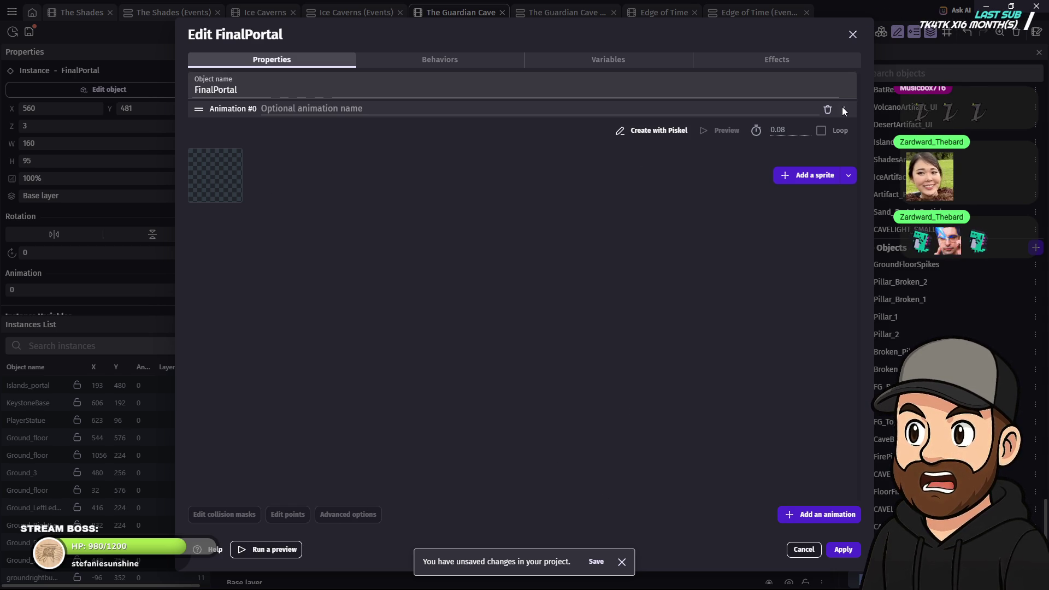
Add FinalPortal_v2.png as the portal's sprite and apply the object changes.
click(811, 176)
click(415, 138)
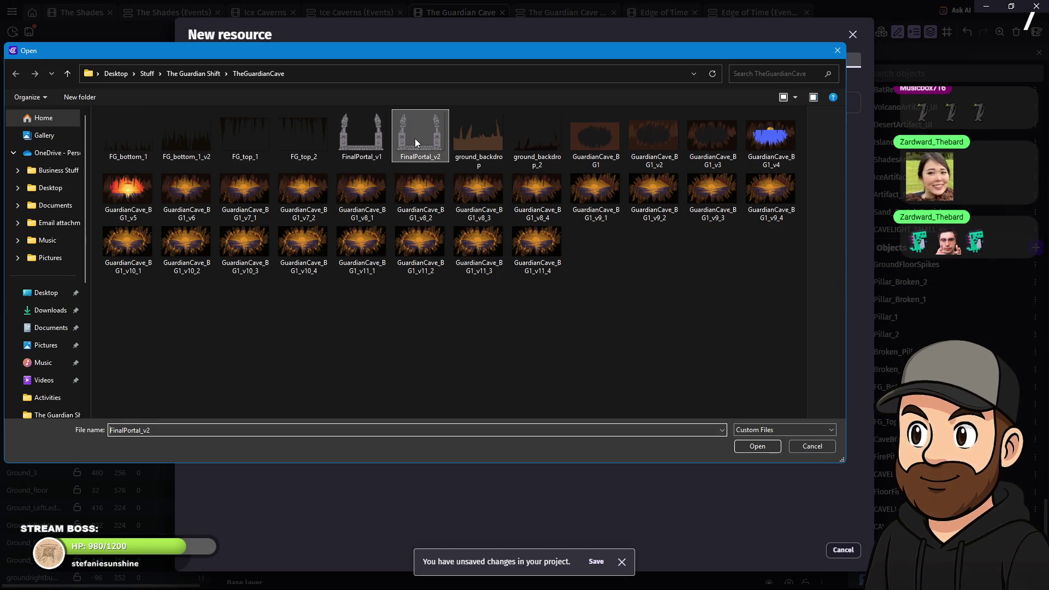
click(767, 448)
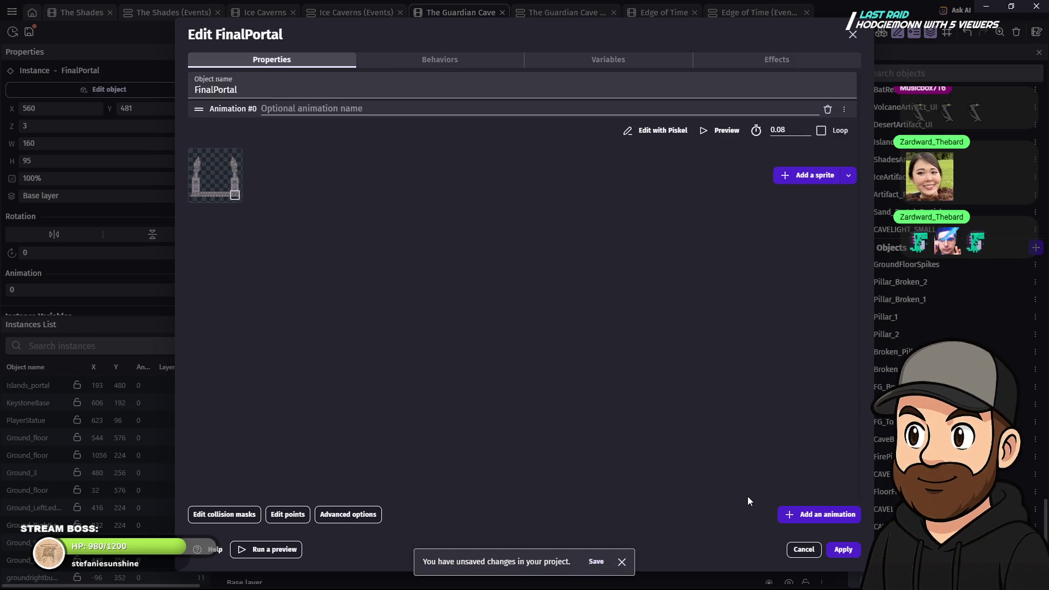
click(843, 550)
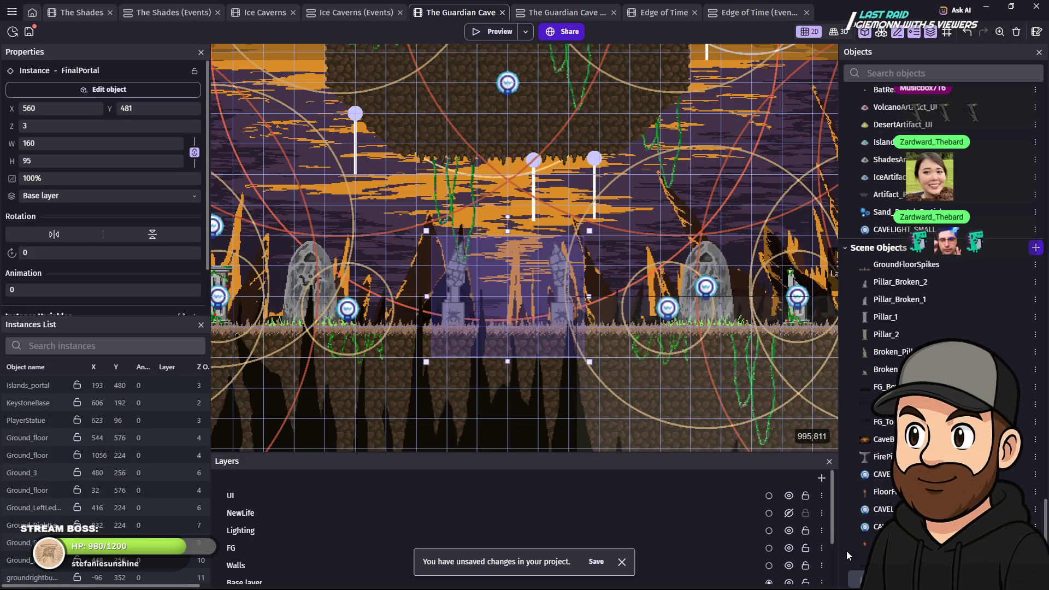
Move the FinalPortal instance to X 560, Y 450 and launch a preview of the scene.
mouse_move(556, 274)
mouse_down()
mouse_move(560, 253)
mouse_move(572, 290)
mouse_move(557, 287)
mouse_up()
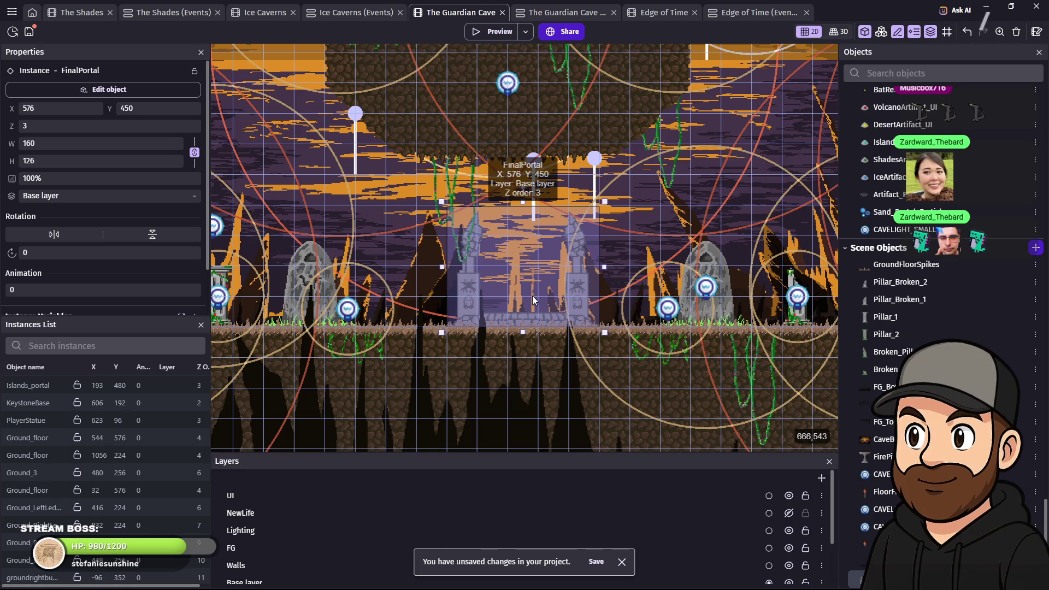
key(Left)
key(Left)
key(Left)
key(Left)
key(Left)
key(Left)
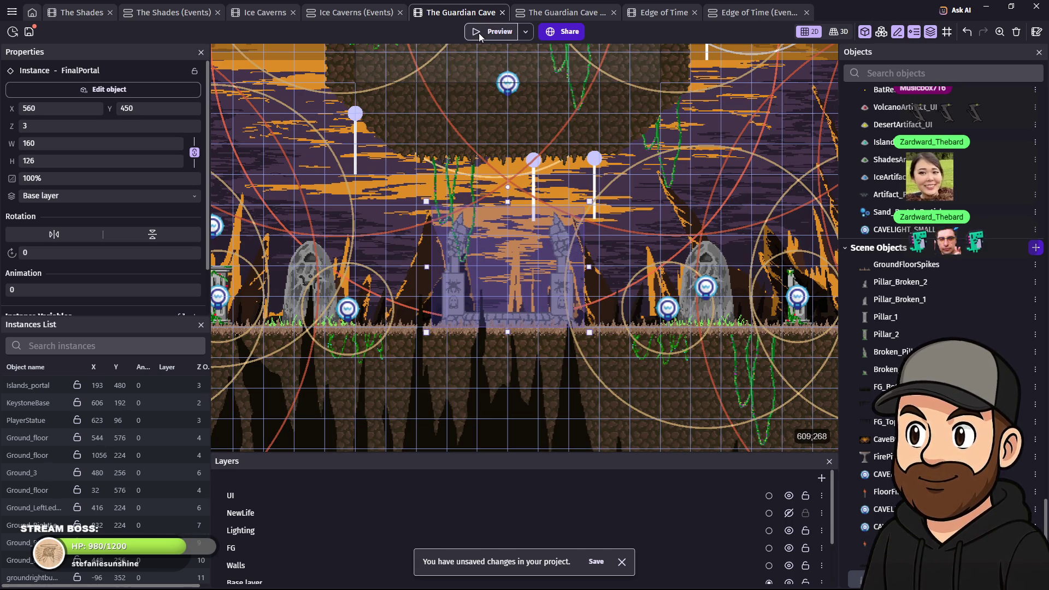
click(479, 33)
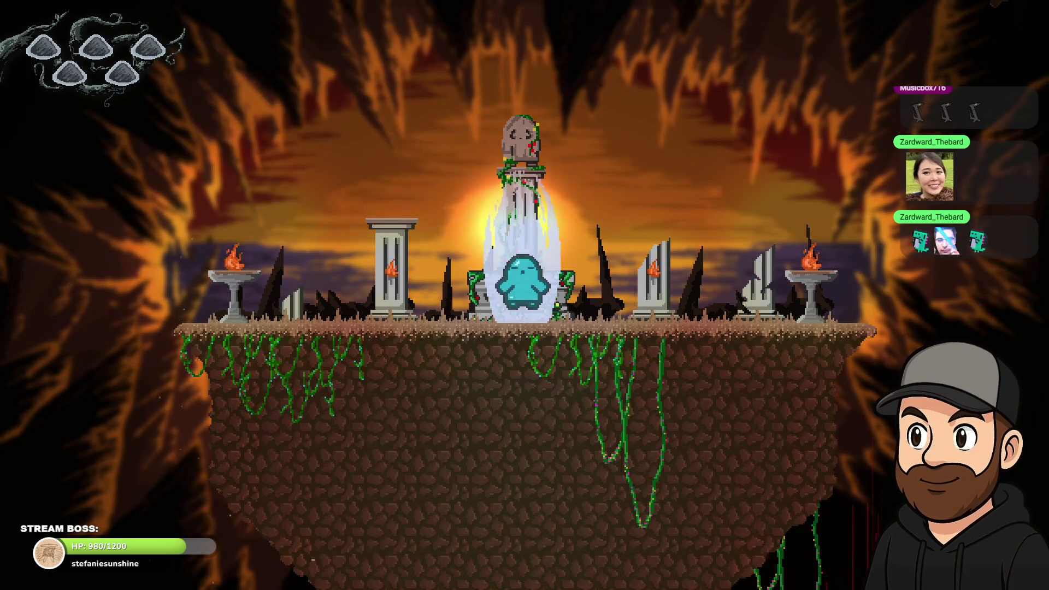
key(Left)
key(space)
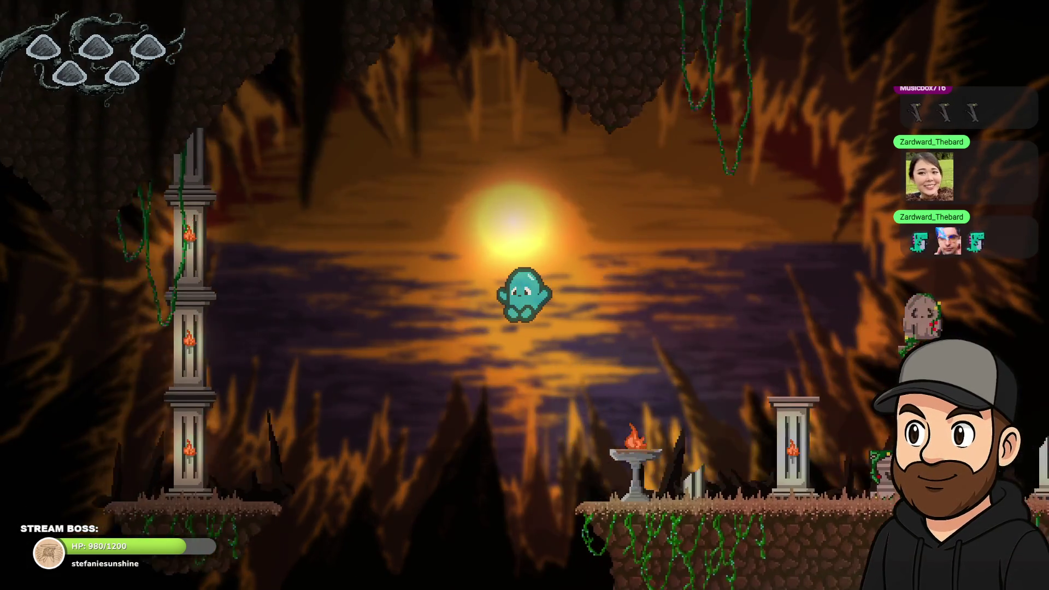
key(Right)
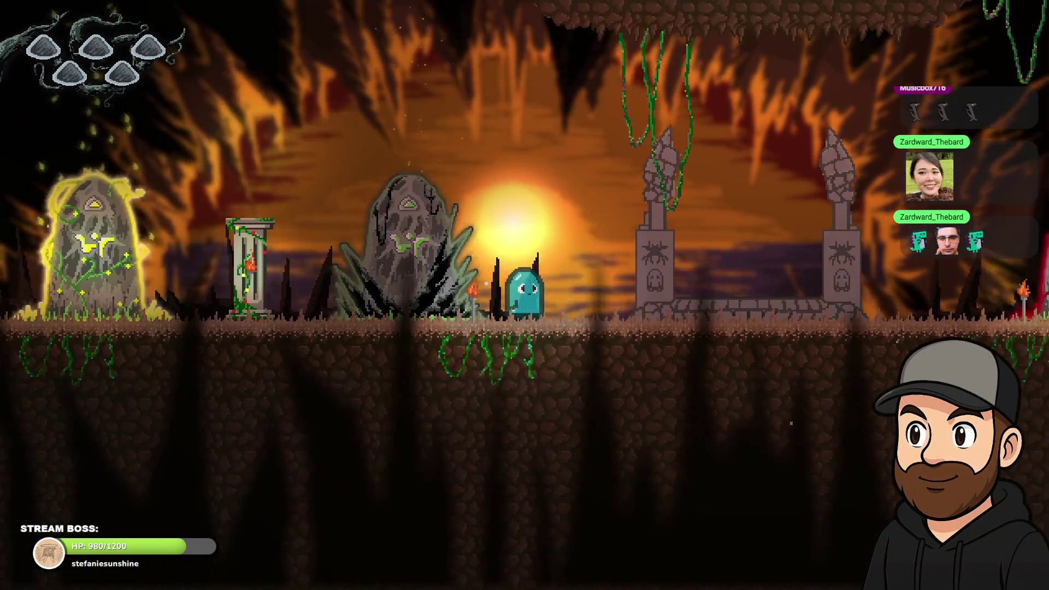
key(Right)
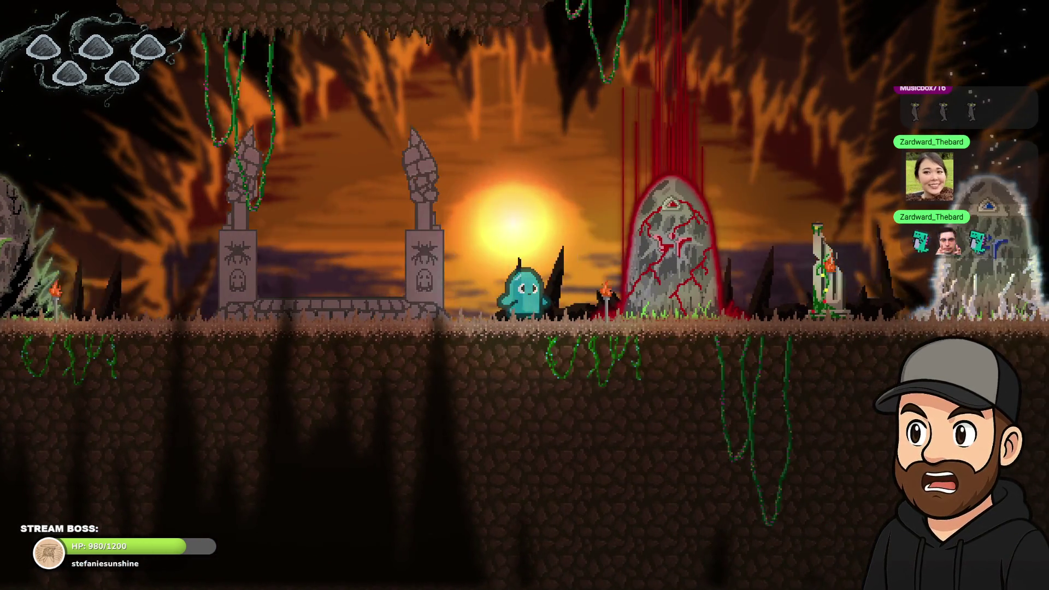
key(Left)
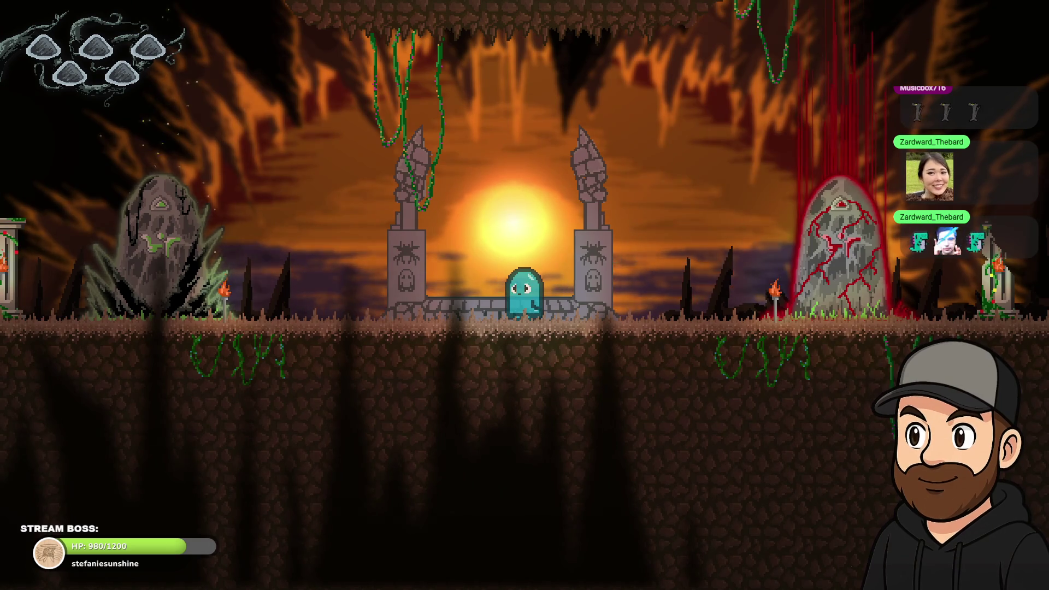
key(Left)
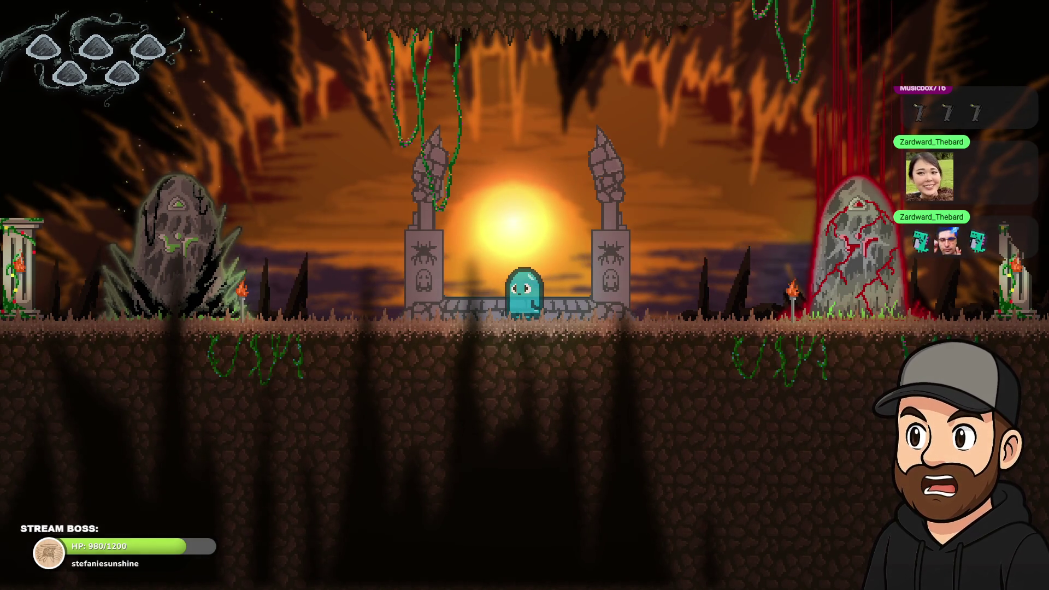
key(Left)
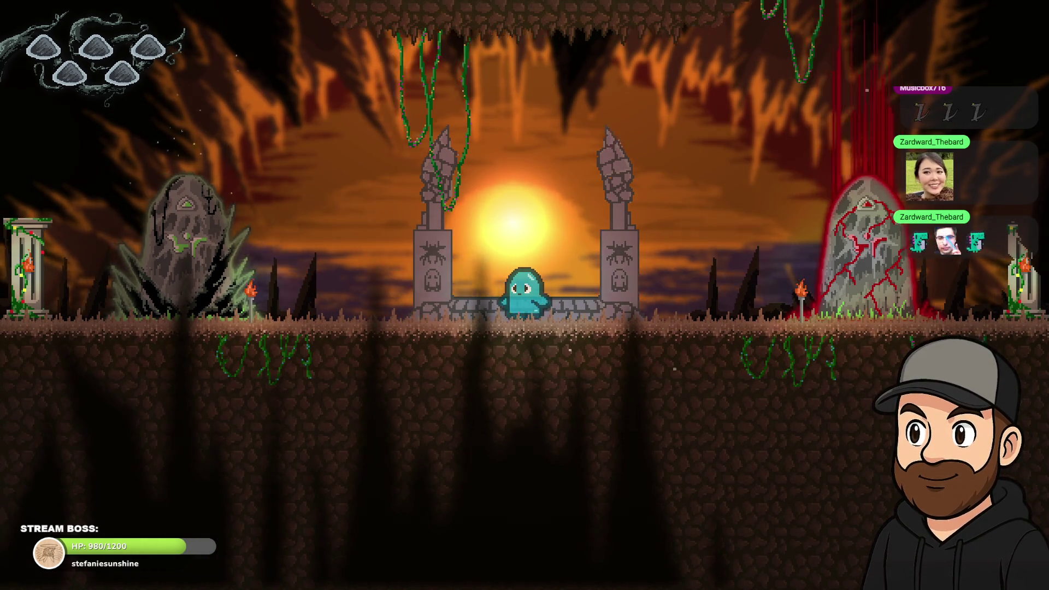
key(Right)
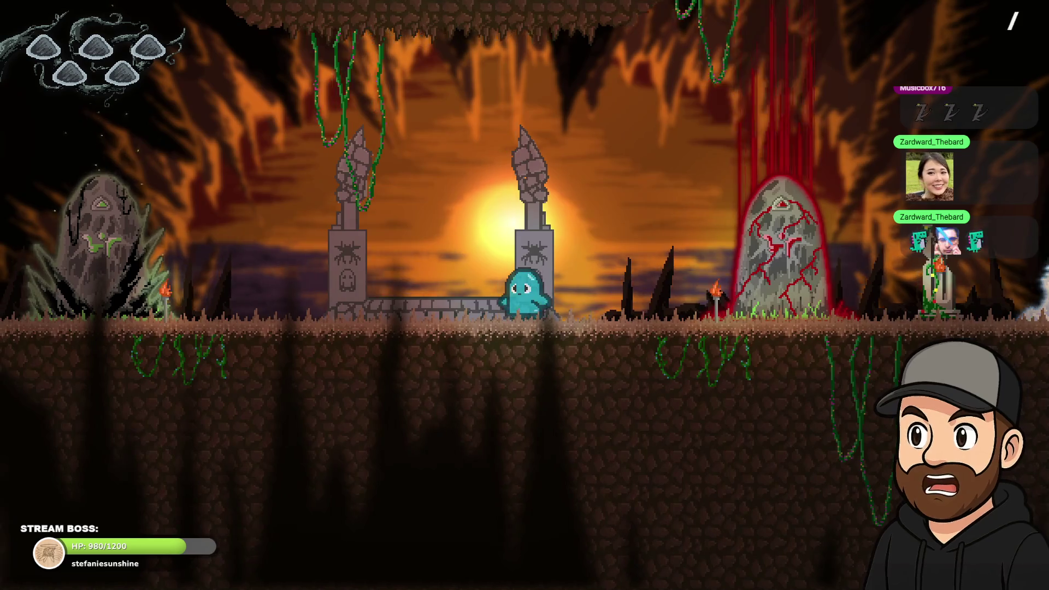
key(Left)
key(Right)
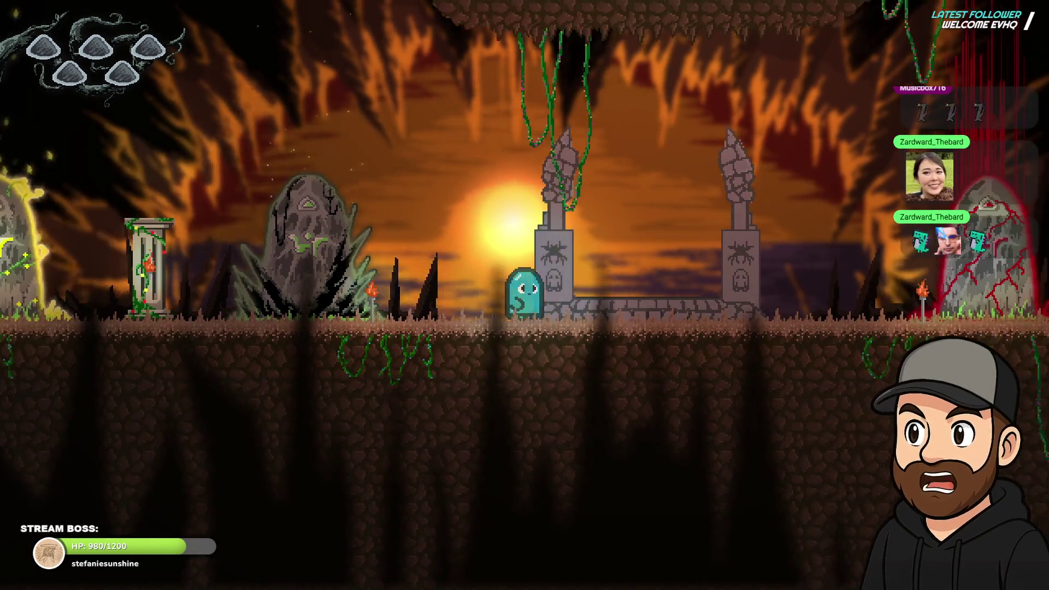
key(Left)
key(Right)
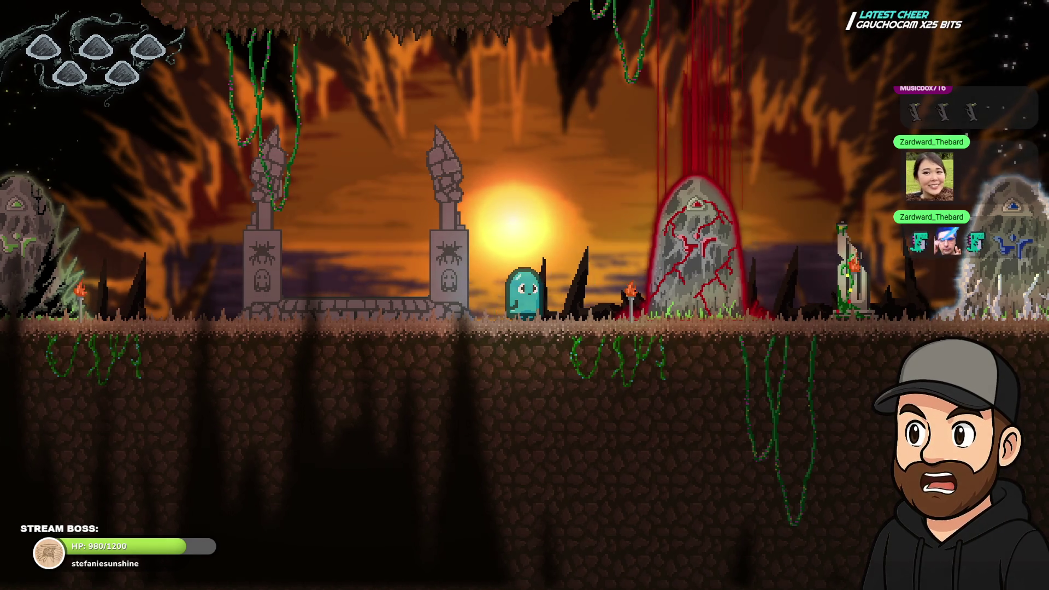
key(Left)
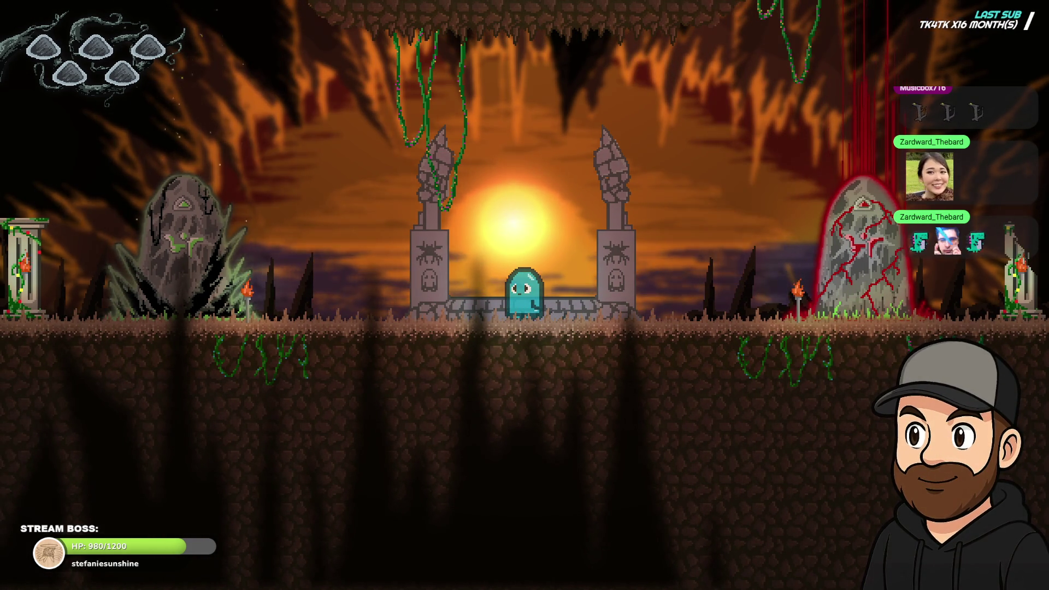
key(Left)
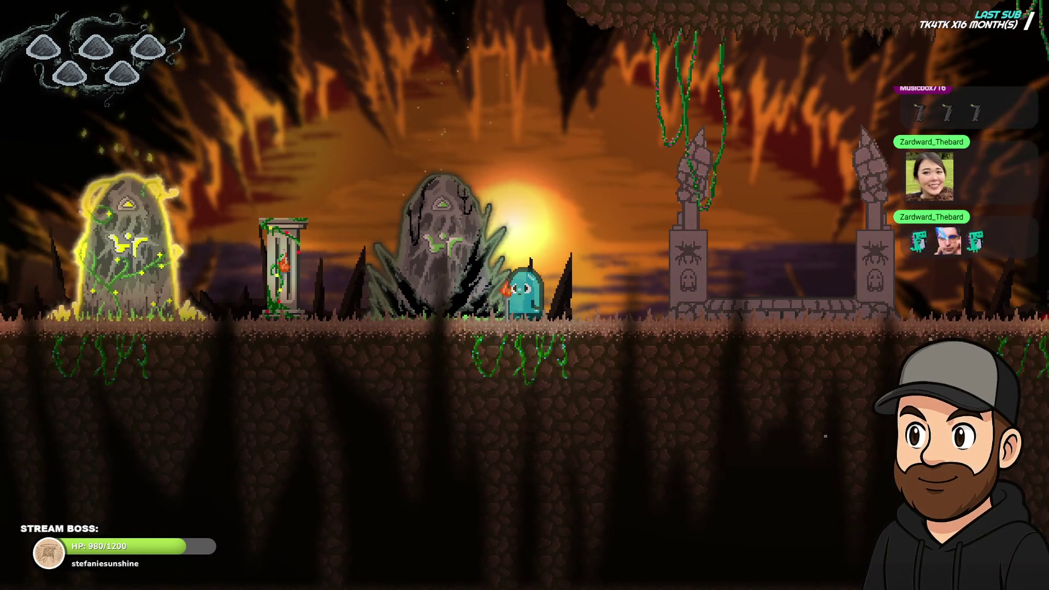
key(space)
key(Right)
key(Right)
key(space)
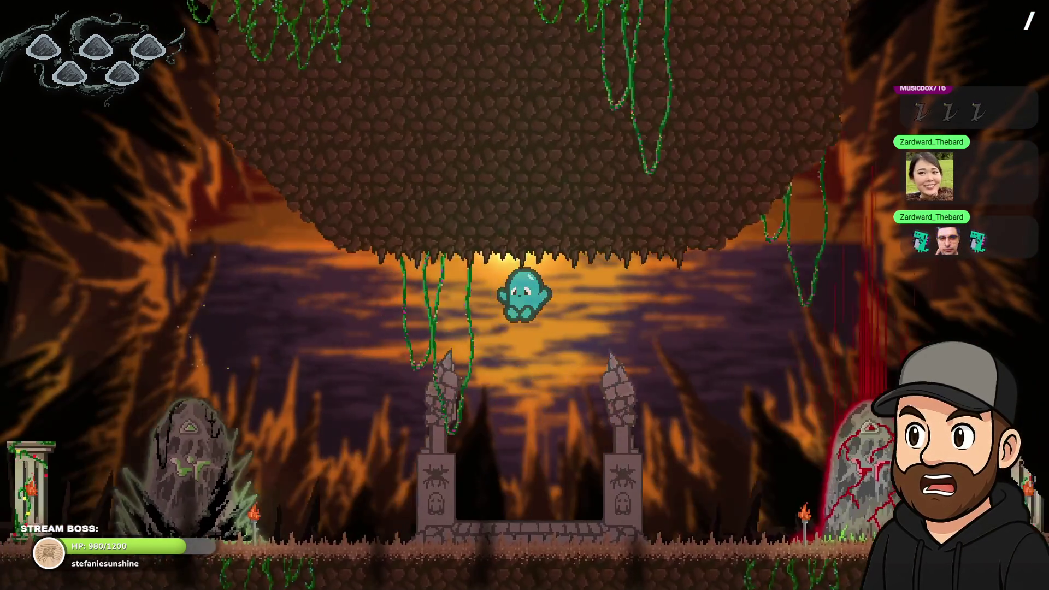
key(Left)
key(Right)
key(space)
key(Left)
key(Right)
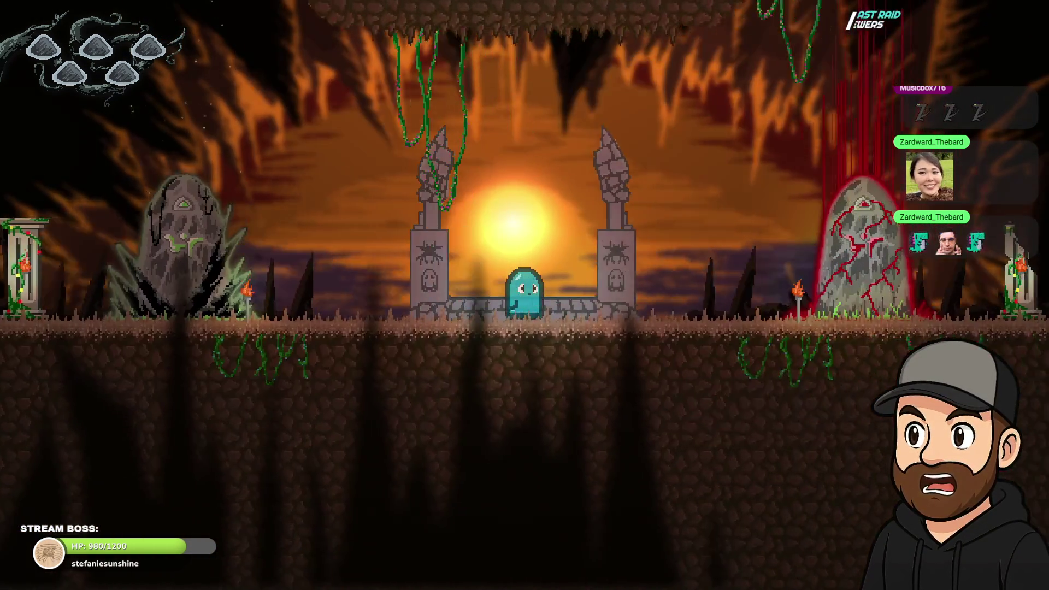
key(space)
key(Left)
key(Right)
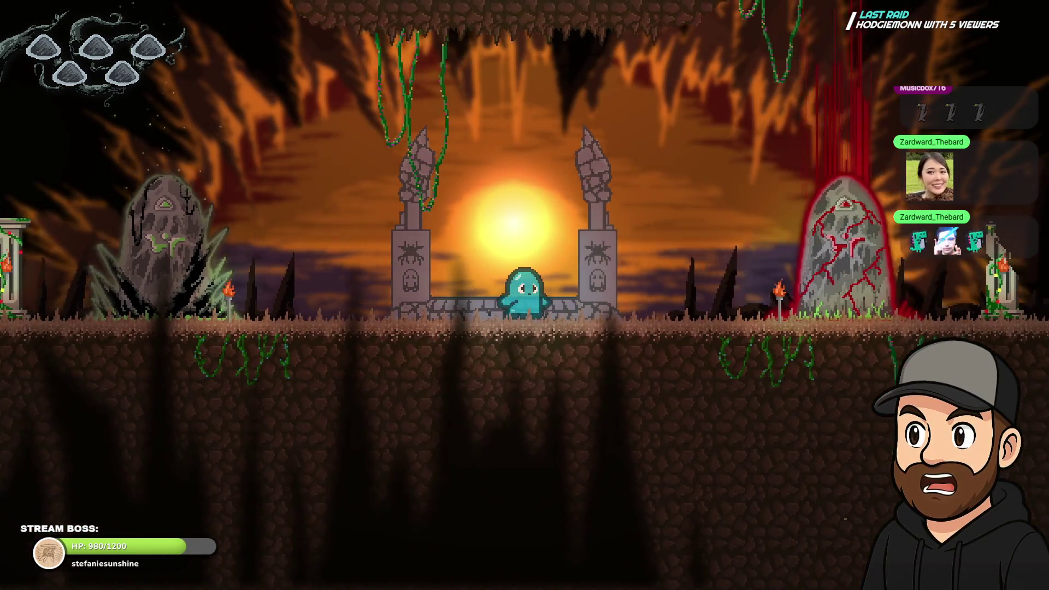
key(space)
key(Left)
key(space)
key(Right)
key(Left)
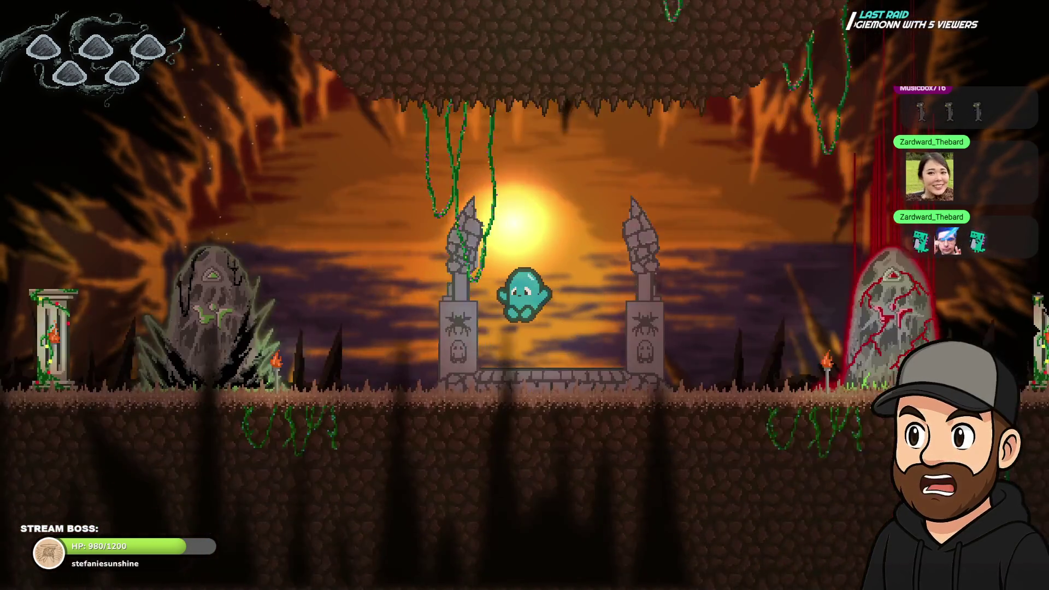
key(Right)
key(space)
key(space)
key(Right)
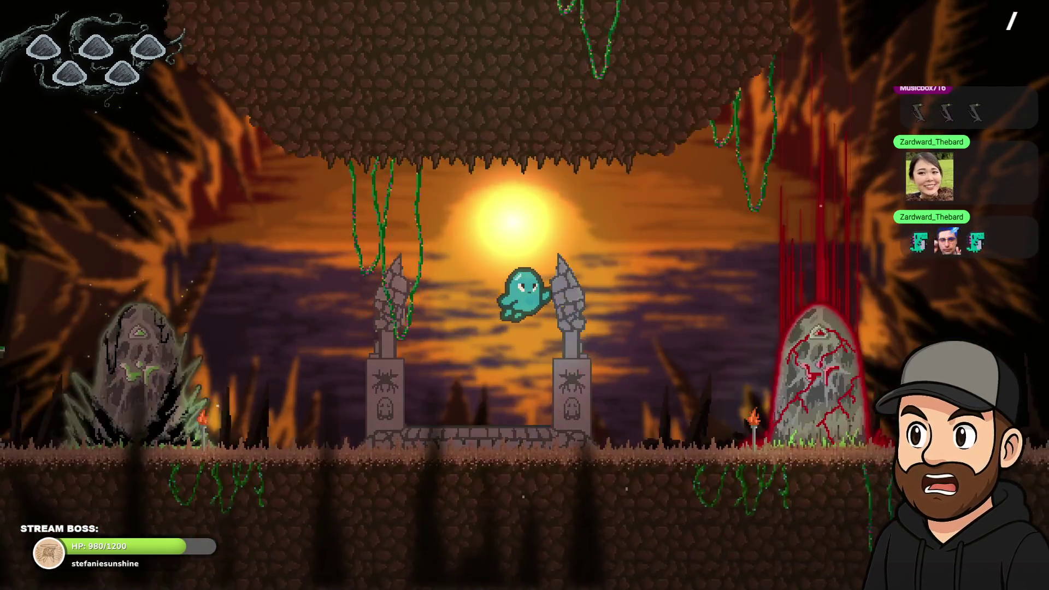
key(Left)
key(Right)
key(space)
key(Left)
key(Right)
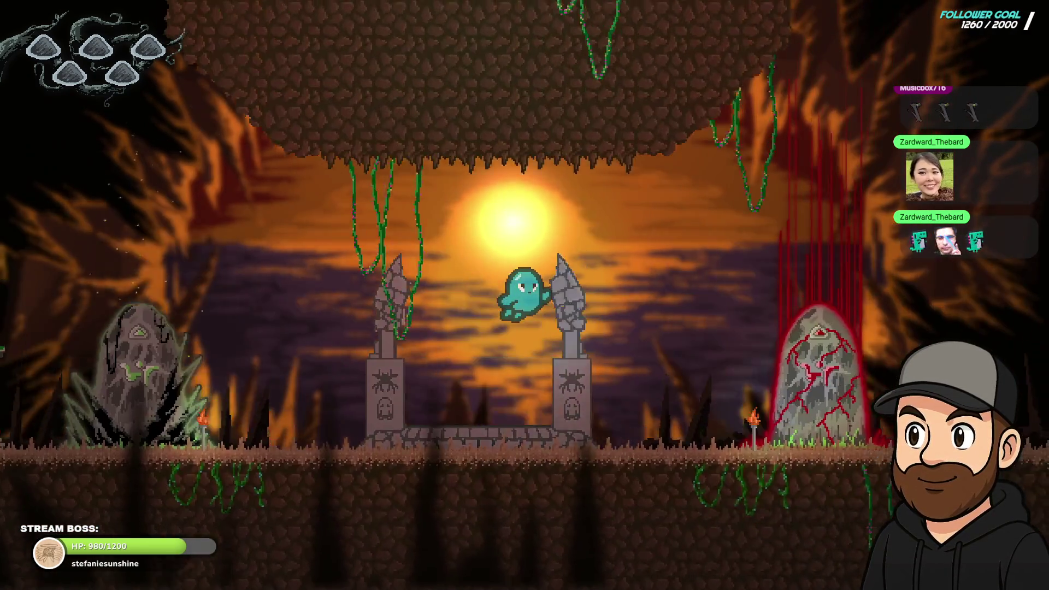
key(Left)
key(Left)
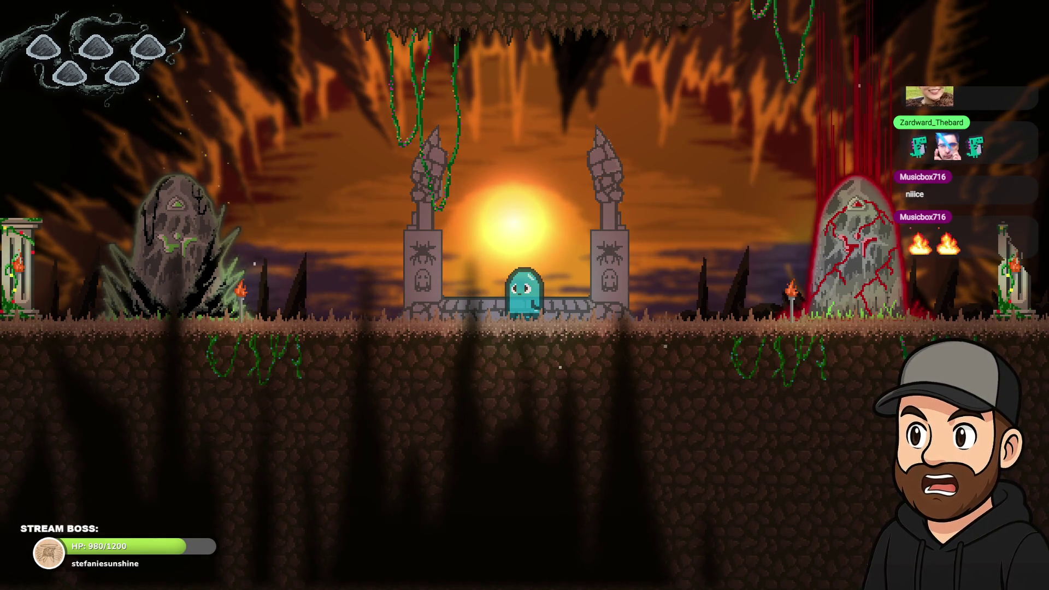
key(Left)
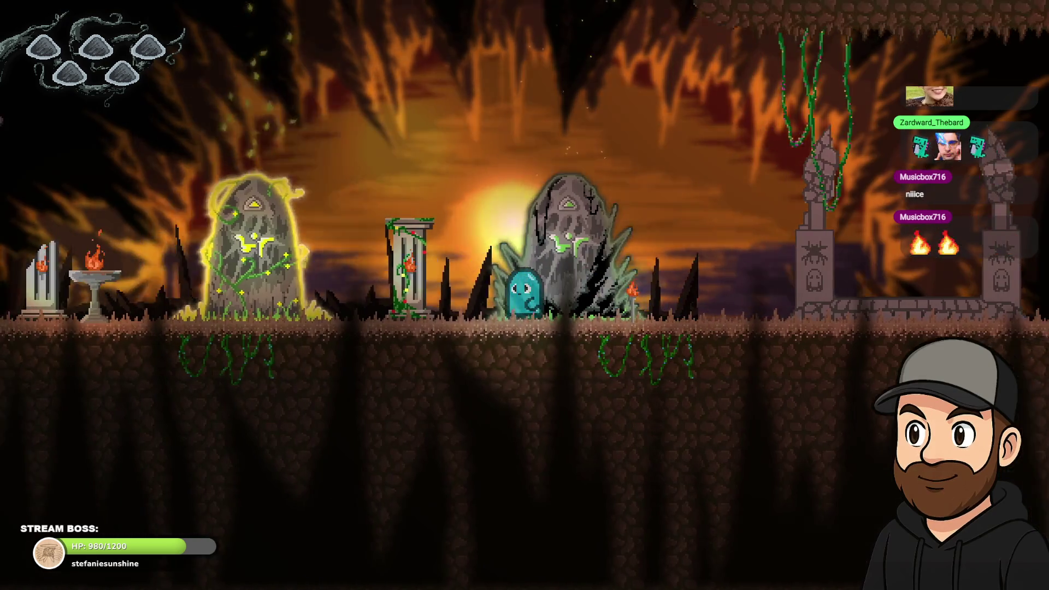
key(Right)
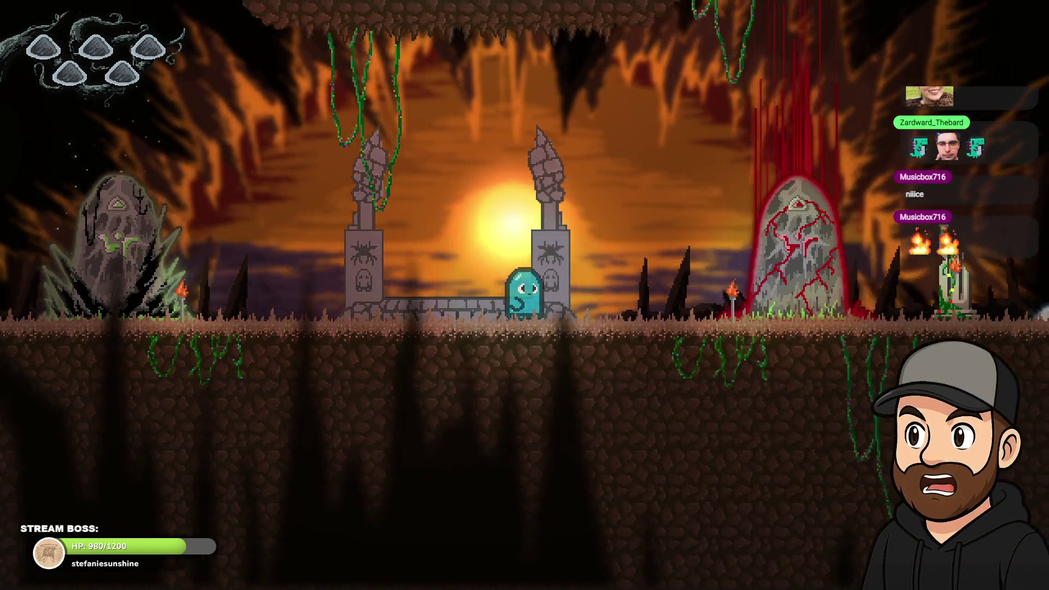
key(Left)
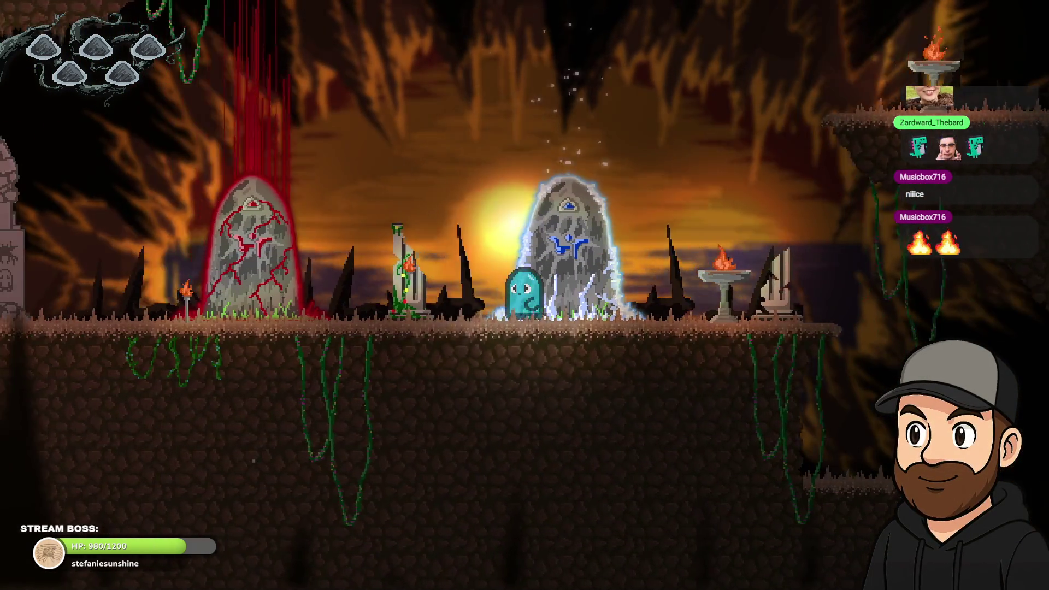
key(Left)
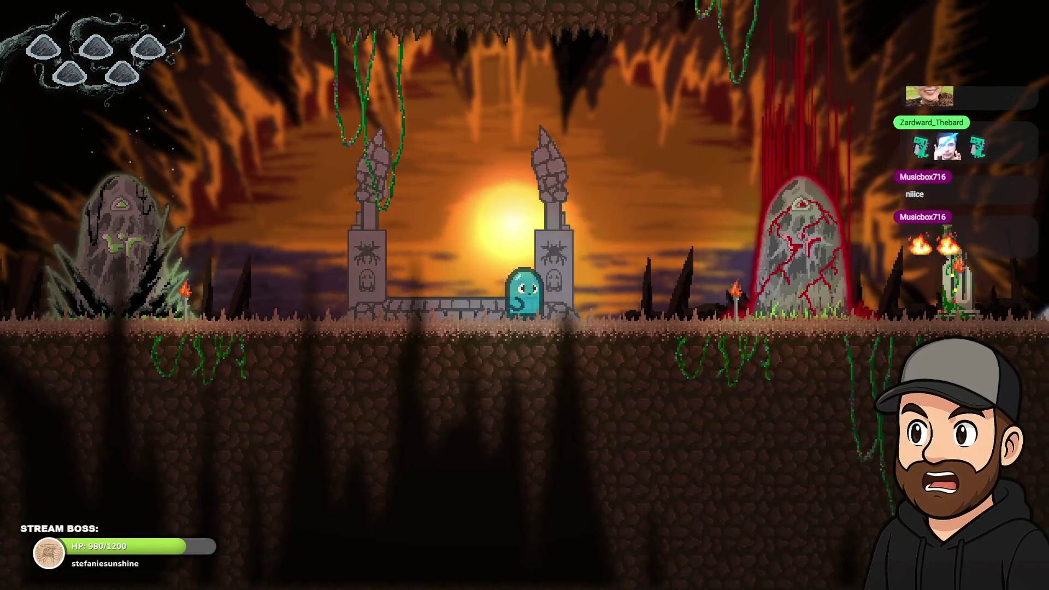
key(Right)
key(Left)
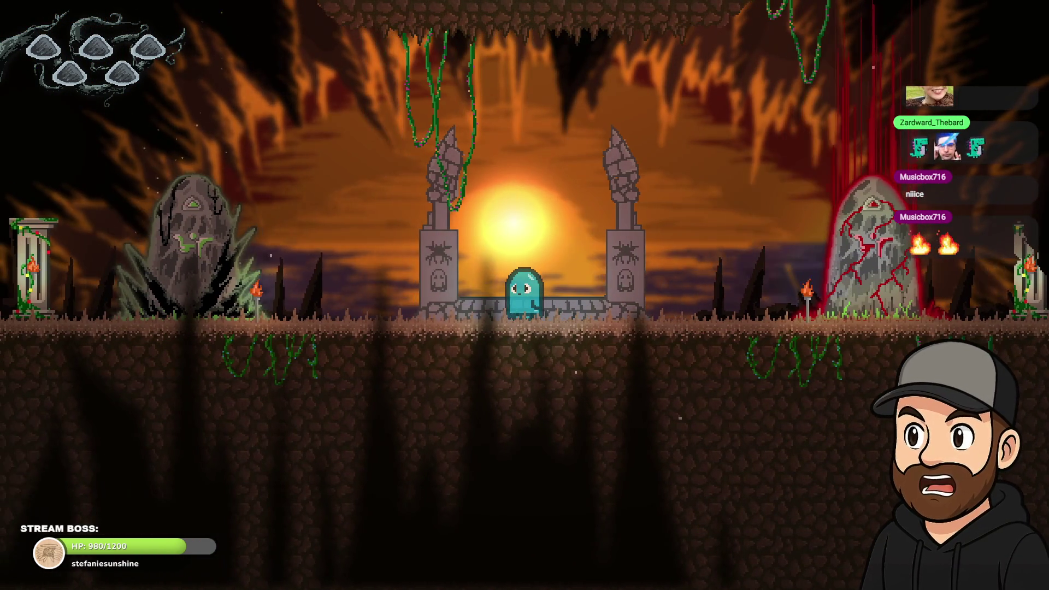
key(Right)
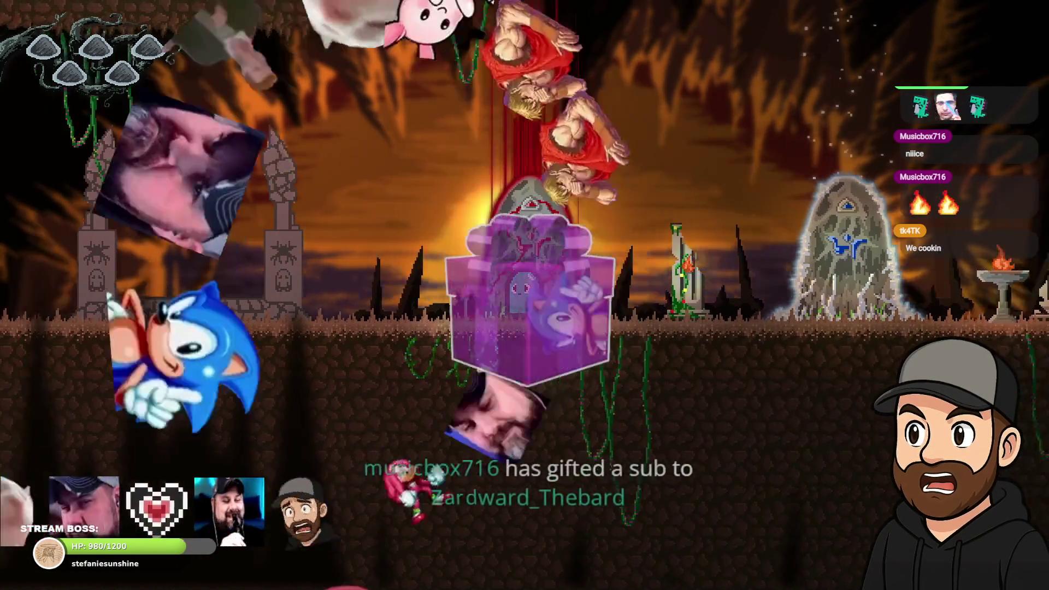
key(Left)
key(Left)
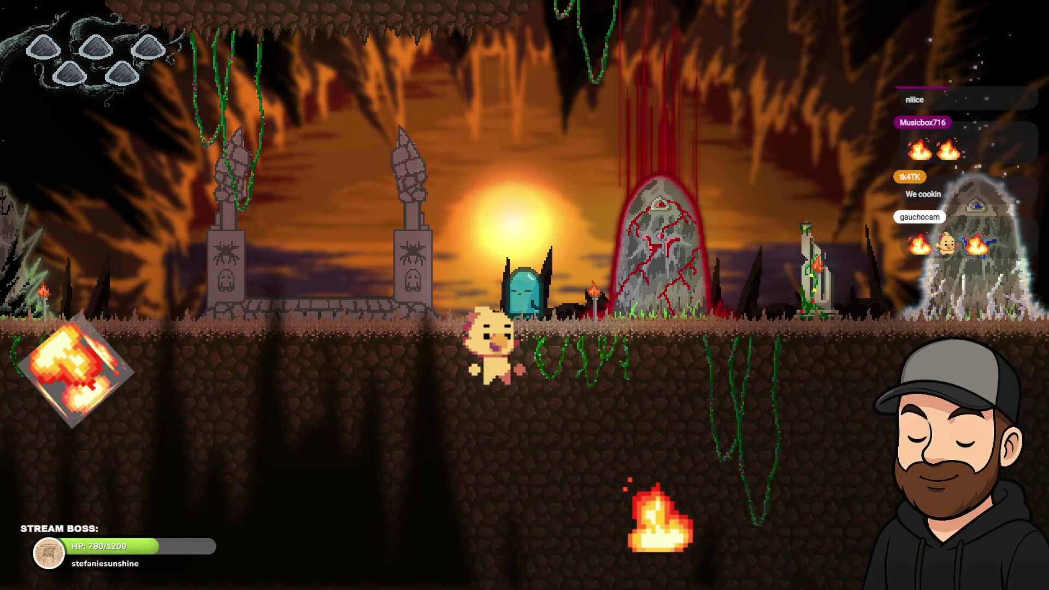
key(Left)
key(Right)
key(space)
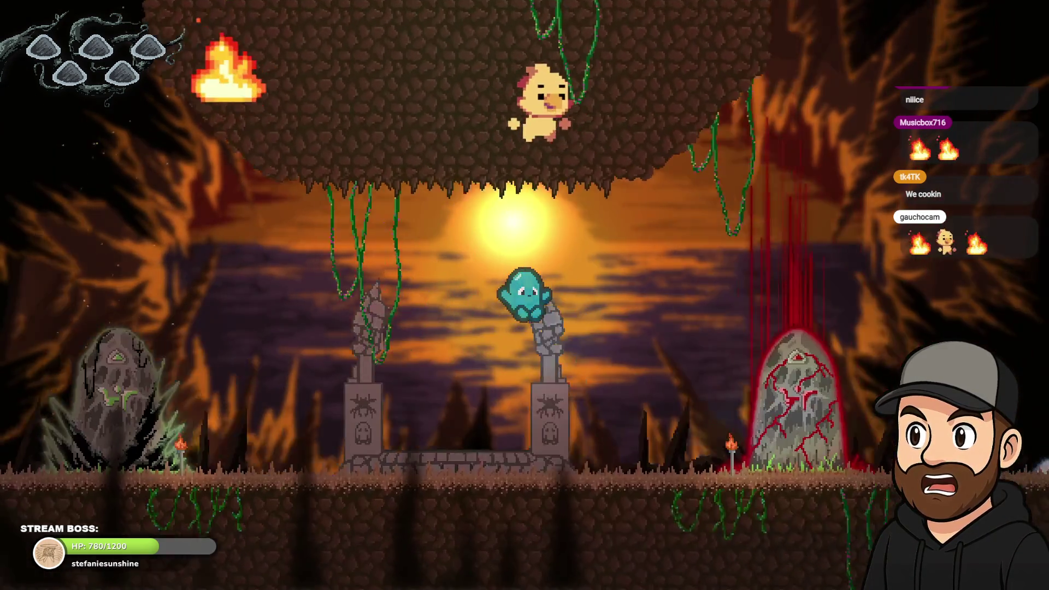
key(Left)
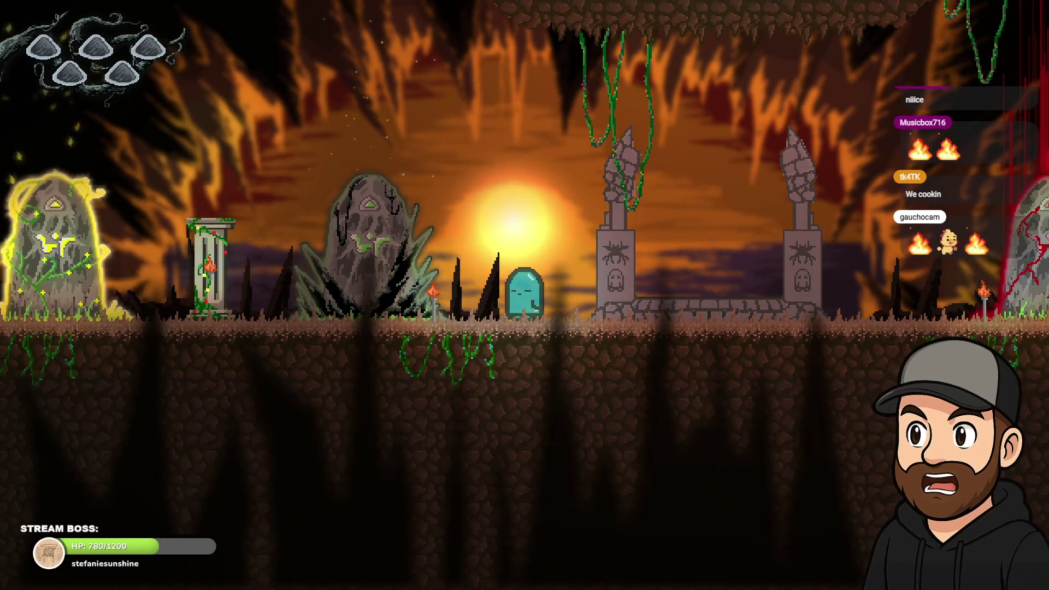
key(Right)
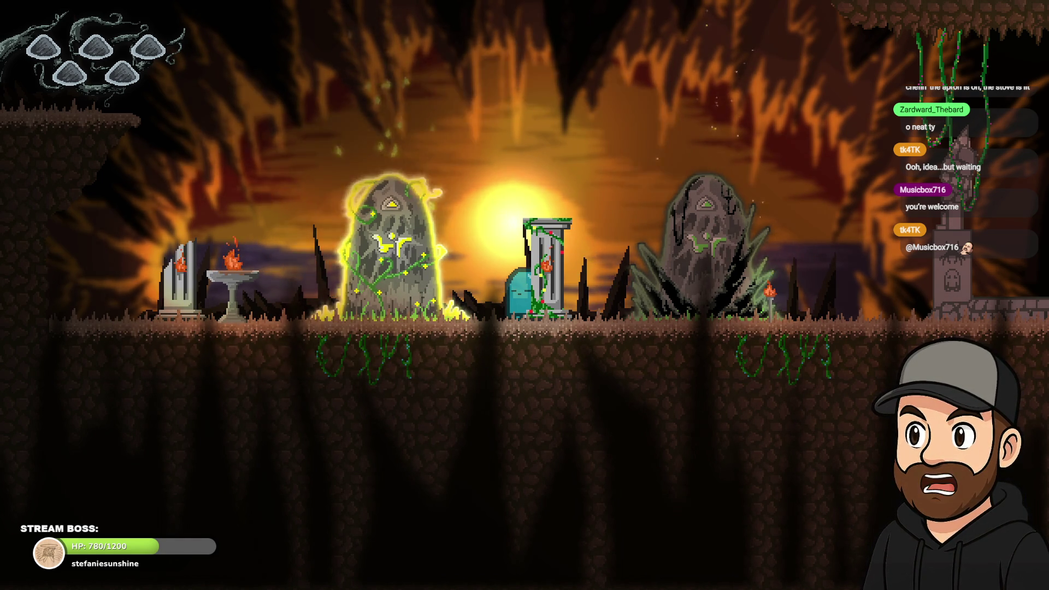
Walk the ghost back and forth between the glowing stones, red stone and the new portal.
key(Left)
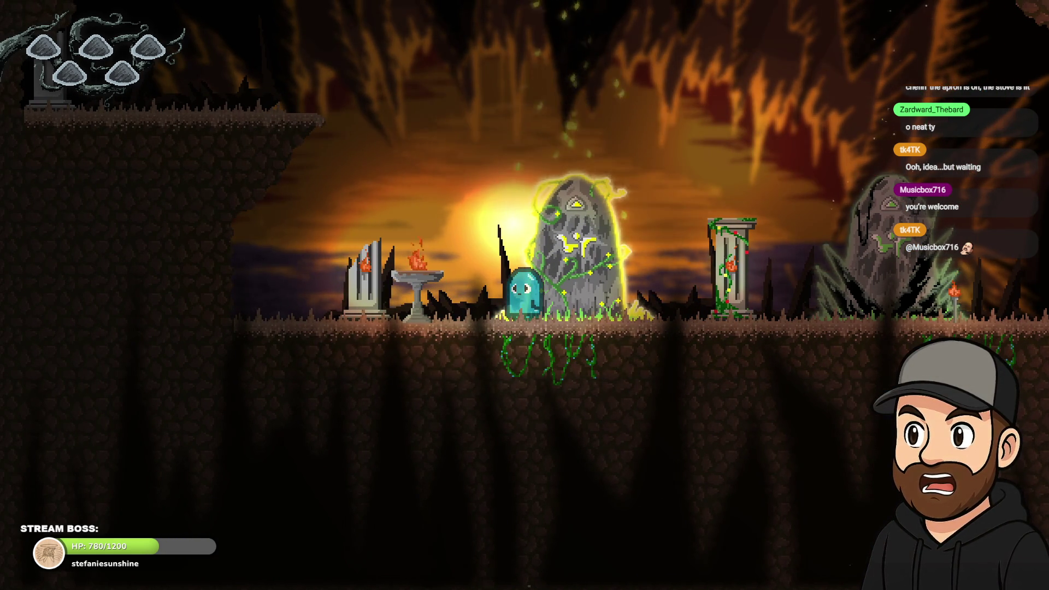
key(Right)
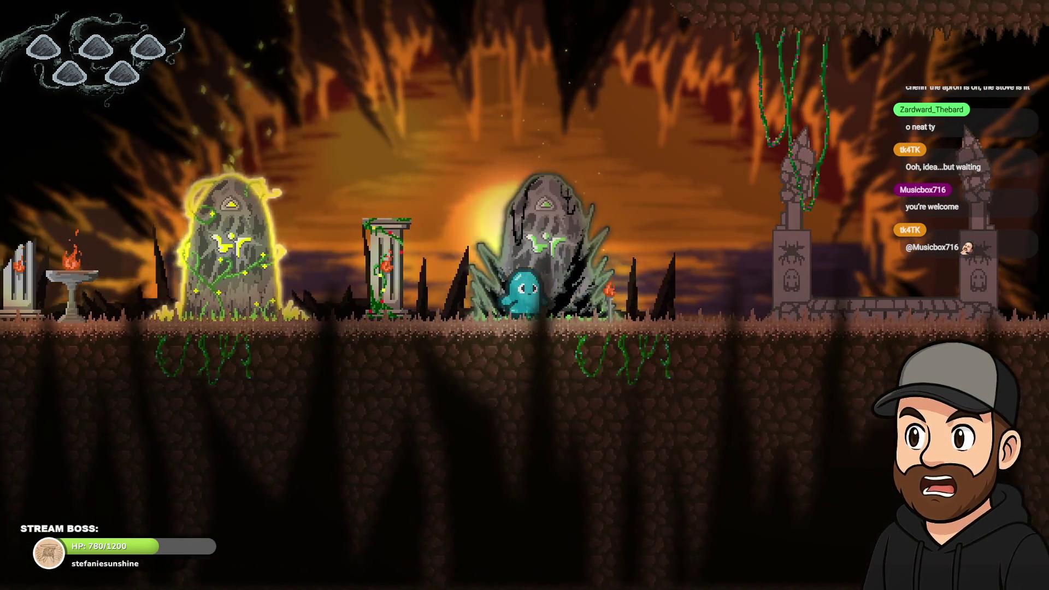
key(Left)
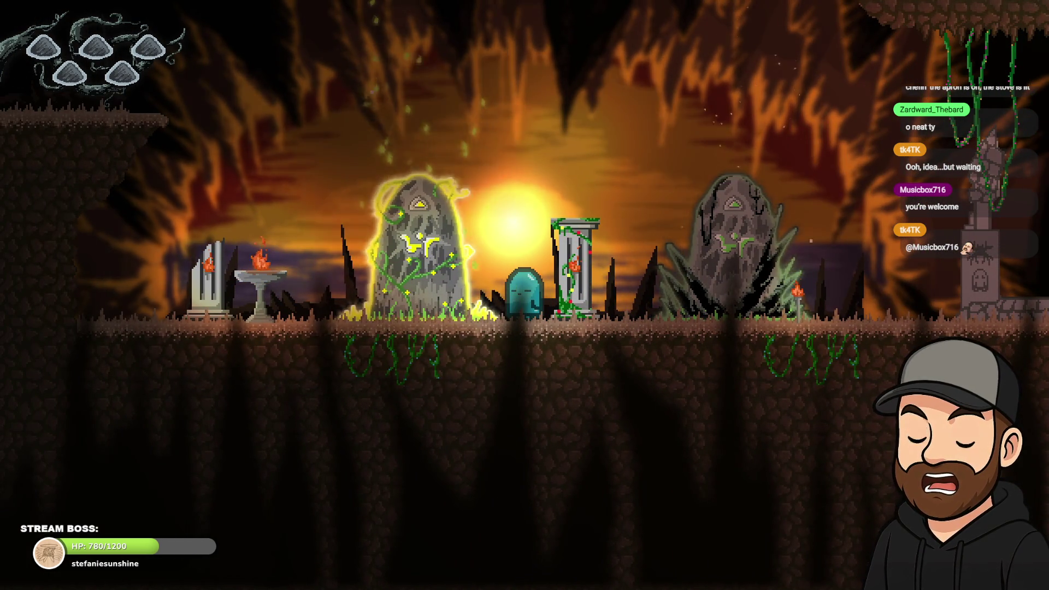
key(Left)
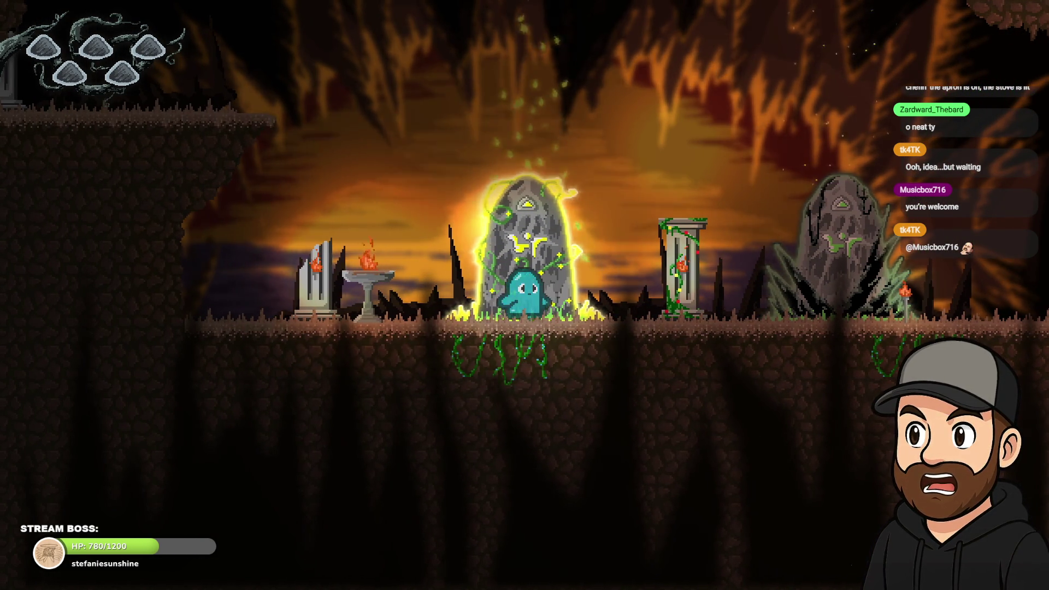
key(Right)
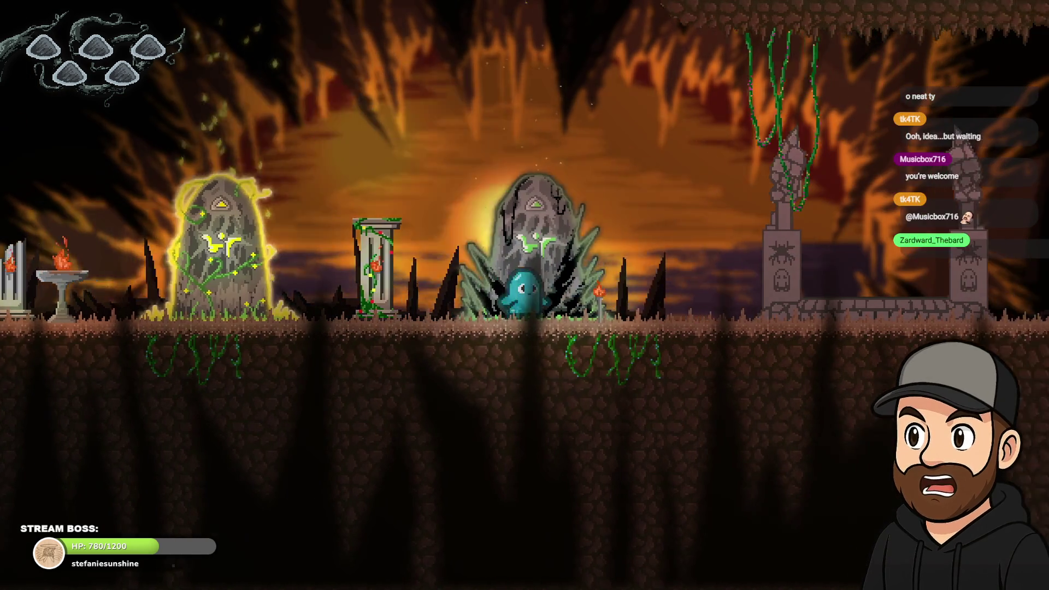
key(Right)
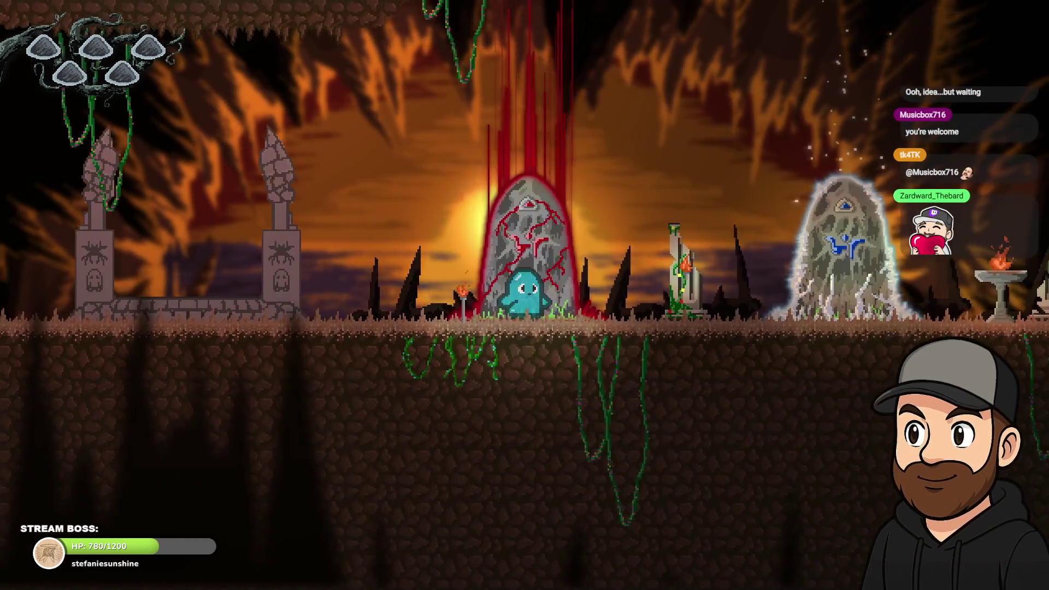
key(Right)
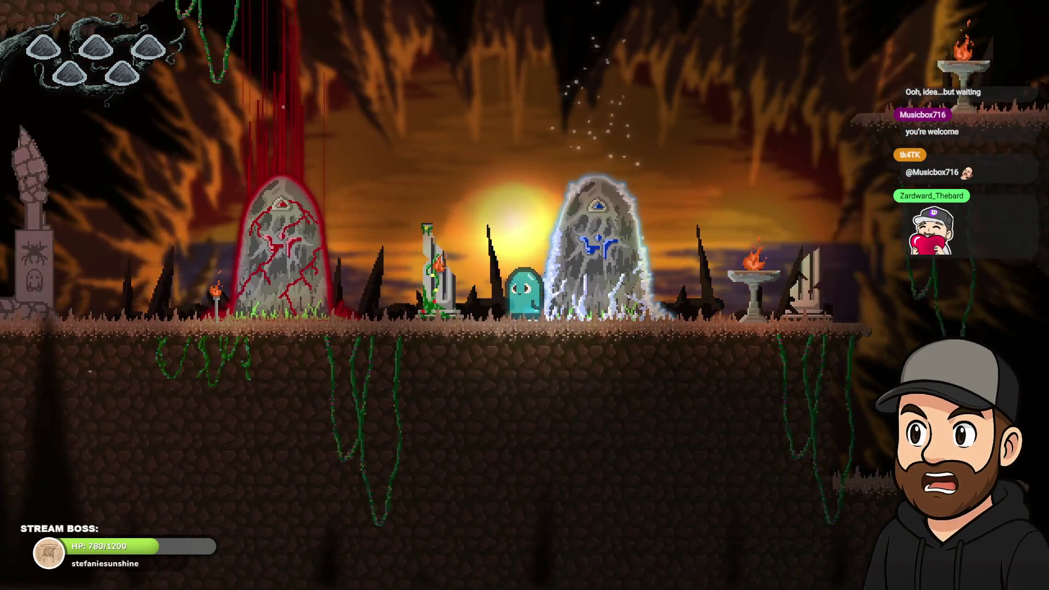
key(Left)
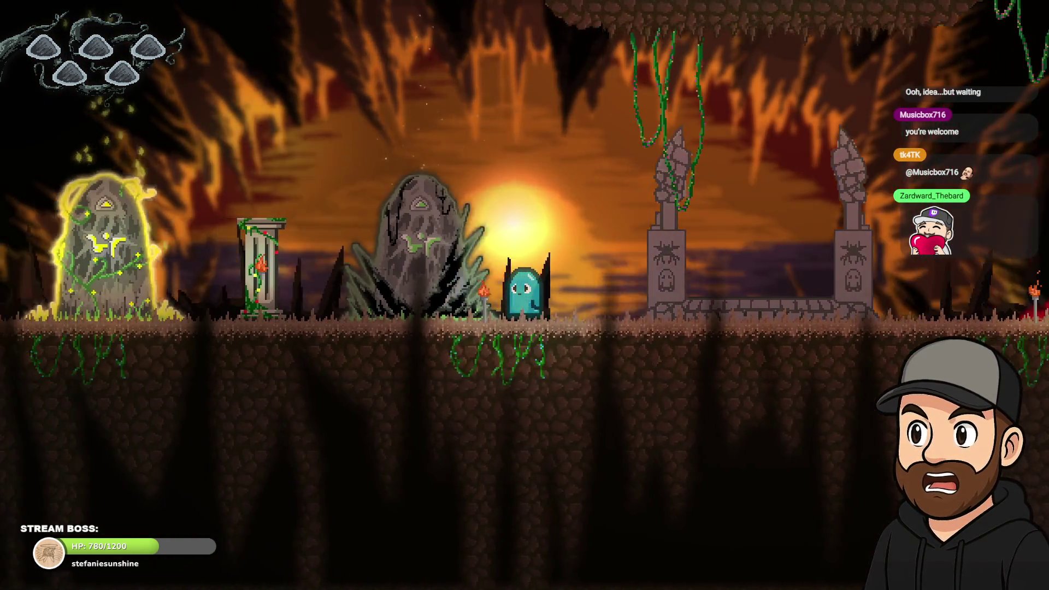
key(Left)
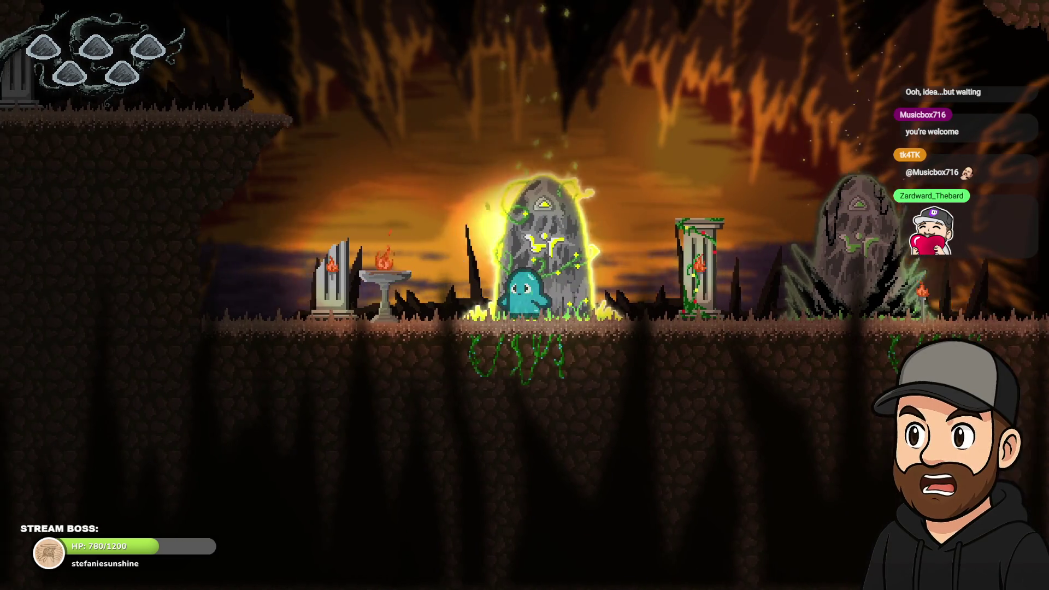
key(Left)
key(Right)
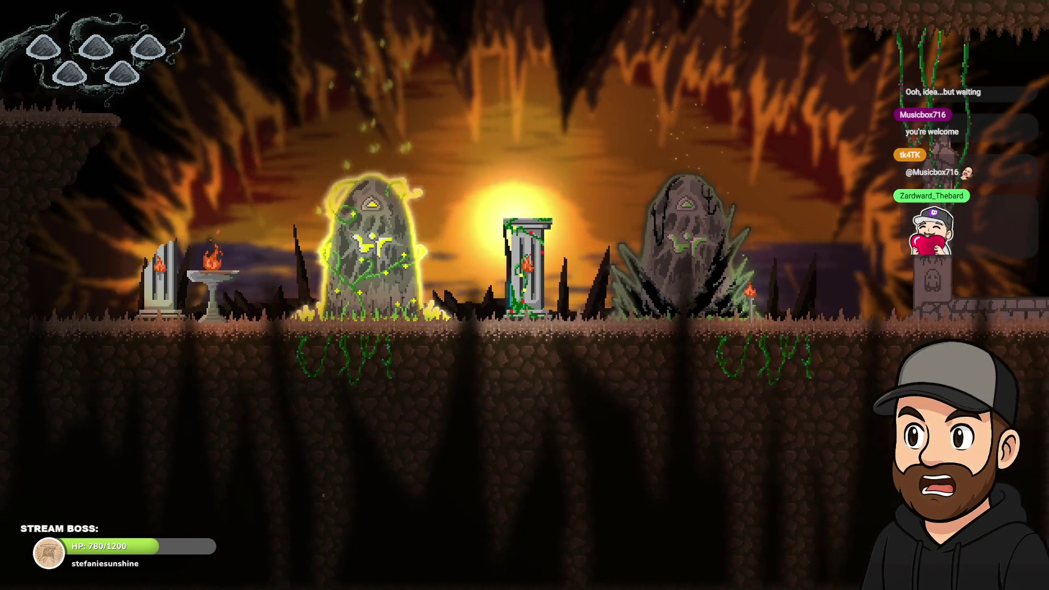
key(Right)
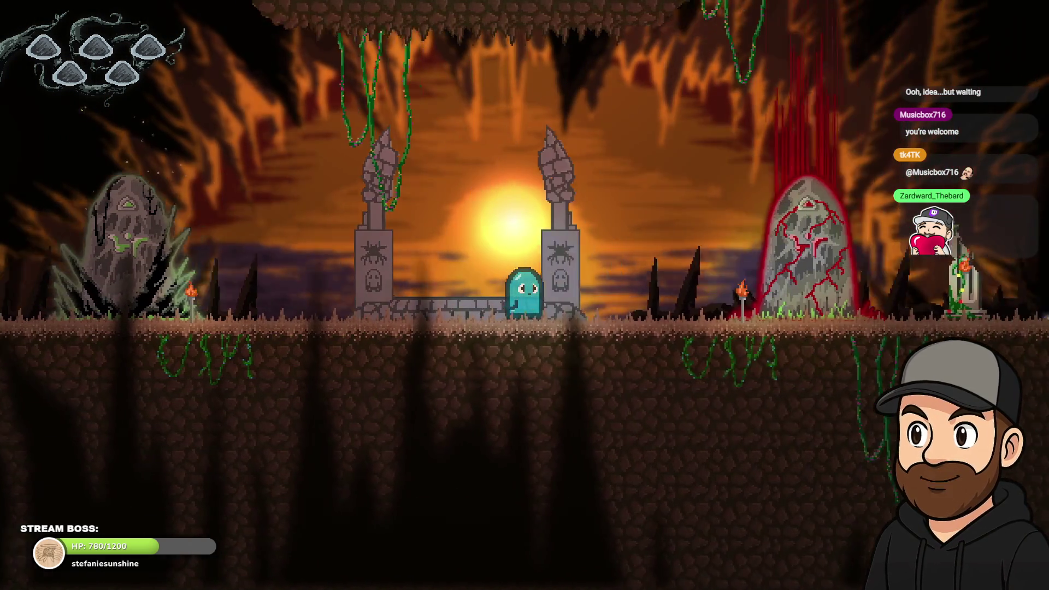
key(Right)
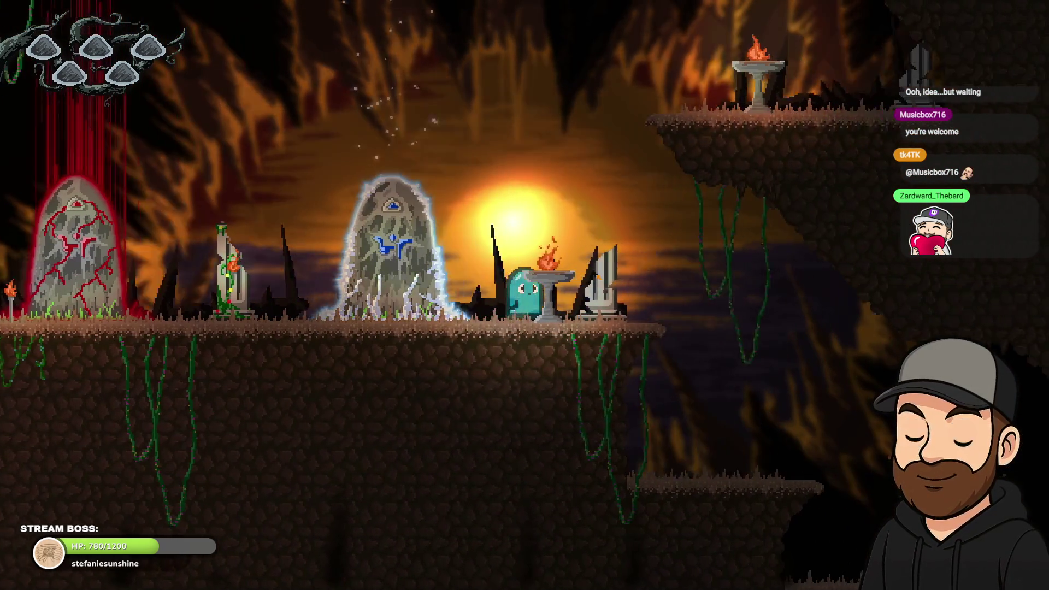
key(Left)
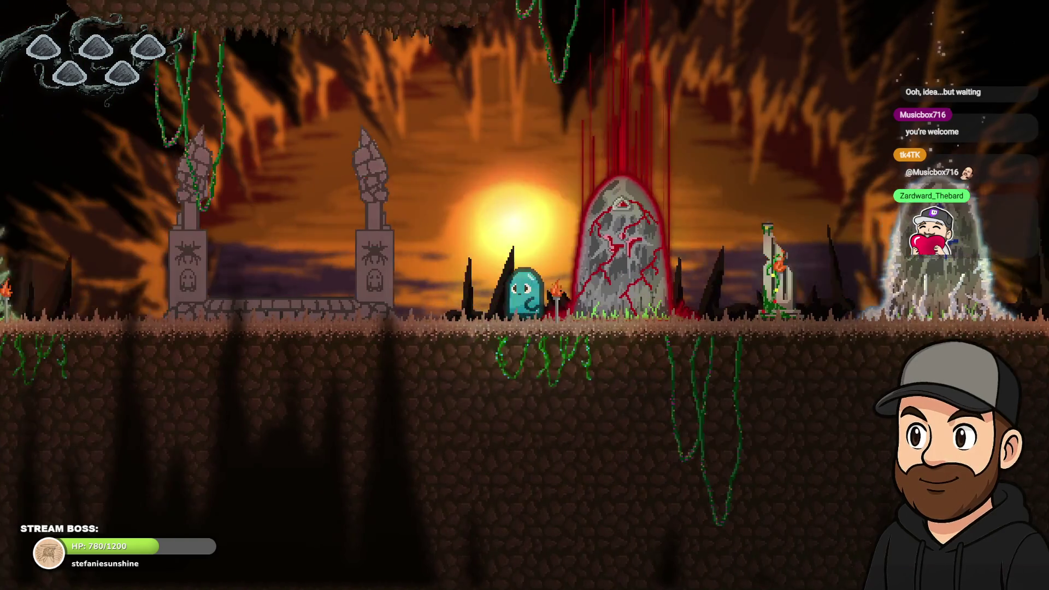
key(Left)
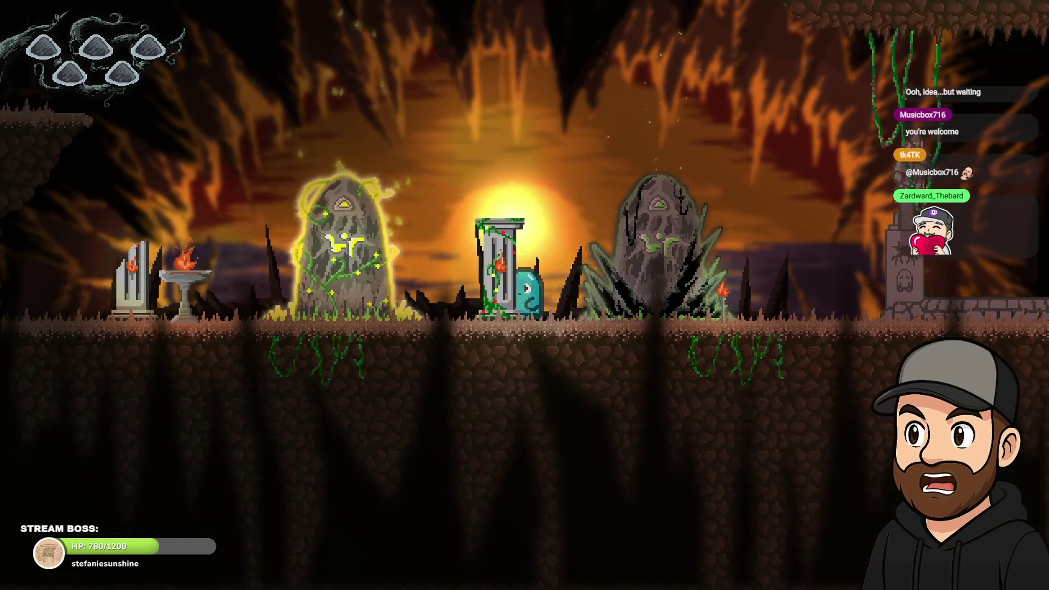
key(Left)
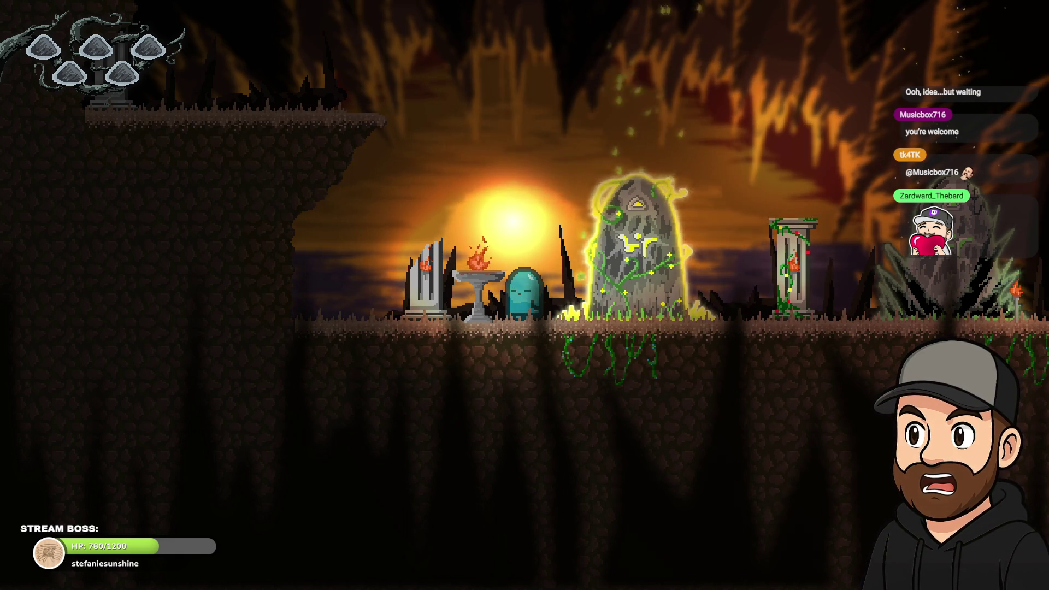
Walk the ghost to the stone gate, red-cracked stone and fire brazier, jumping once along the way.
key(Right)
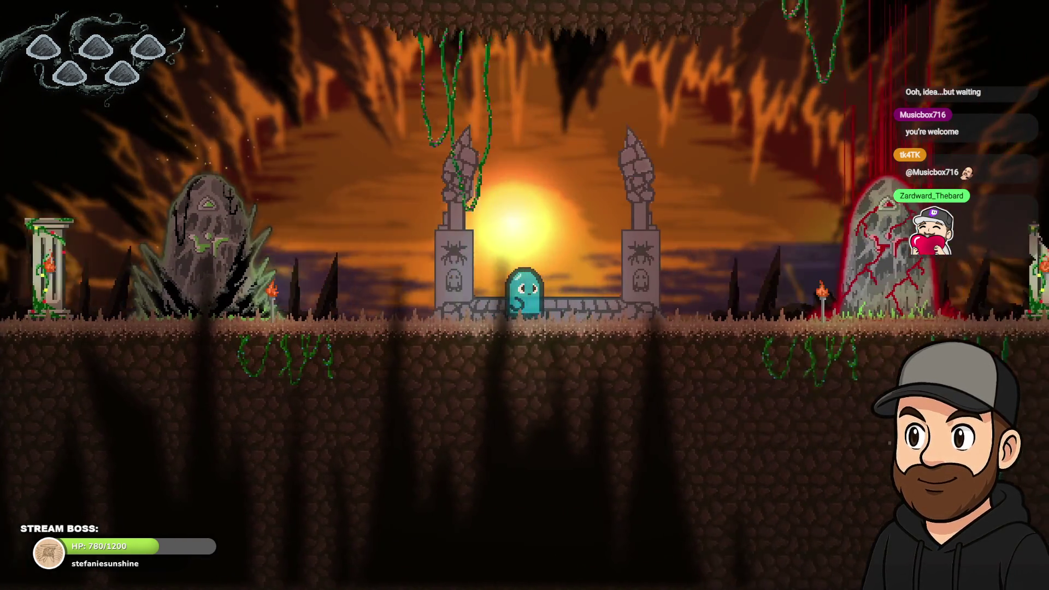
key(Right)
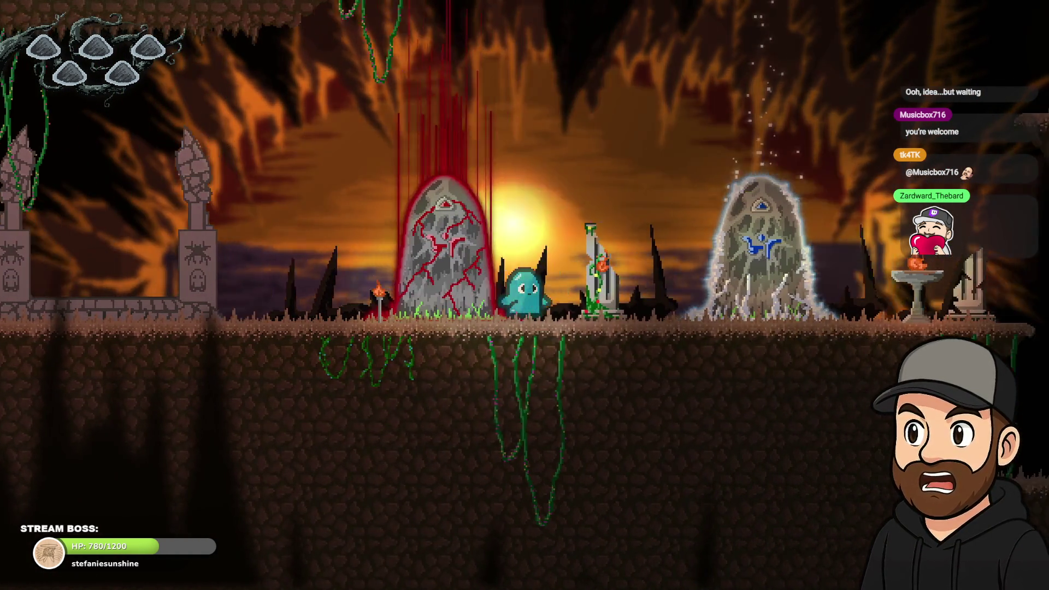
key(Right)
key(Left)
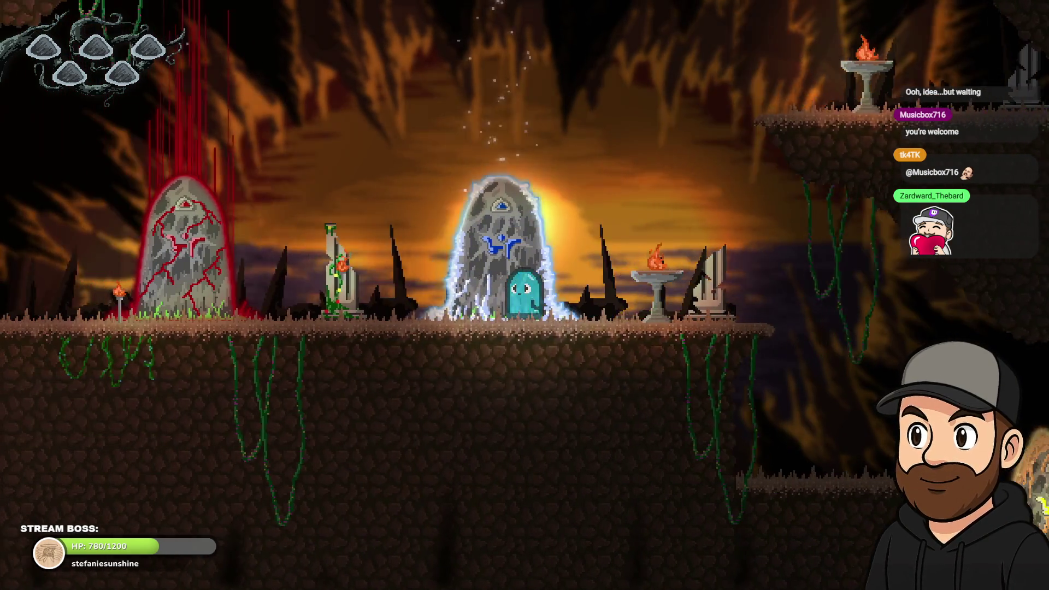
key(Left)
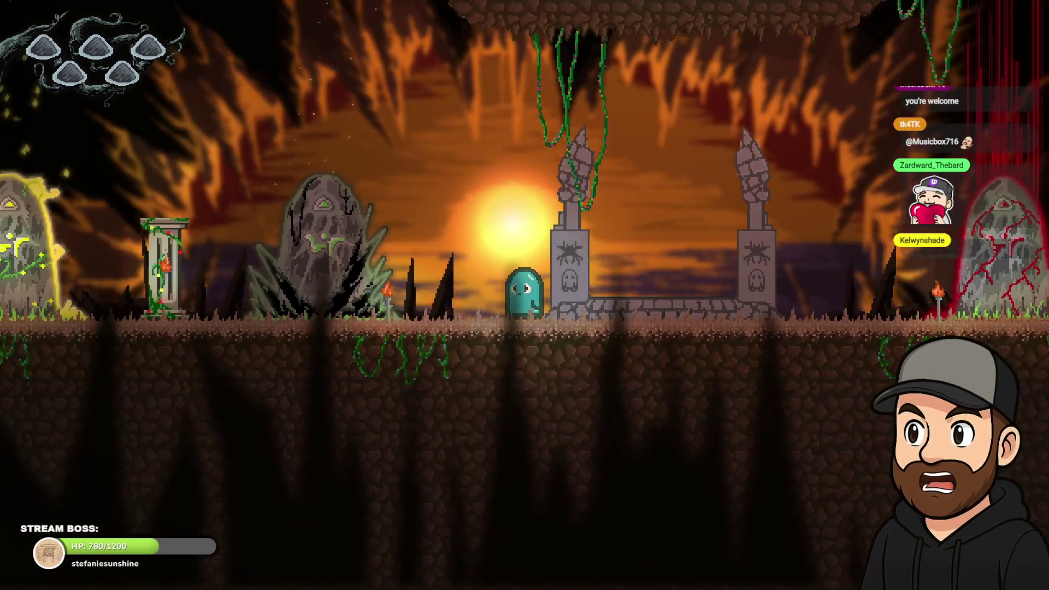
key(Right)
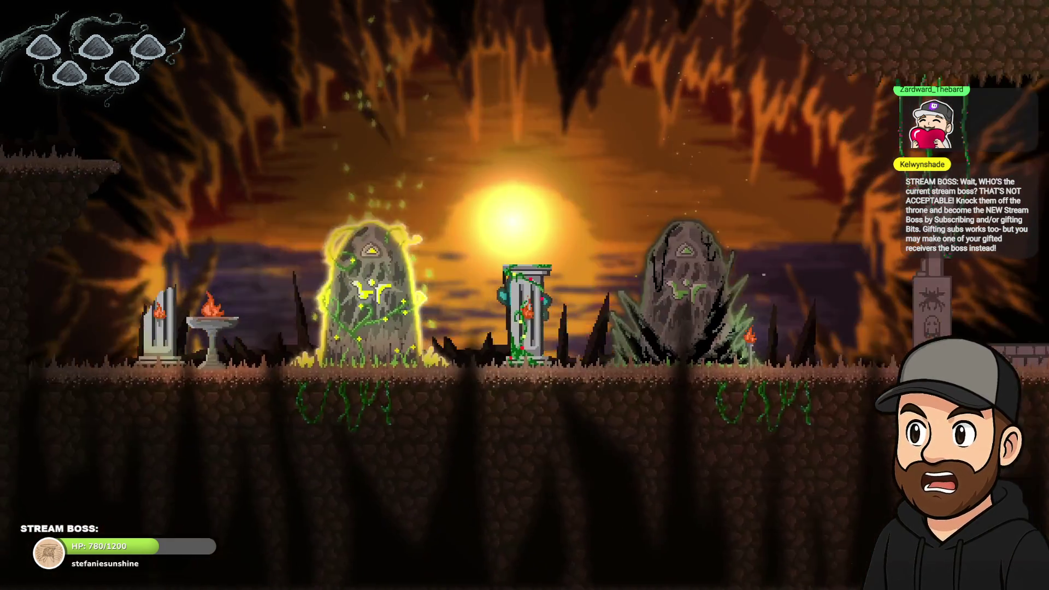
key(Left)
key(space)
key(Right)
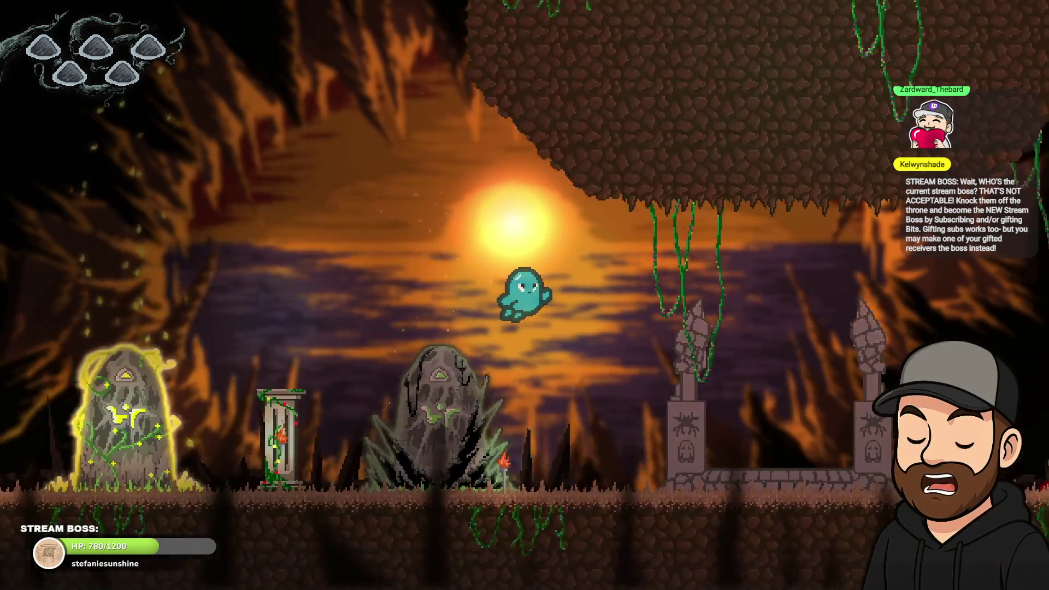
key(Right)
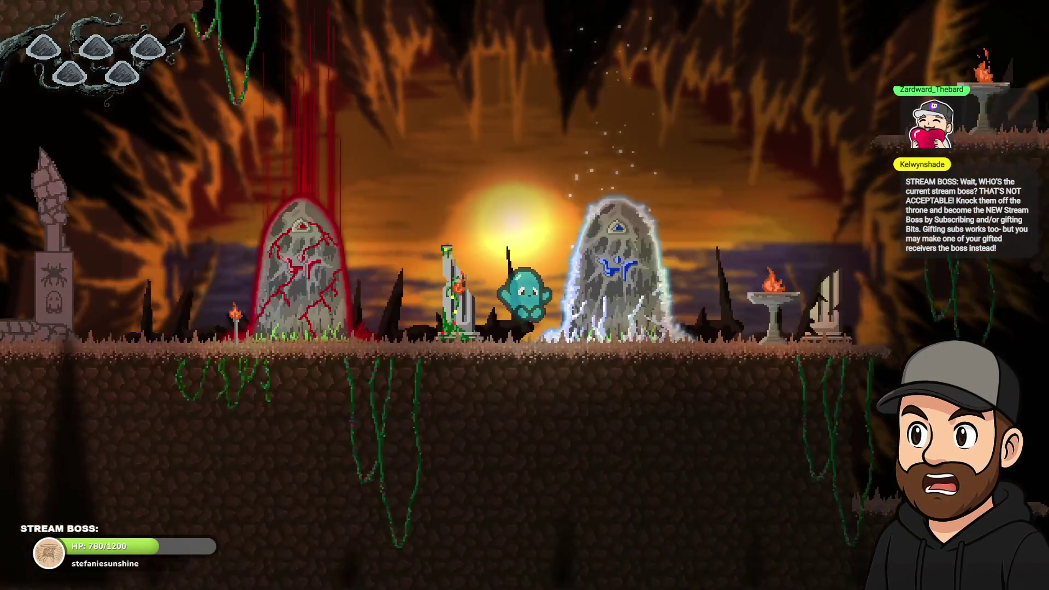
key(Up)
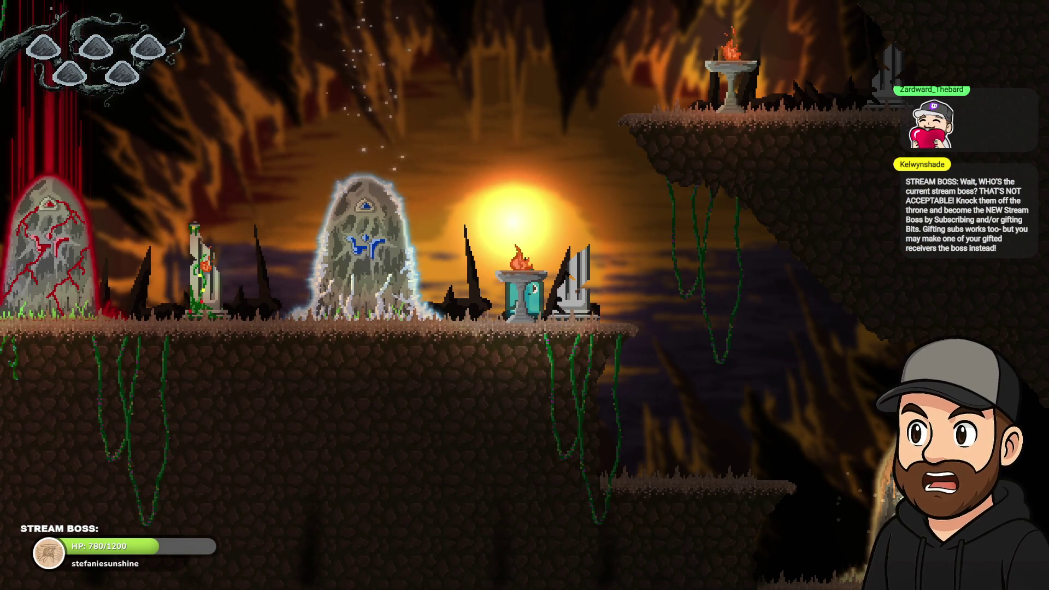
Walk the ghost past the spider pillars to the gateway, jump in place, then head left to the mossy monolith.
key(Left)
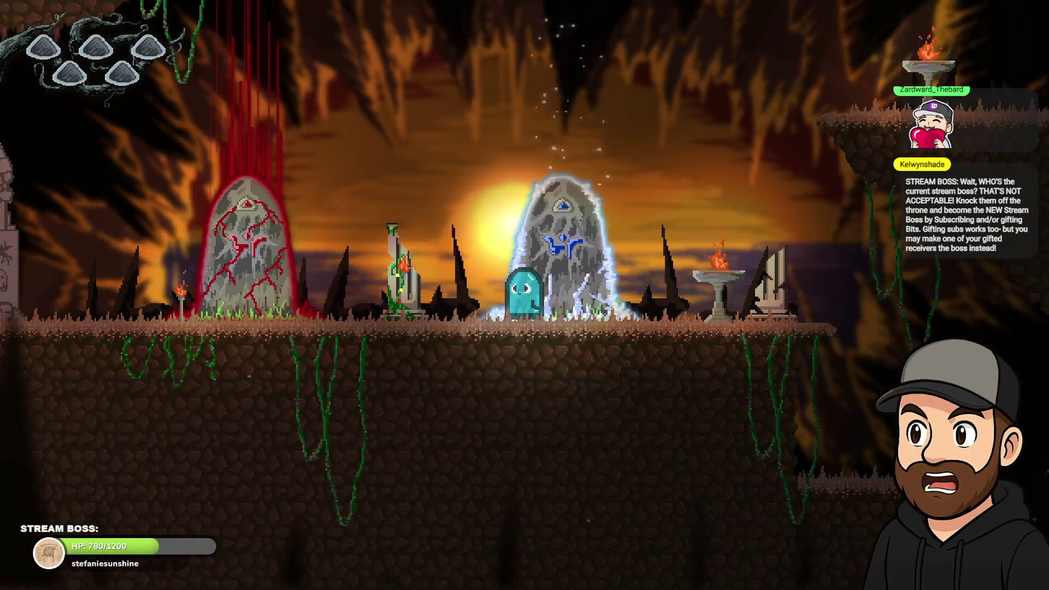
key(Left)
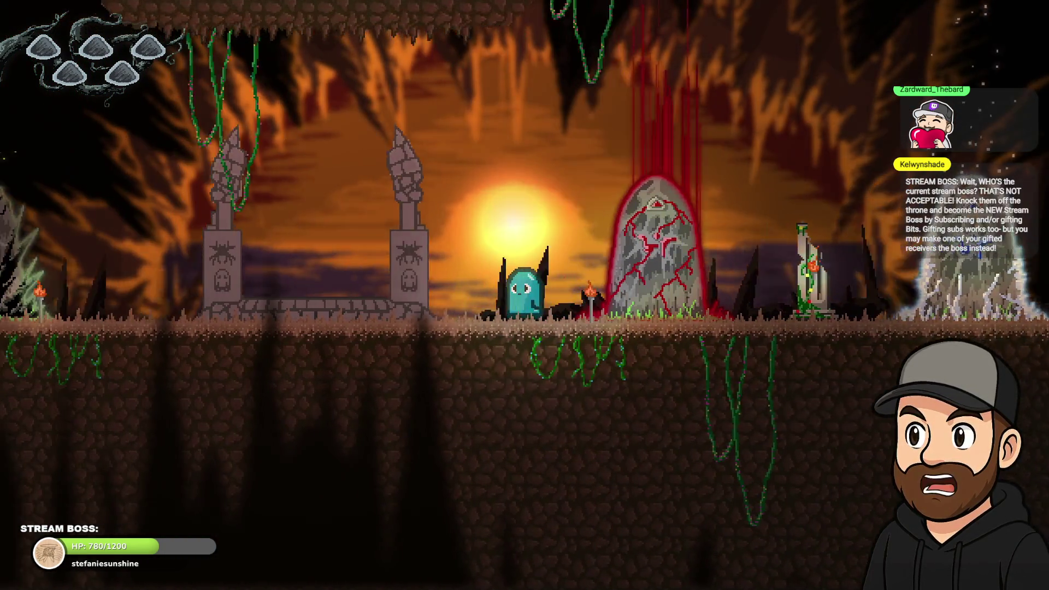
key(Left)
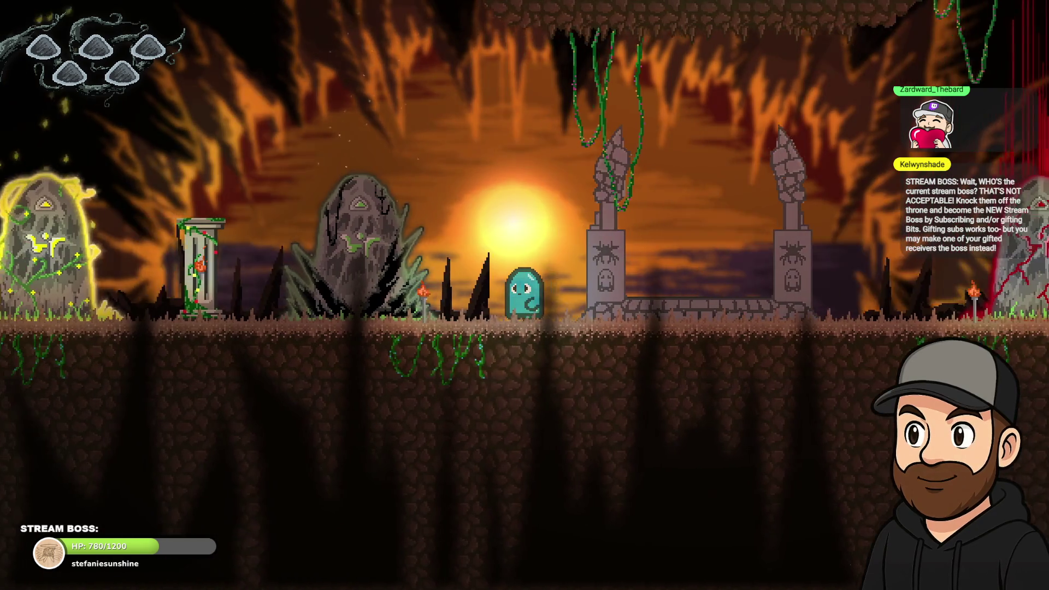
key(Left)
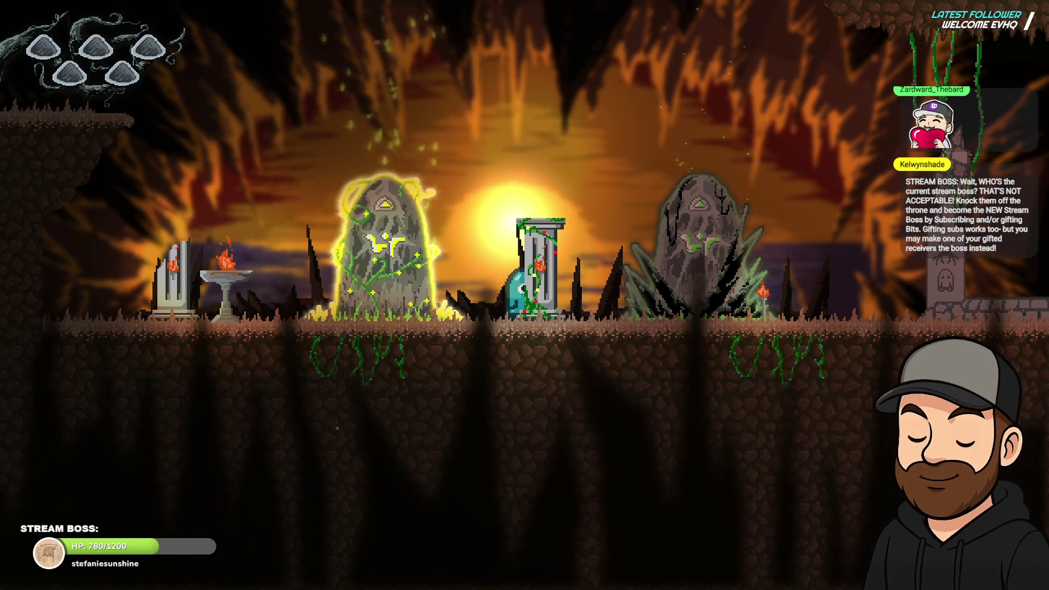
key(Right)
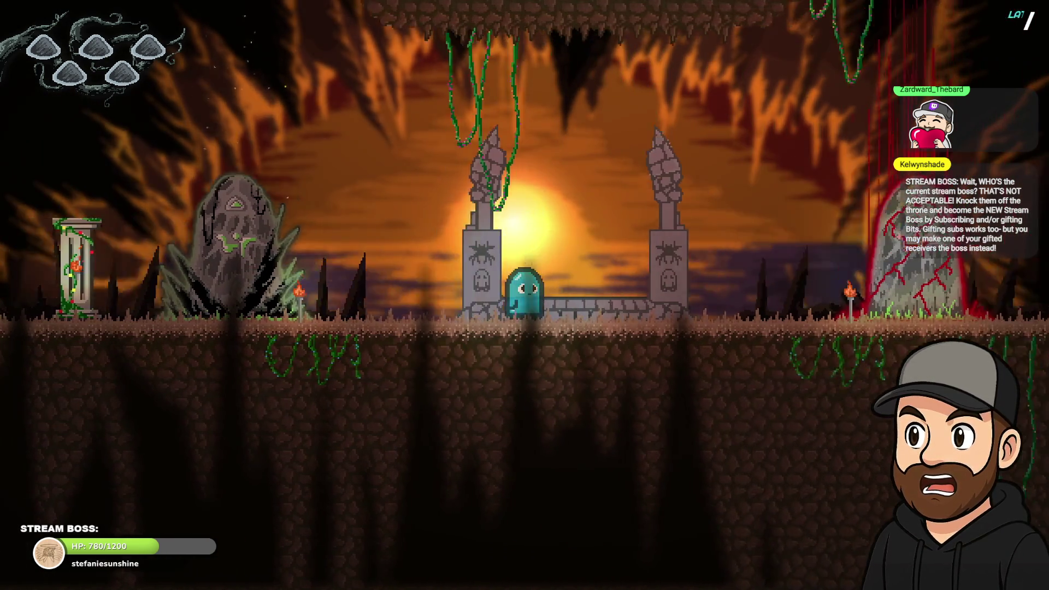
key(Right)
key(Left)
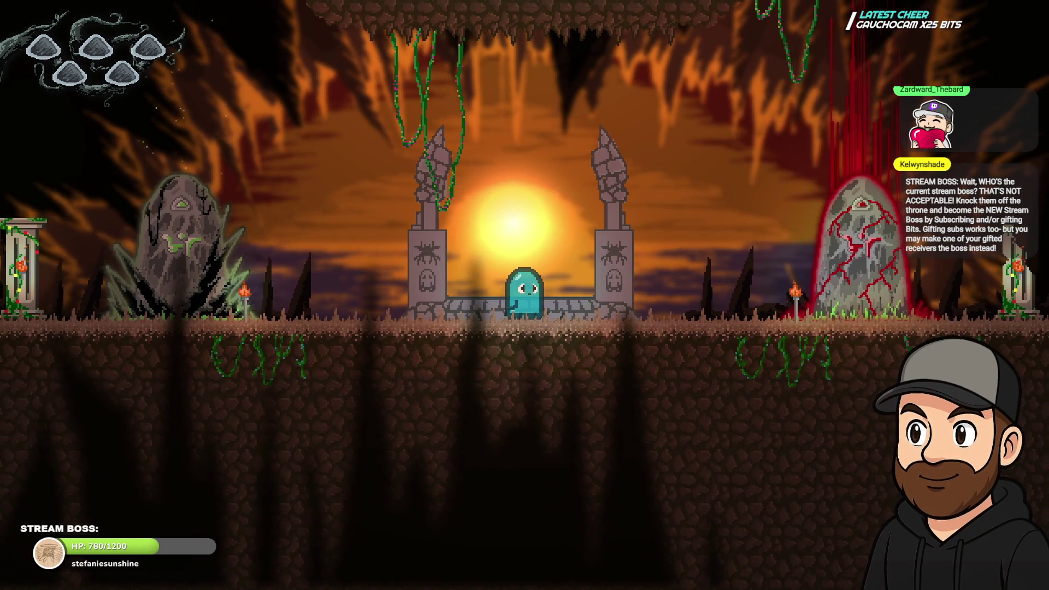
key(Right)
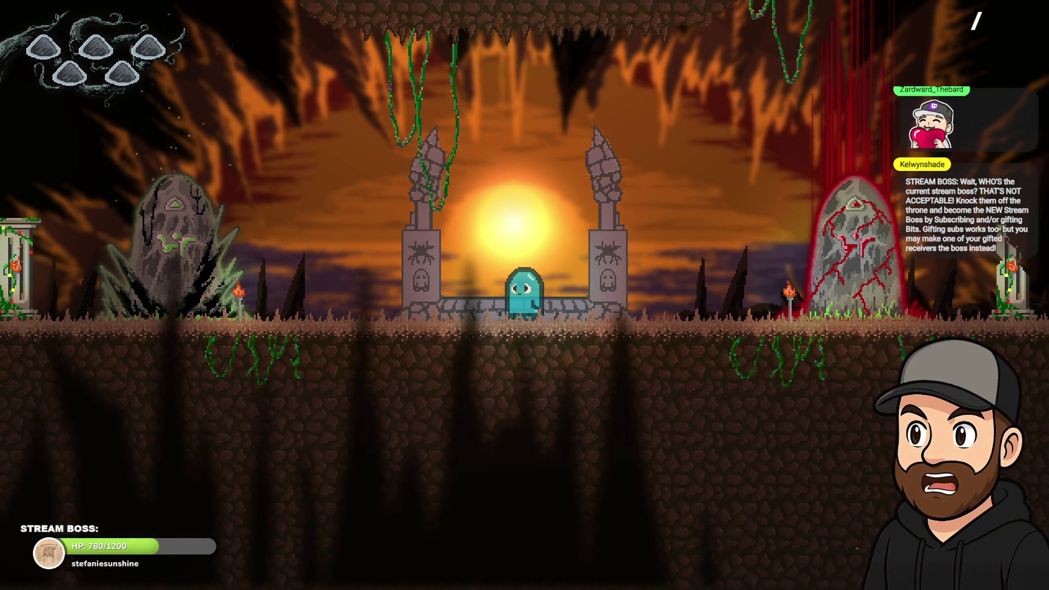
key(space)
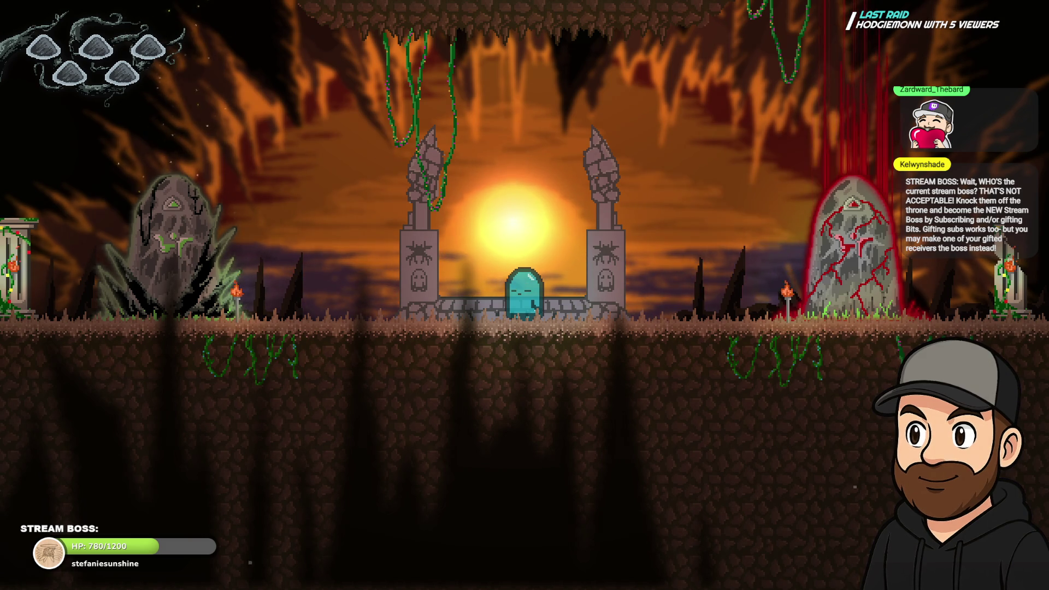
key(Left)
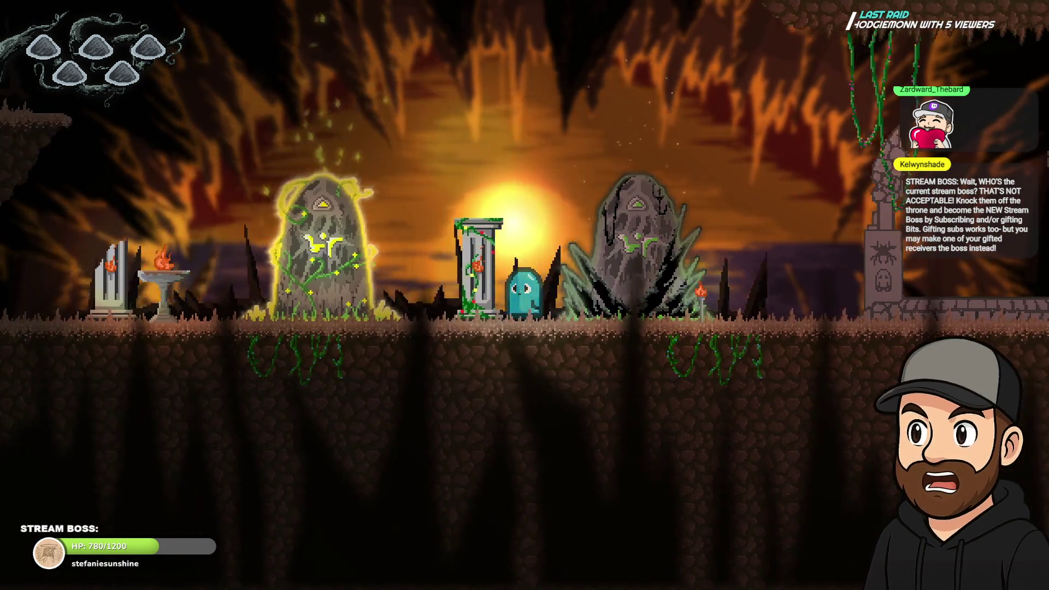
Walk the ghost through the cave, jumping up to the ledge and reaching the spider gate.
key(Up)
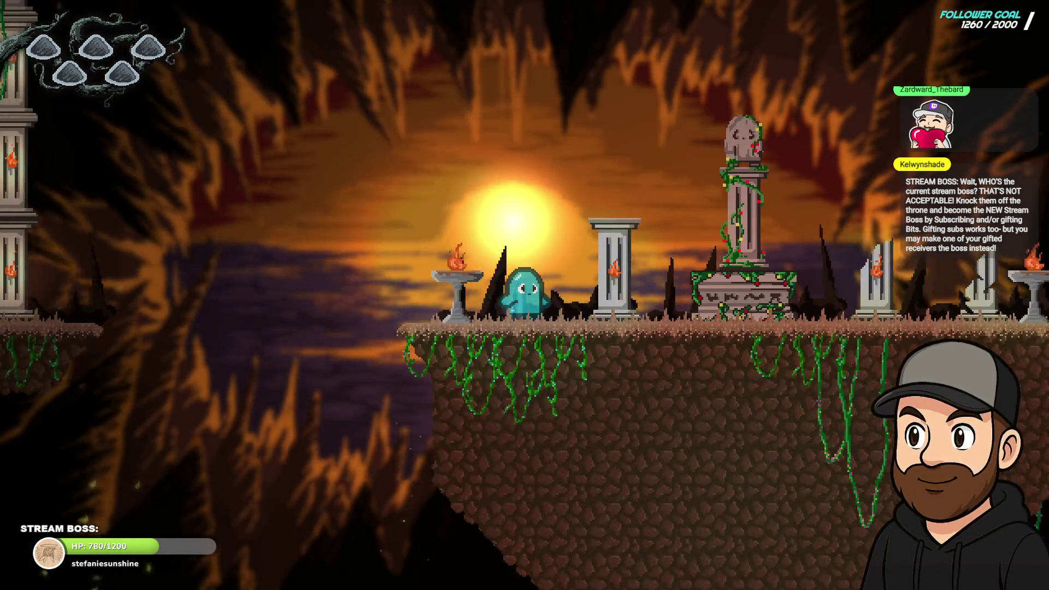
key(Right)
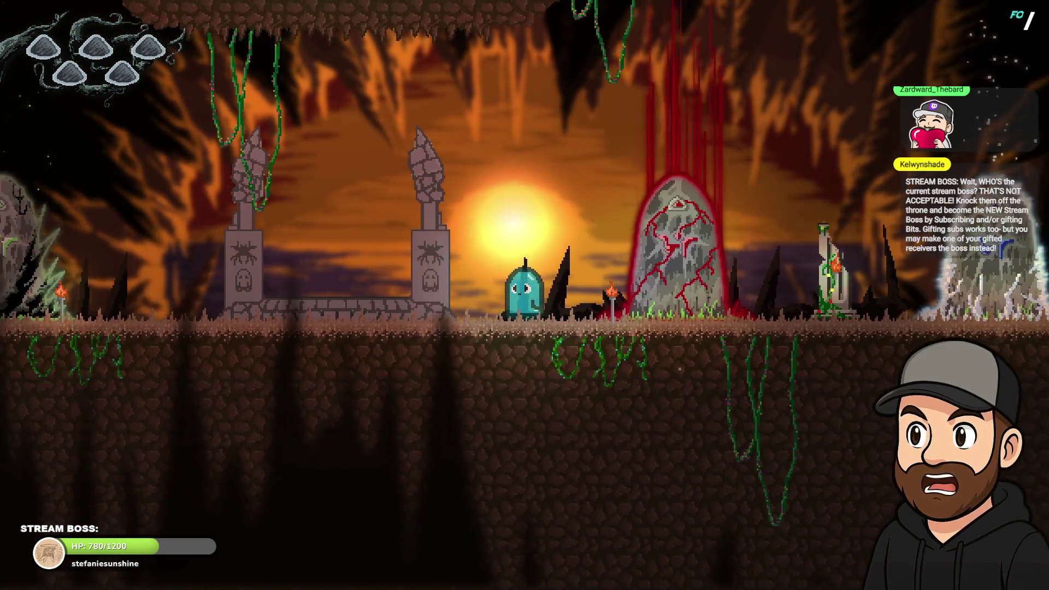
key(Left)
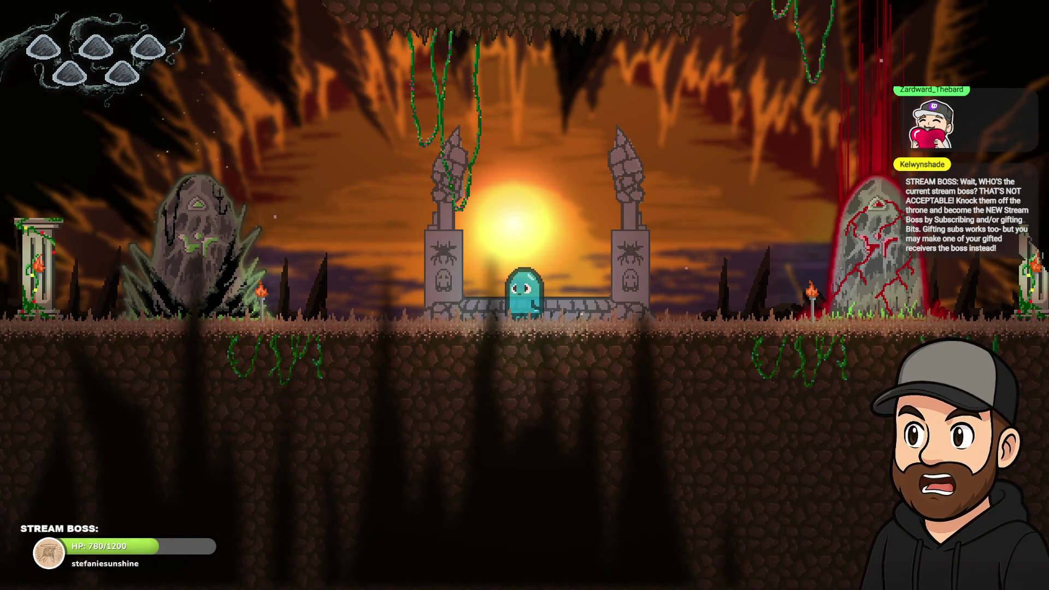
key(Left)
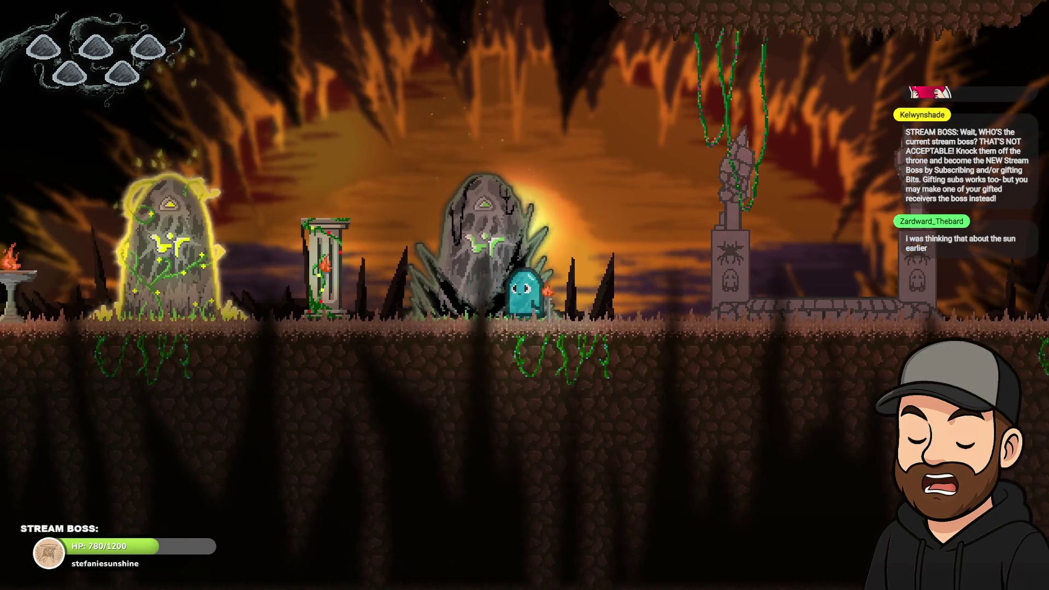
key(Right)
key(Left)
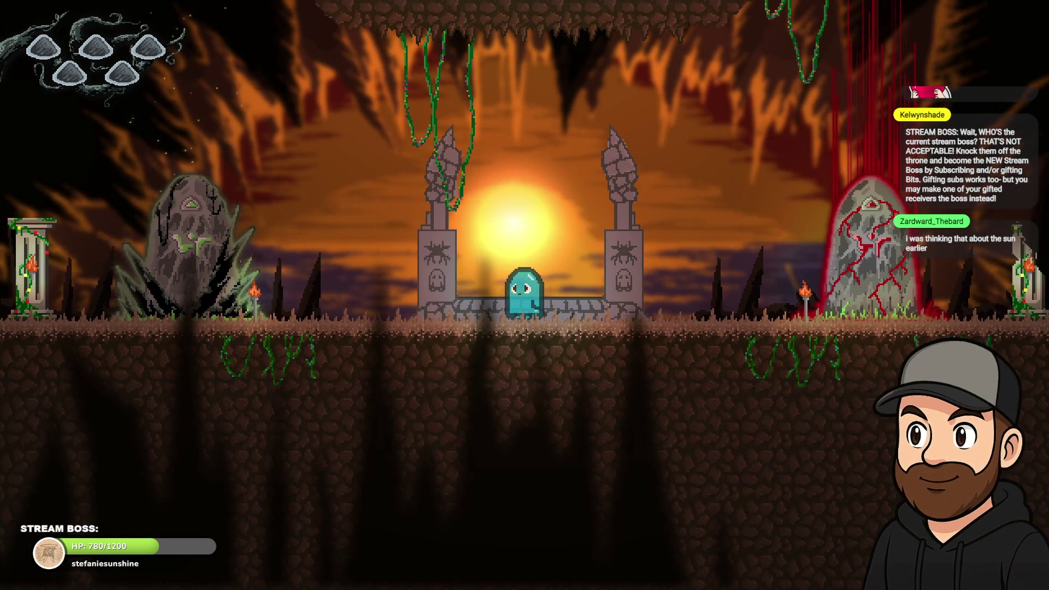
key(Right)
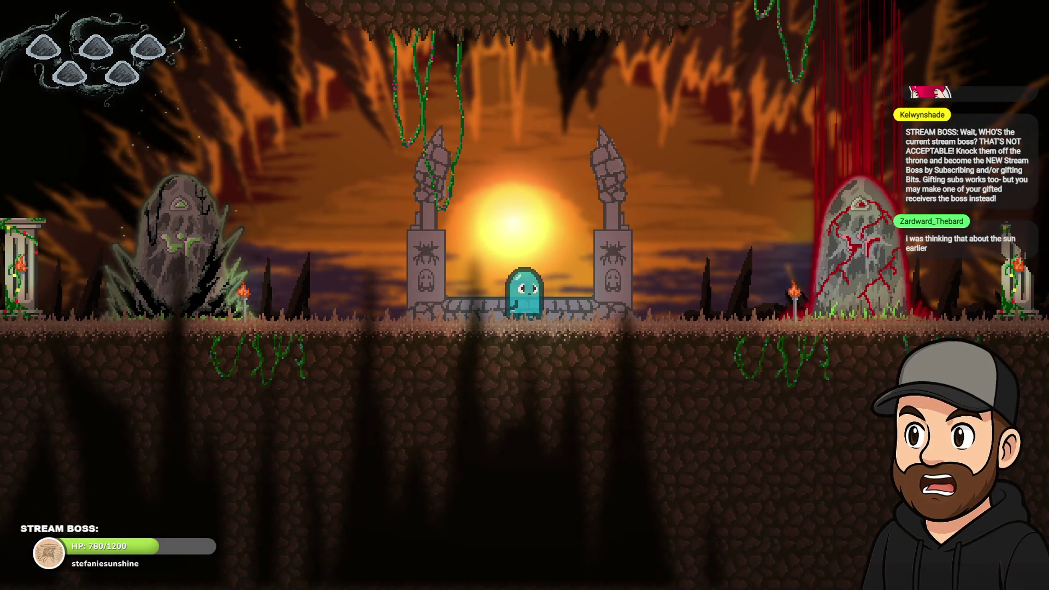
key(Left)
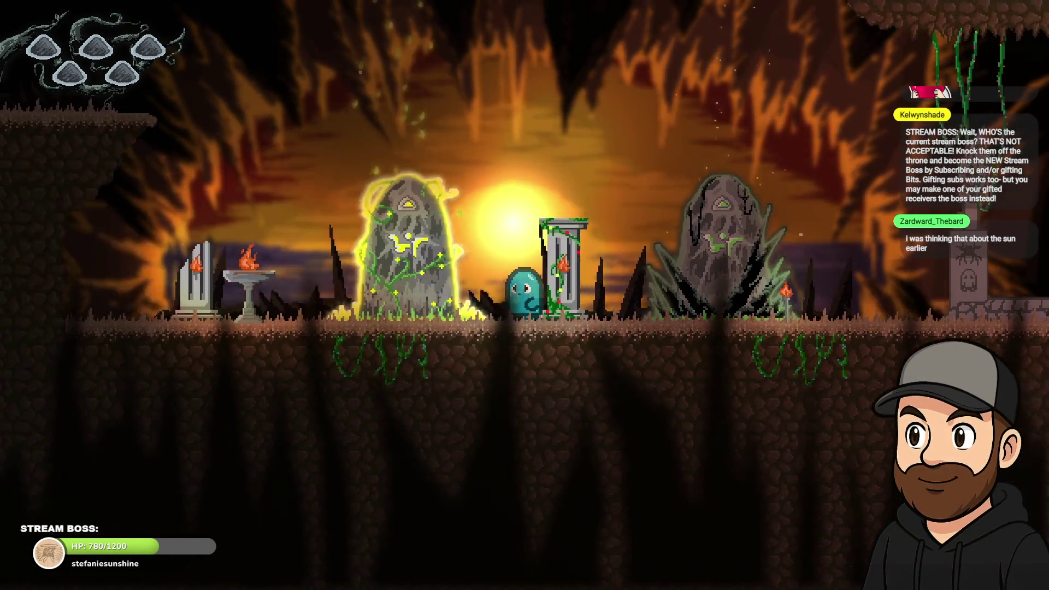
key(Left)
key(space)
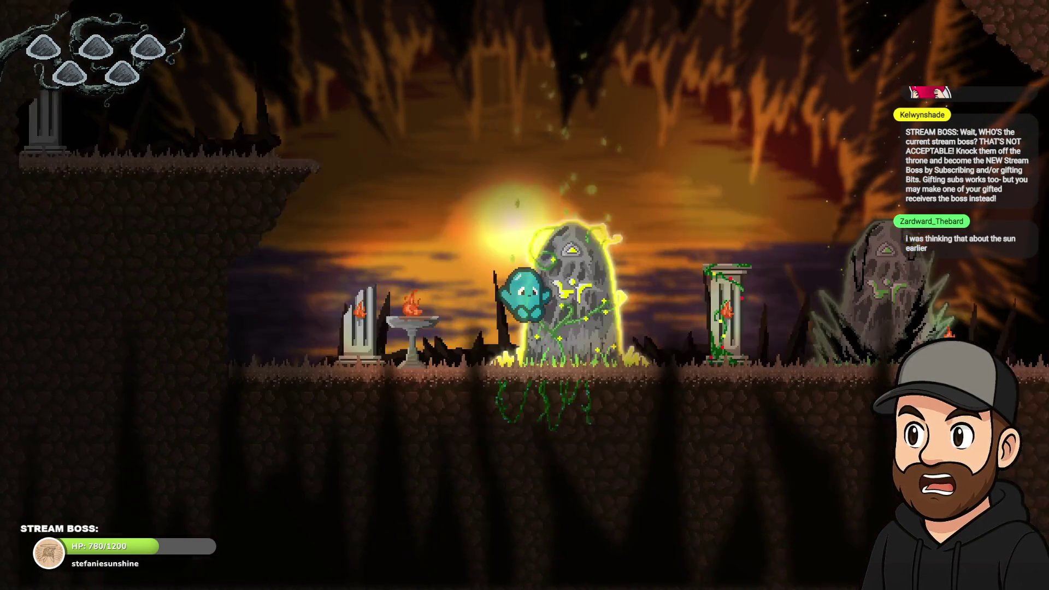
key(Right)
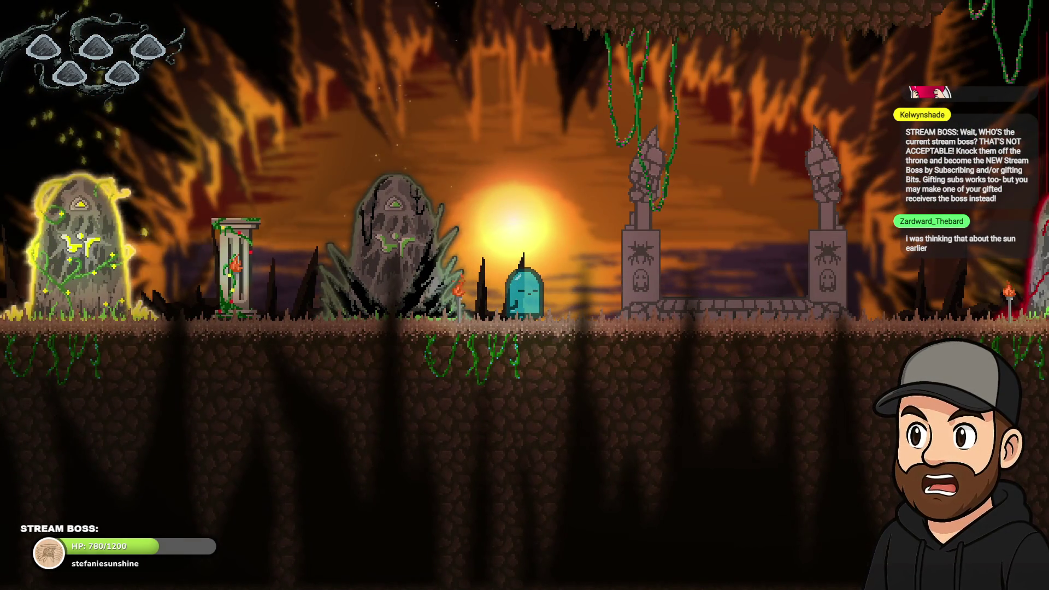
key(Left)
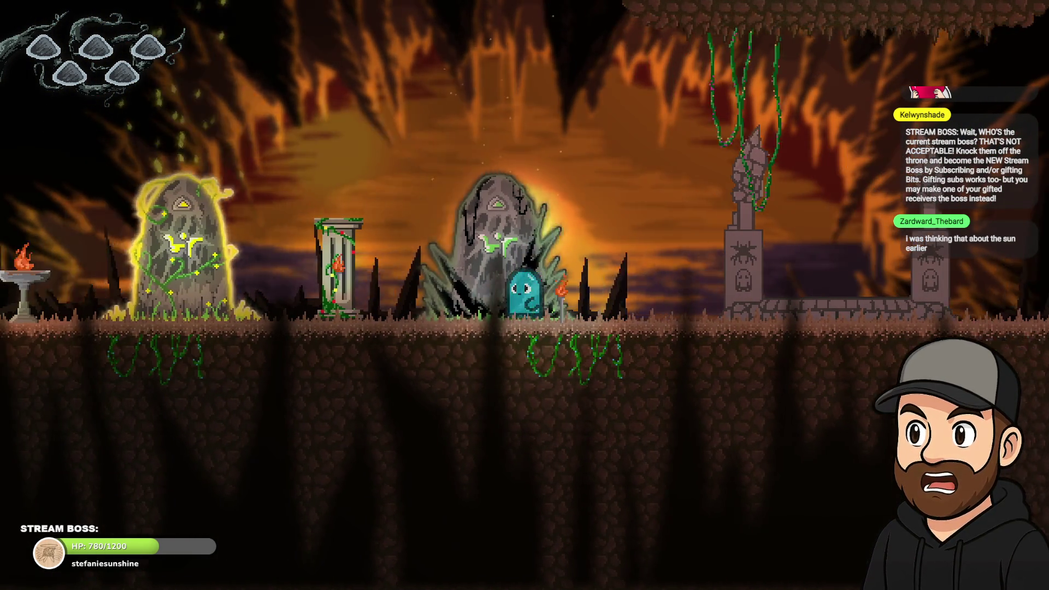
key(Left)
key(Right)
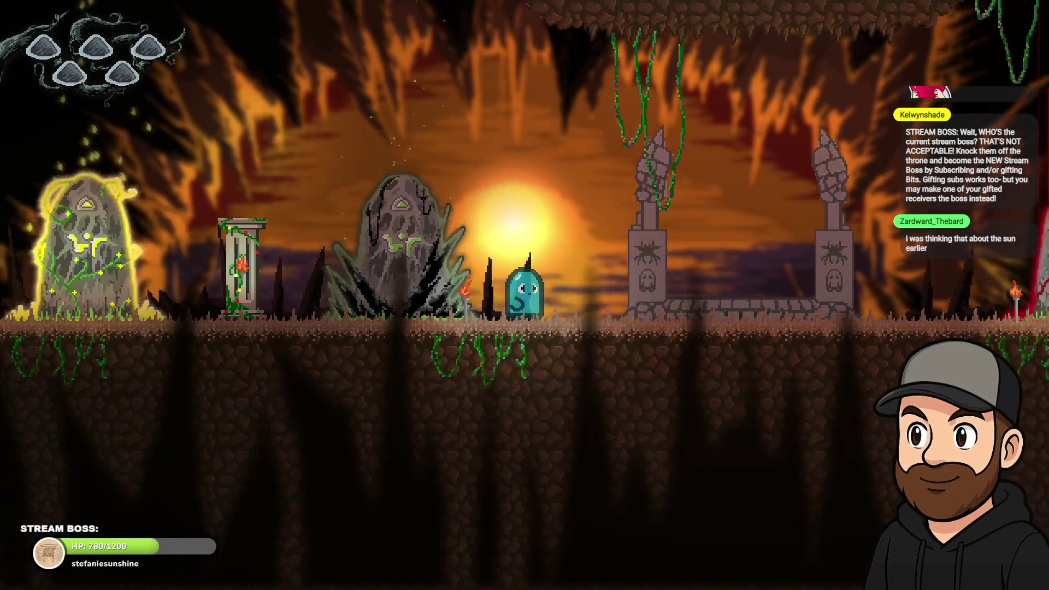
key(Right)
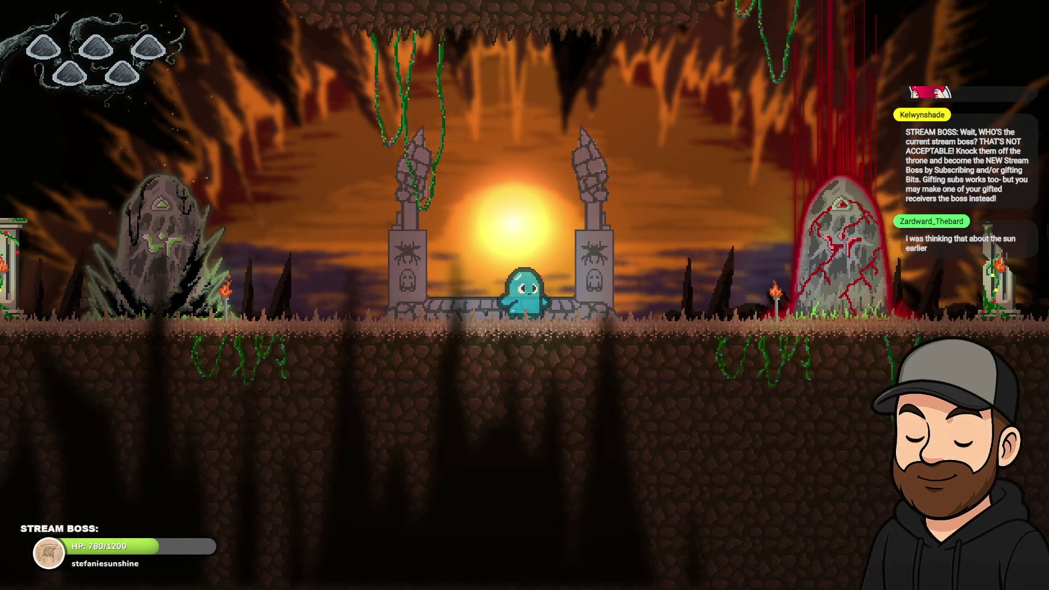
Walk the ghost past the red-cracked stone, back to the pillared gate, then leave fullscreen.
key(Right)
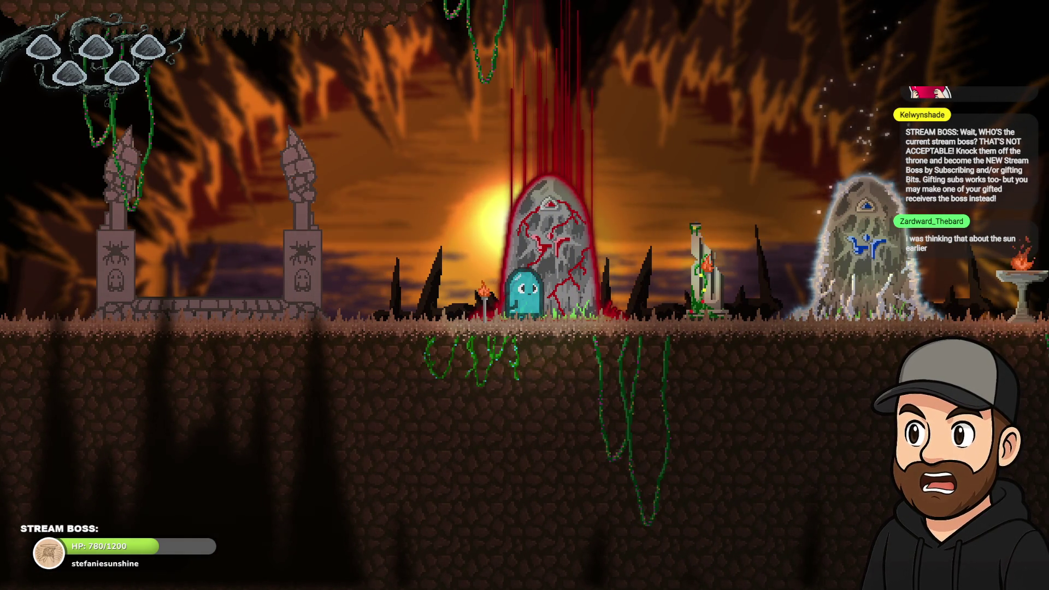
key(Right)
key(Right)
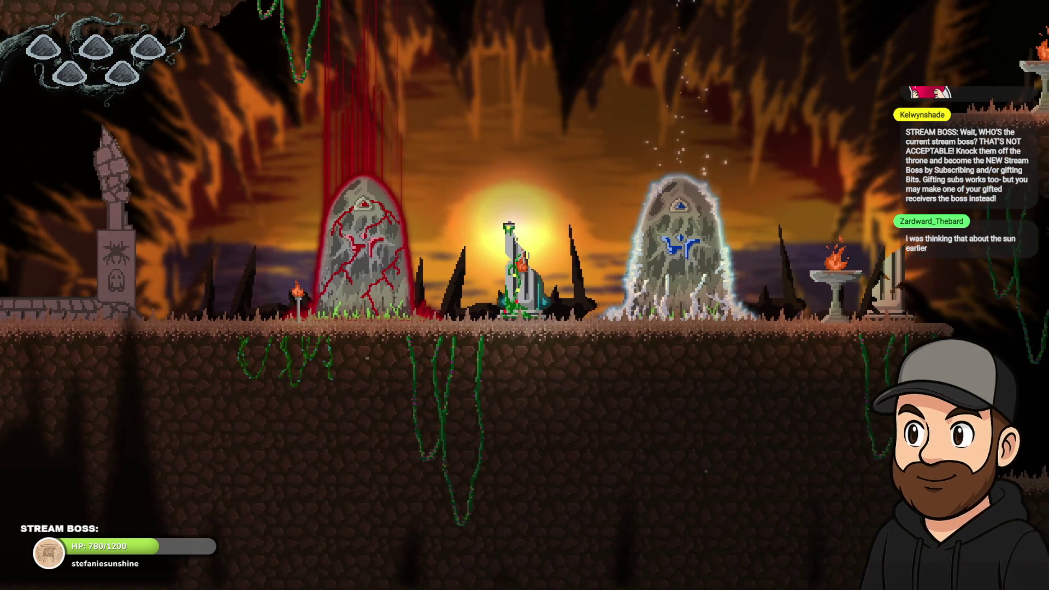
key(Right)
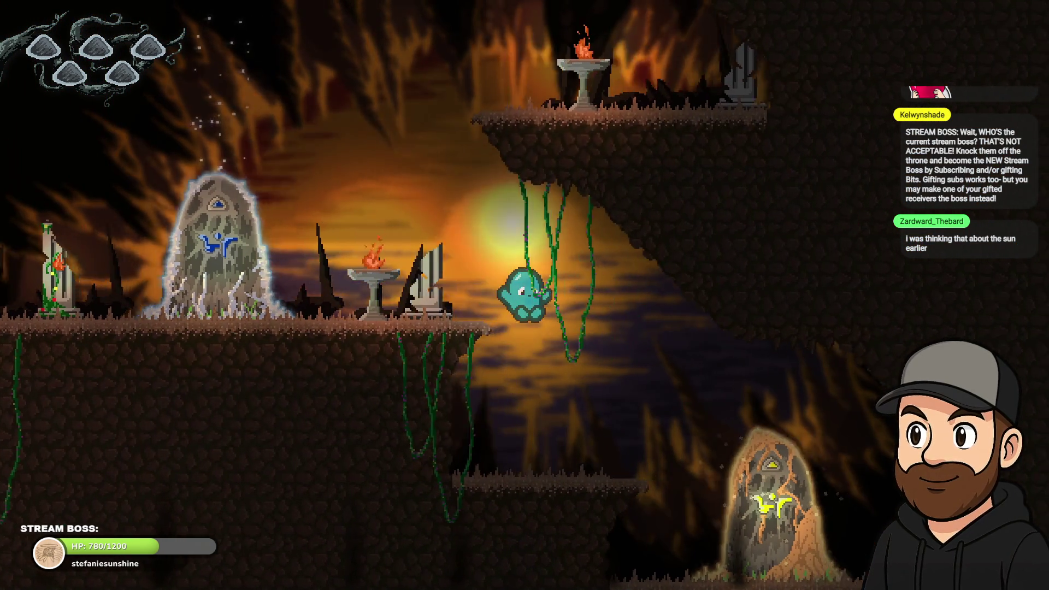
key(space)
key(Left)
key(Left)
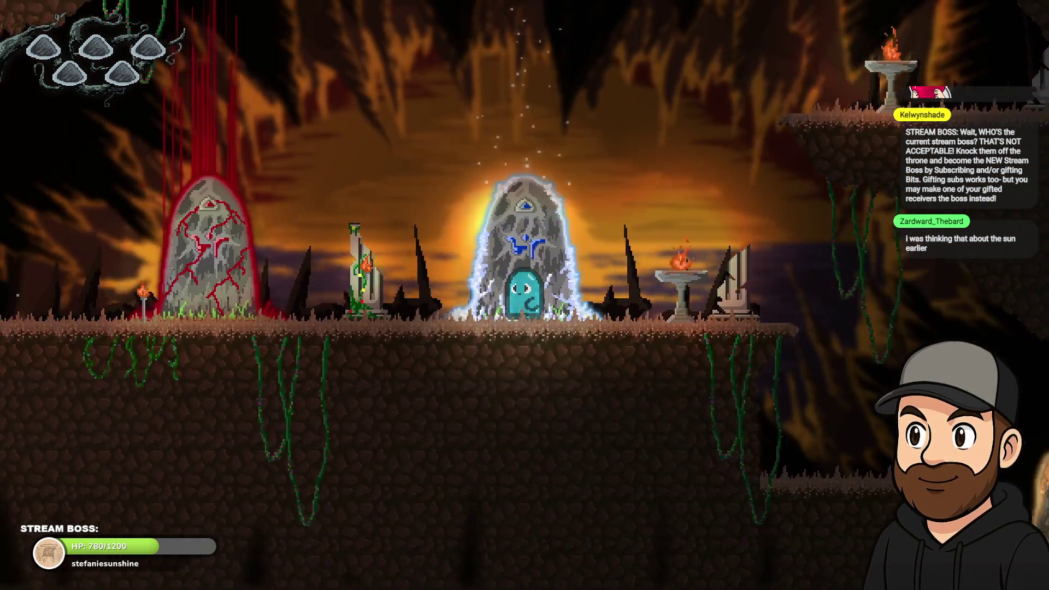
key(Left)
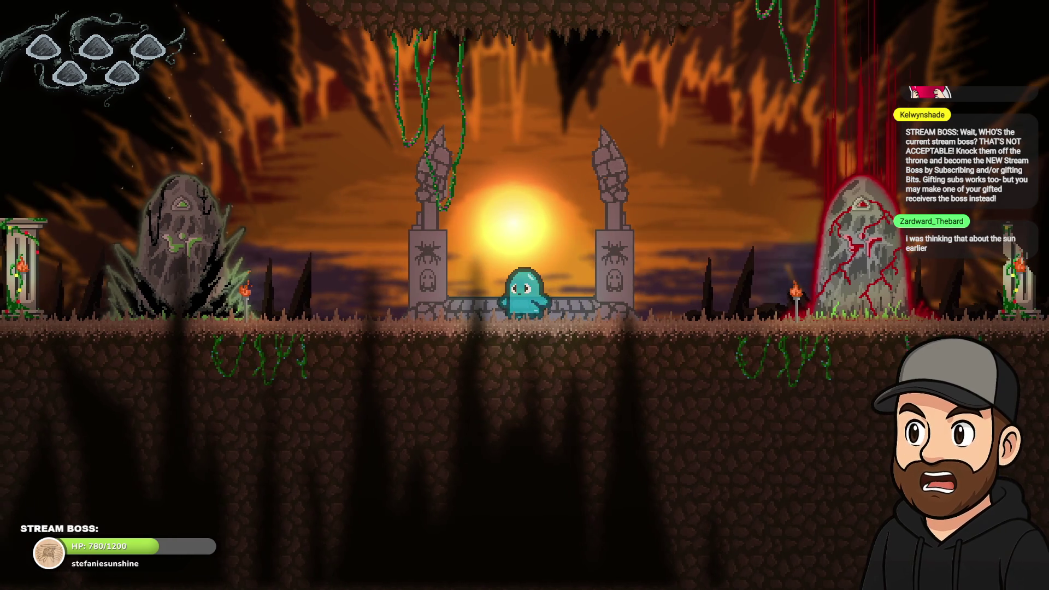
key(F11)
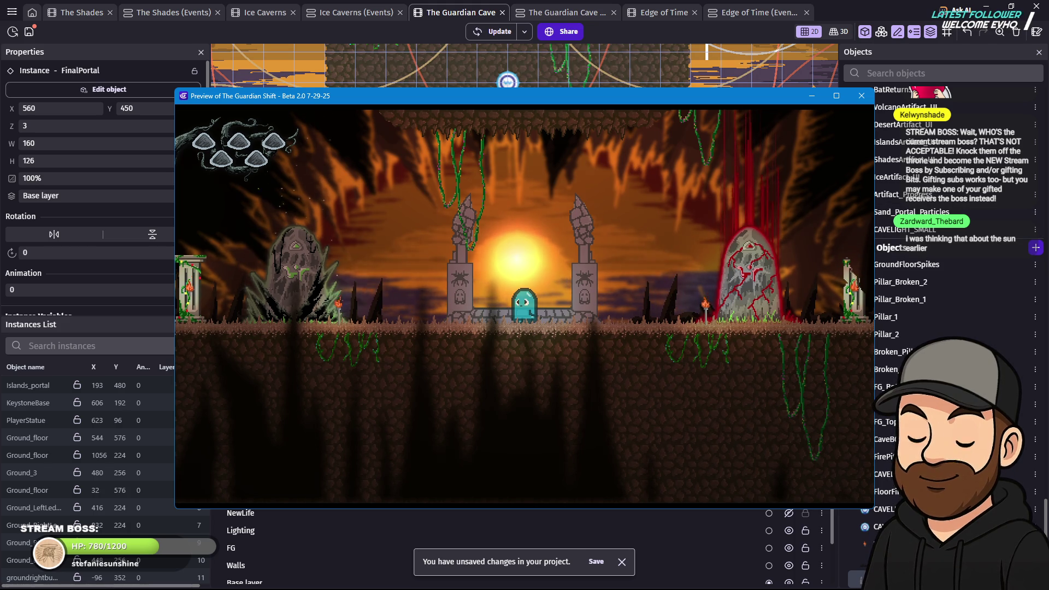
click(862, 97)
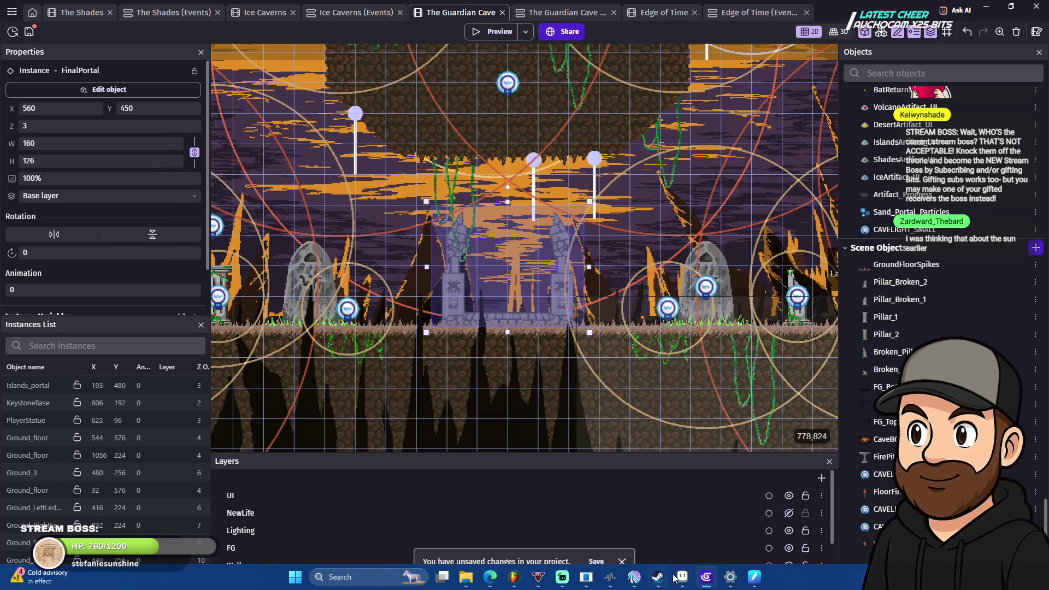
Switch from GDevelop to the FinalPortal_v2 portal sprite in Aseprite.
click(683, 577)
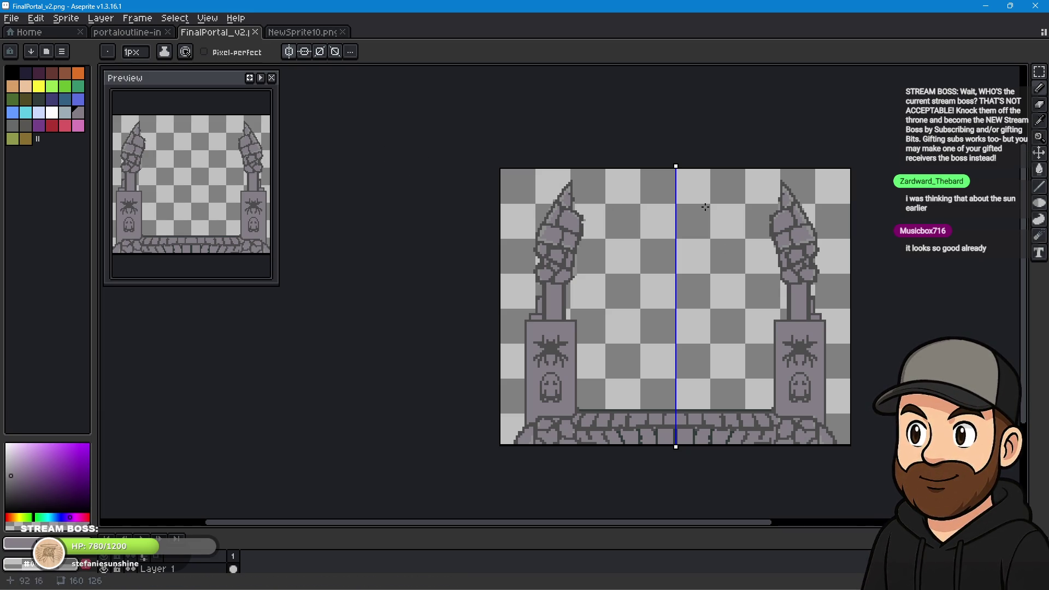
Try a centre-anchored canvas resize to 190 px width, then undo it.
drag(707, 307, 595, 283)
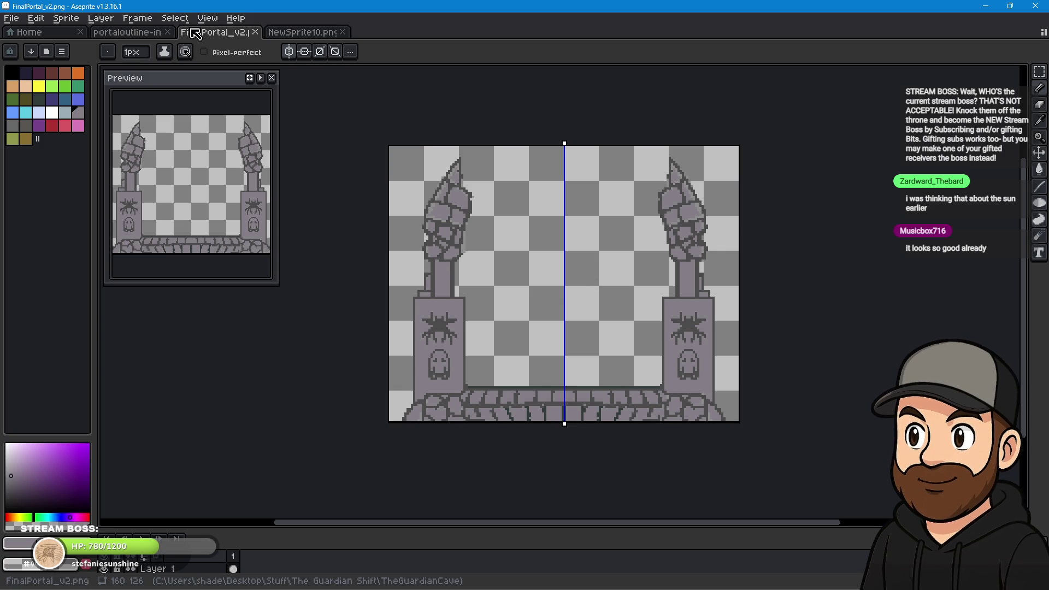
click(65, 18)
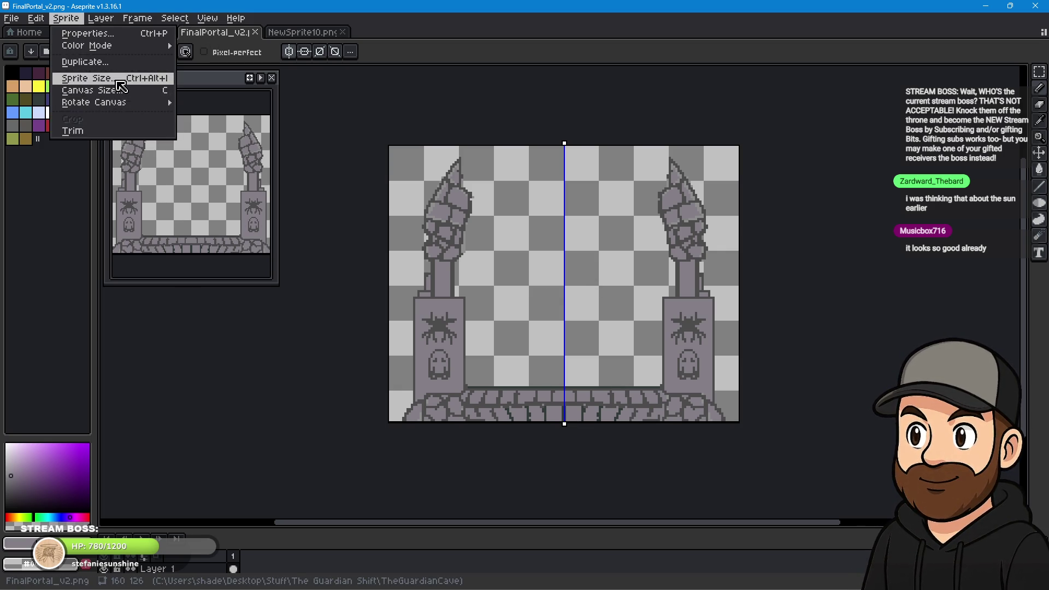
click(119, 80)
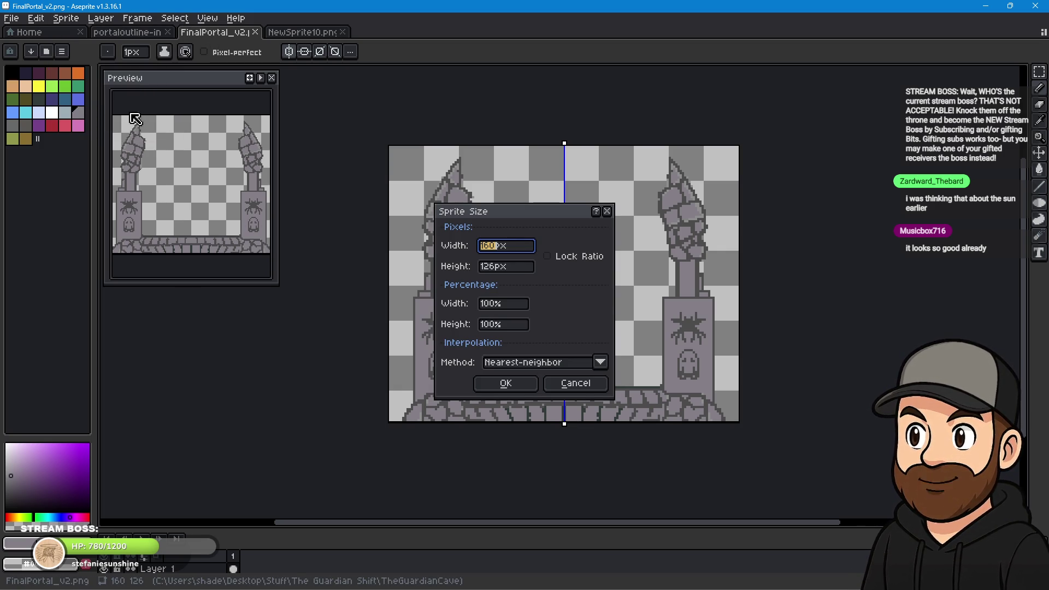
click(581, 385)
click(66, 18)
click(104, 90)
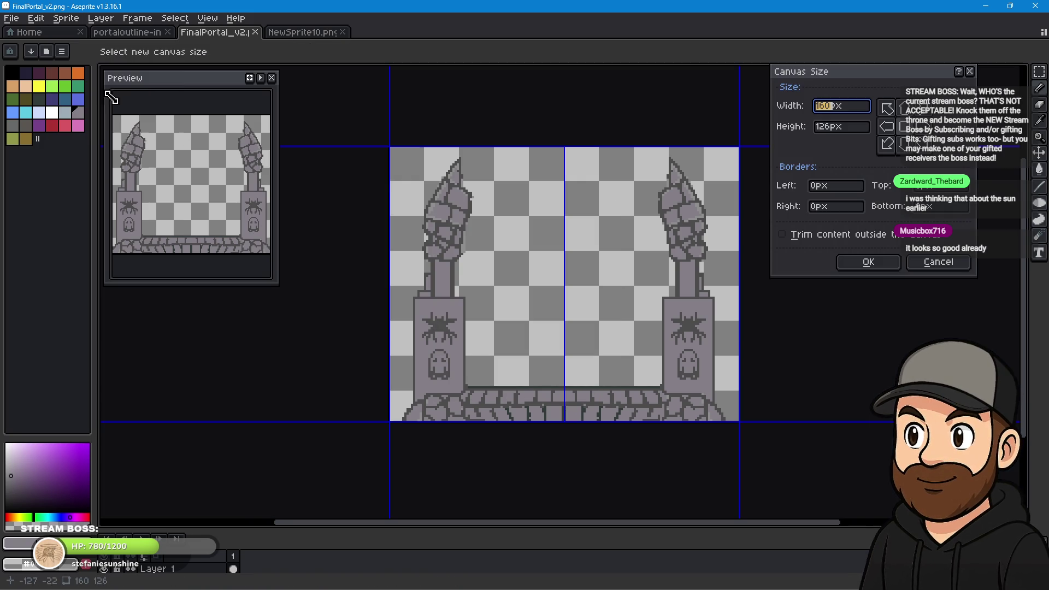
click(910, 131)
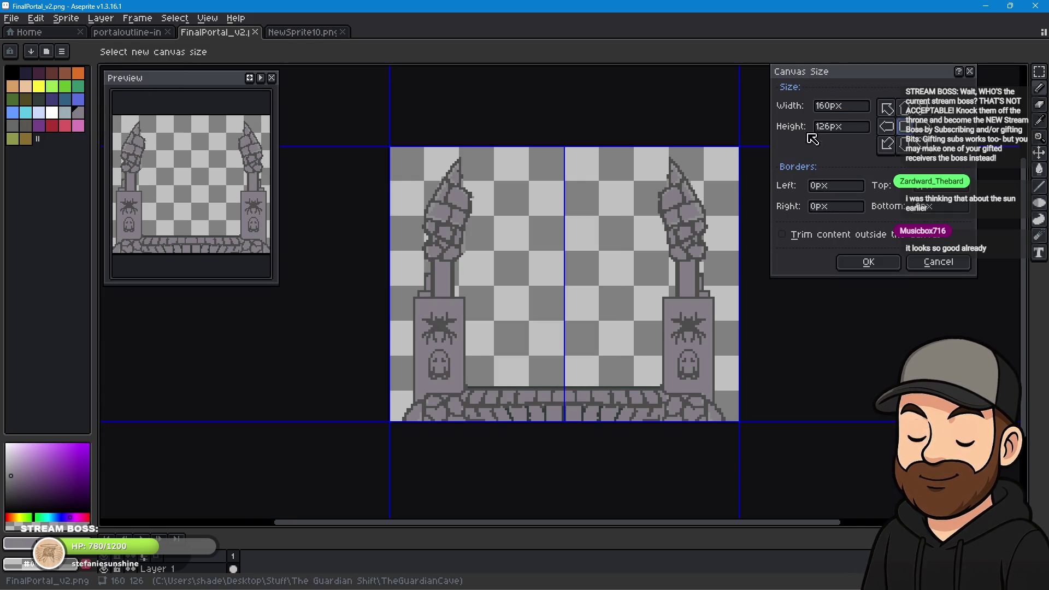
click(837, 109)
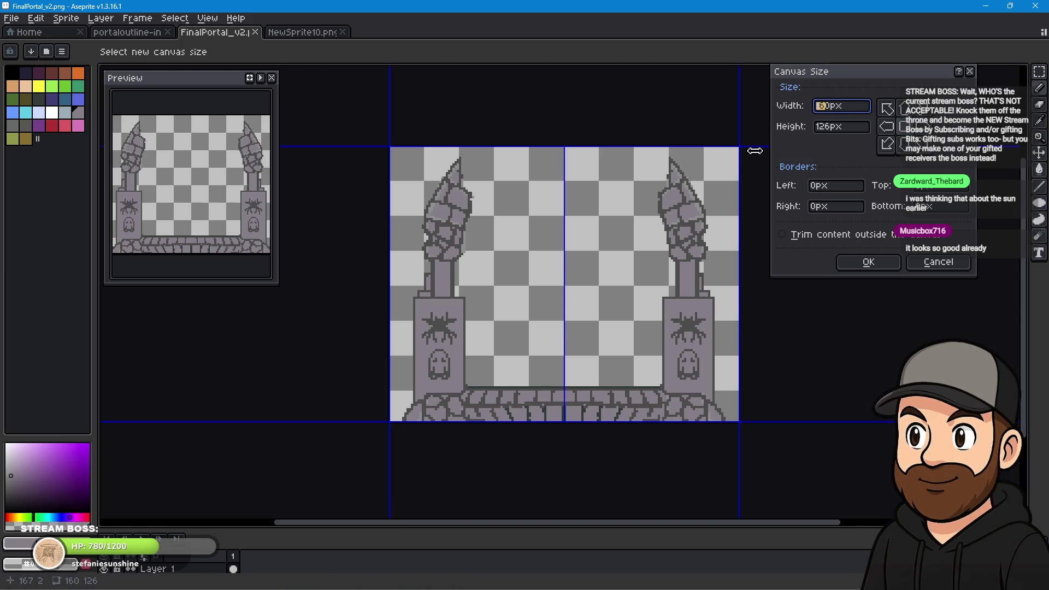
text(10)
text(92)
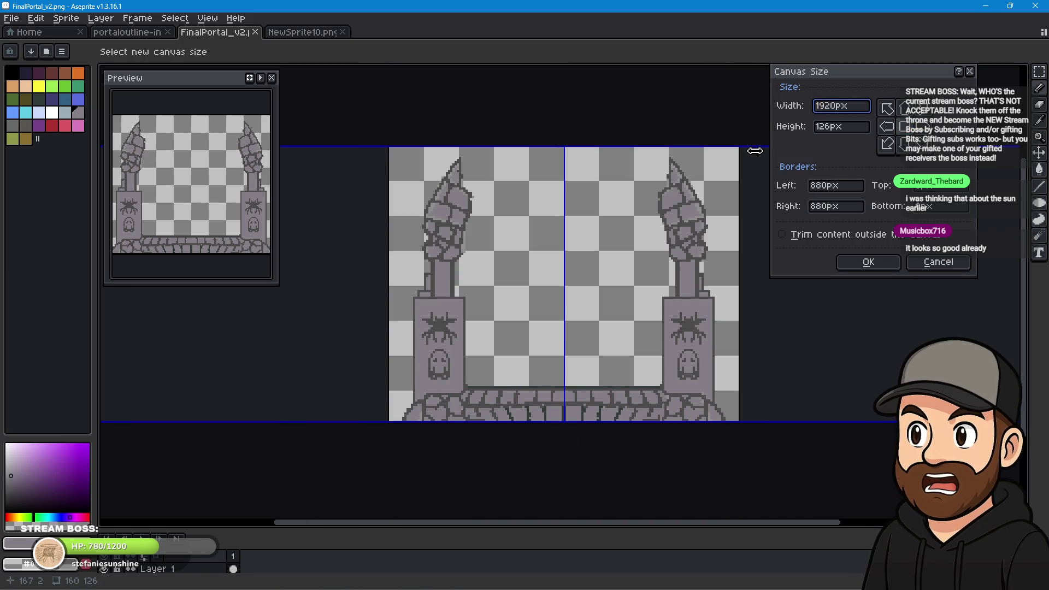
key(BackSpace)
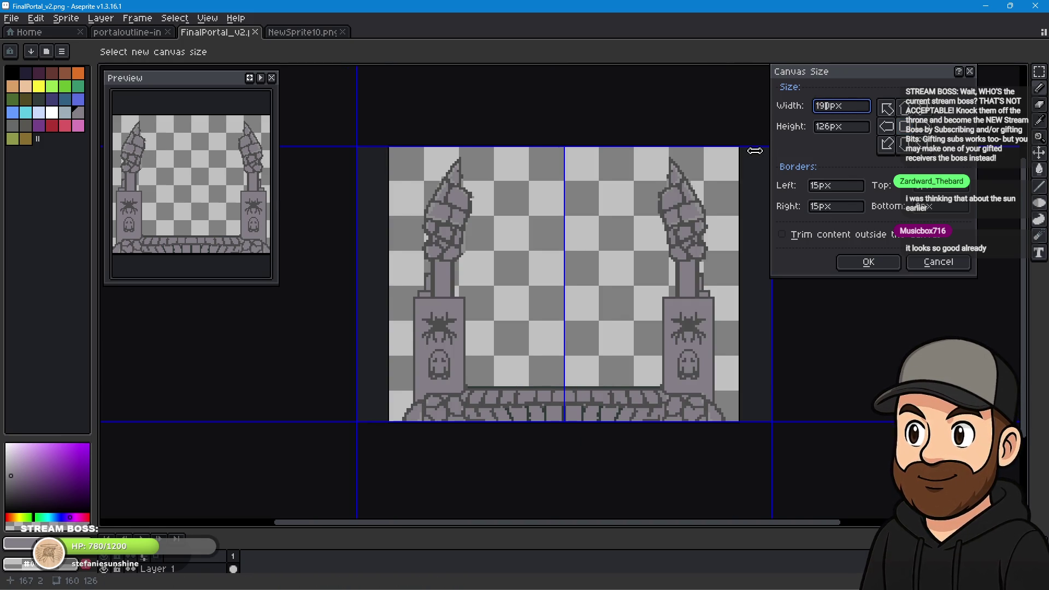
key(Return)
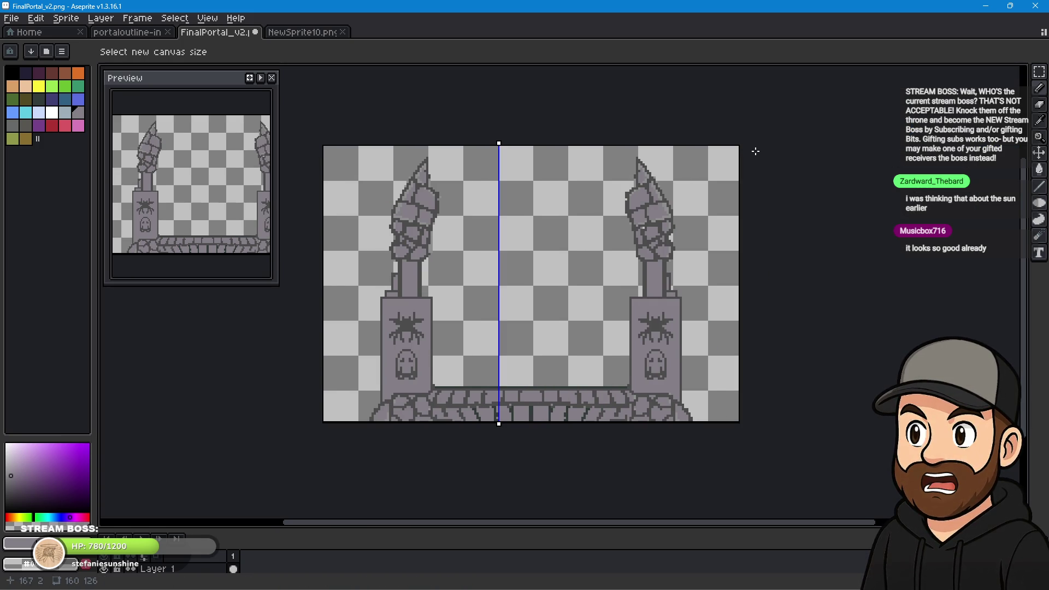
key(ctrl+z)
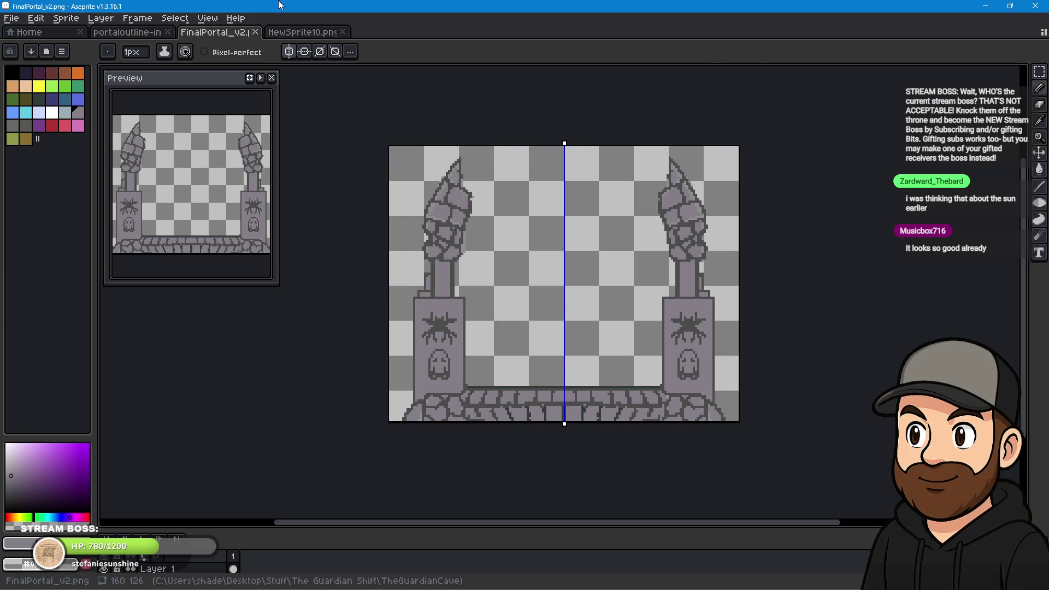
Reapply the 190 px canvas width in Canvas Size and return to drawing.
click(76, 20)
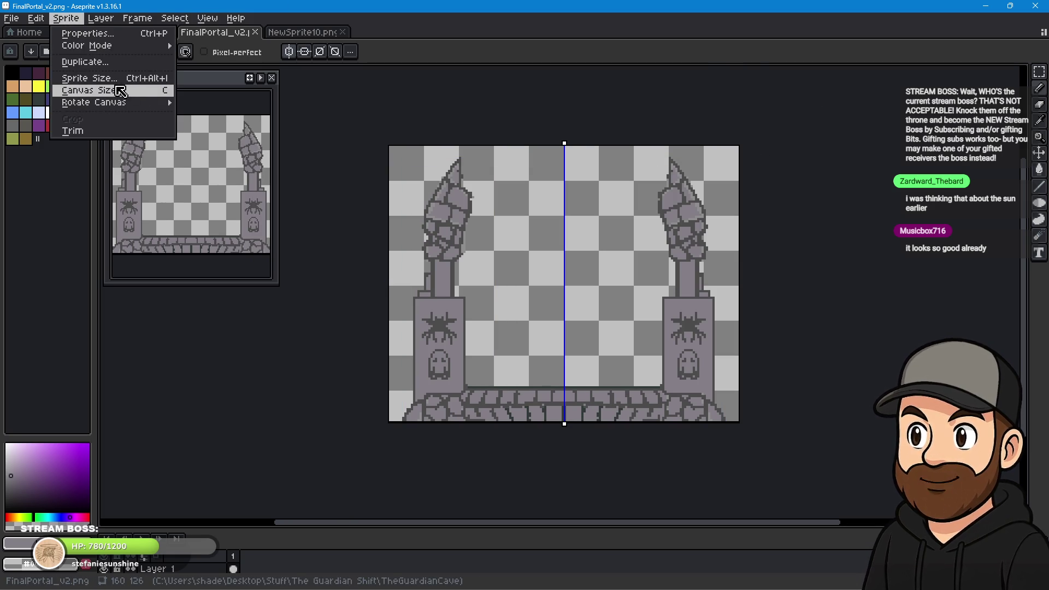
click(121, 91)
click(842, 106)
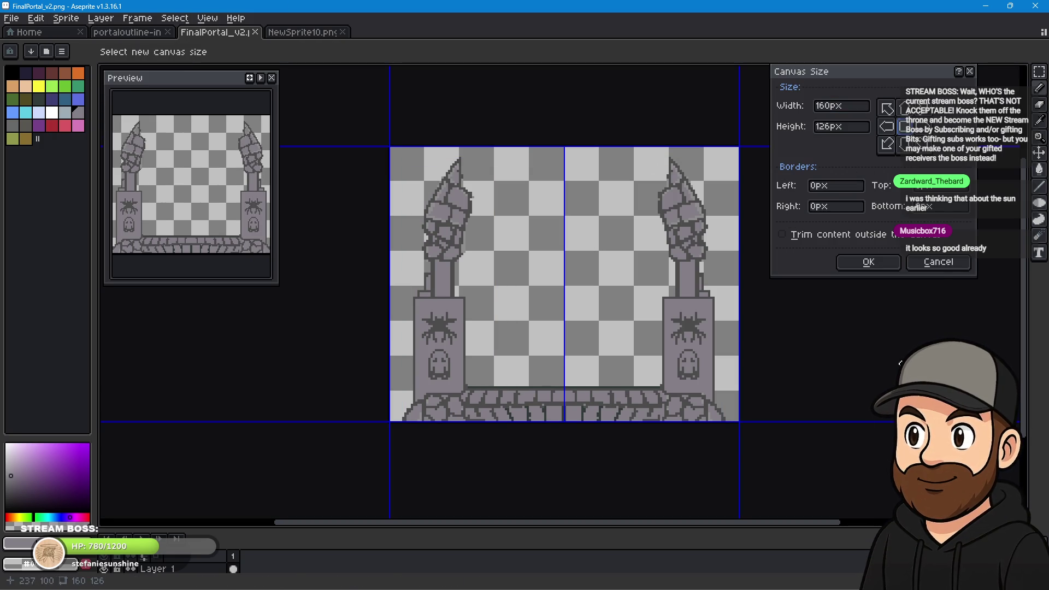
key(BackSpace)
text(9)
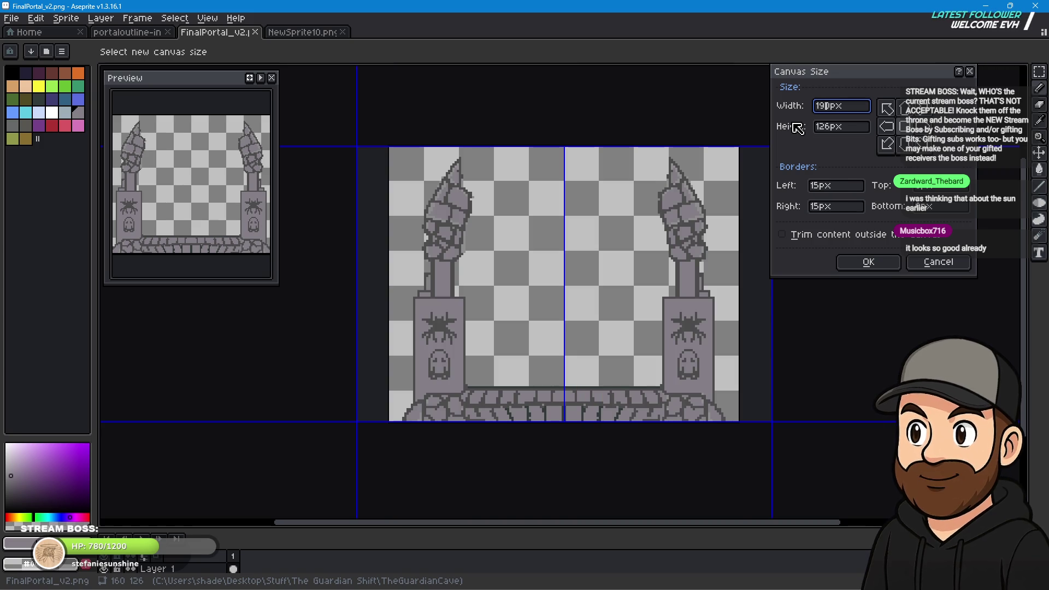
key(Return)
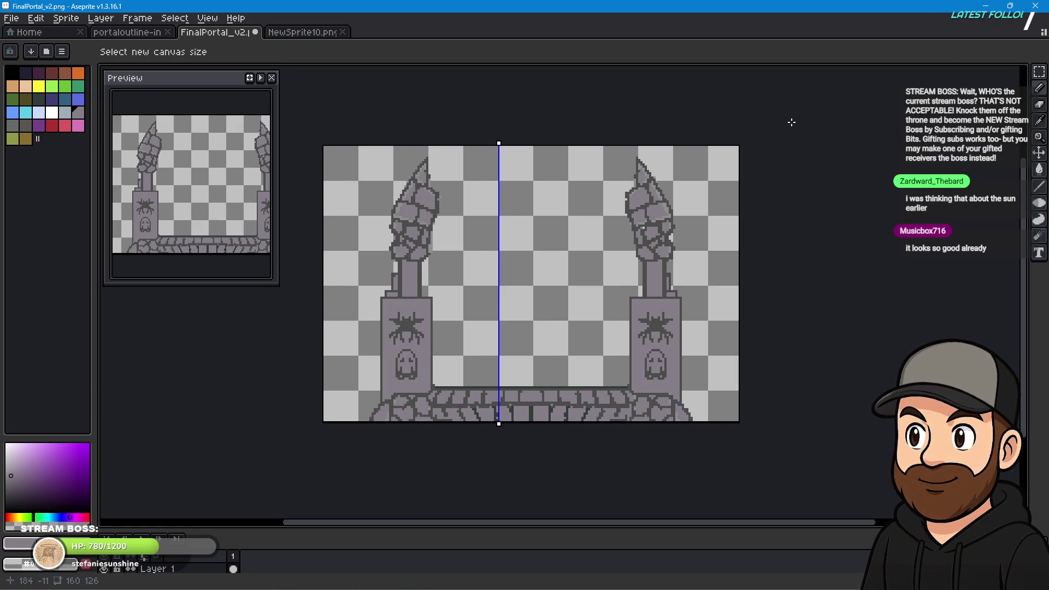
key(Escape)
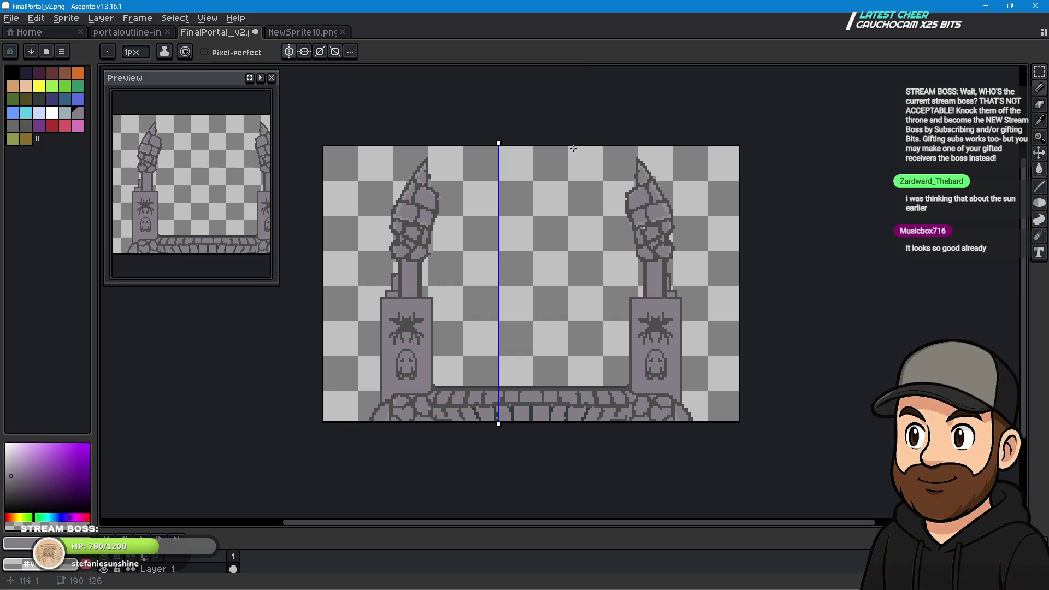
Select the whole canvas, switch to the rectangular marquee, then deselect everything.
key(ctrl+a)
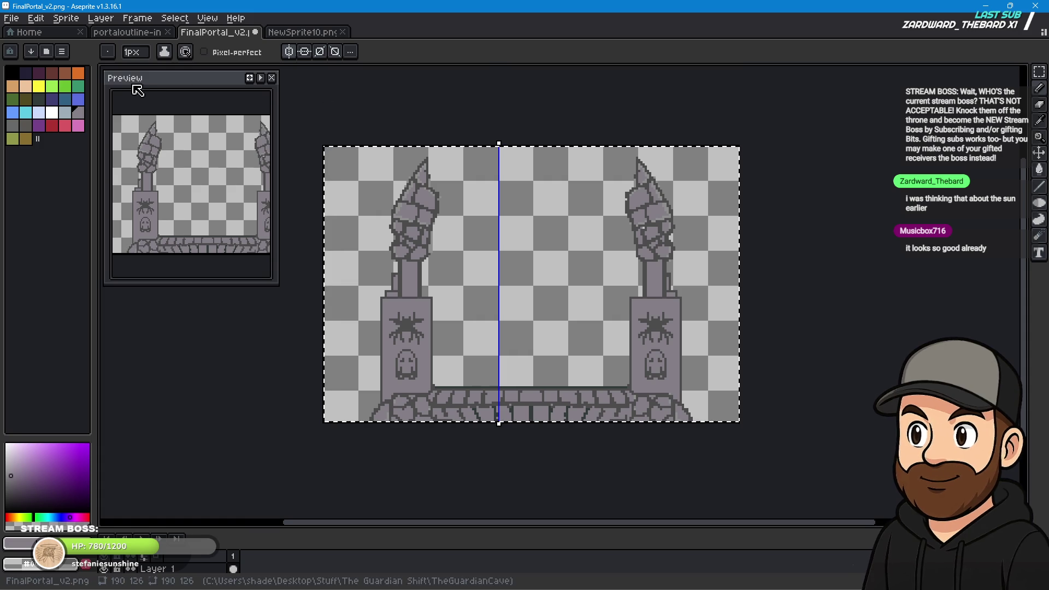
key(m)
key(ctrl+d)
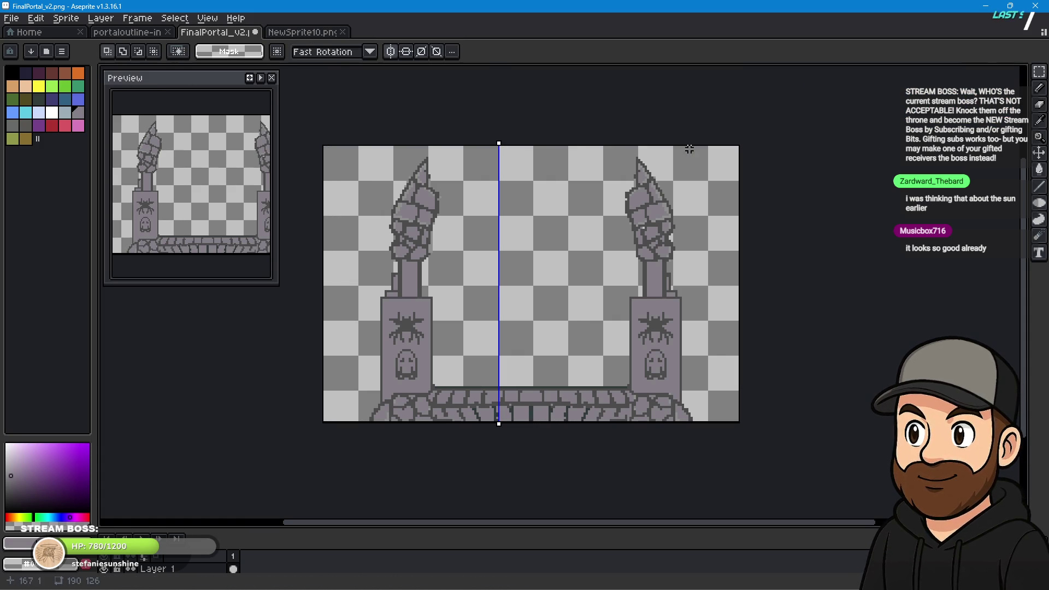
Turn both horizontal and vertical symmetry off and check the symmetry options menu.
click(391, 51)
scroll(507, 319, up, 2)
scroll(507, 318, down, 4)
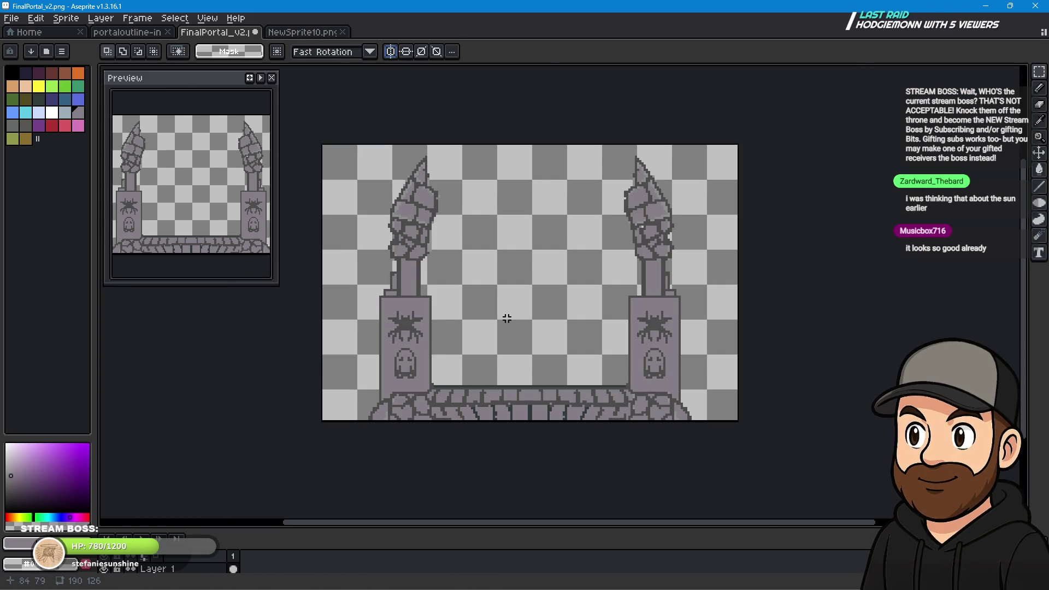
click(407, 51)
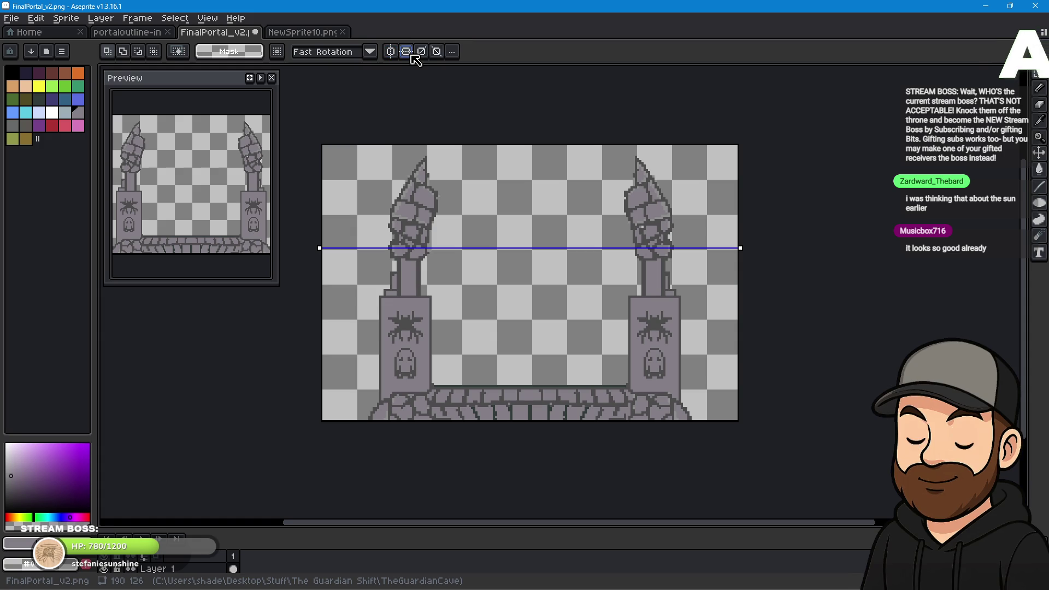
click(410, 53)
click(391, 53)
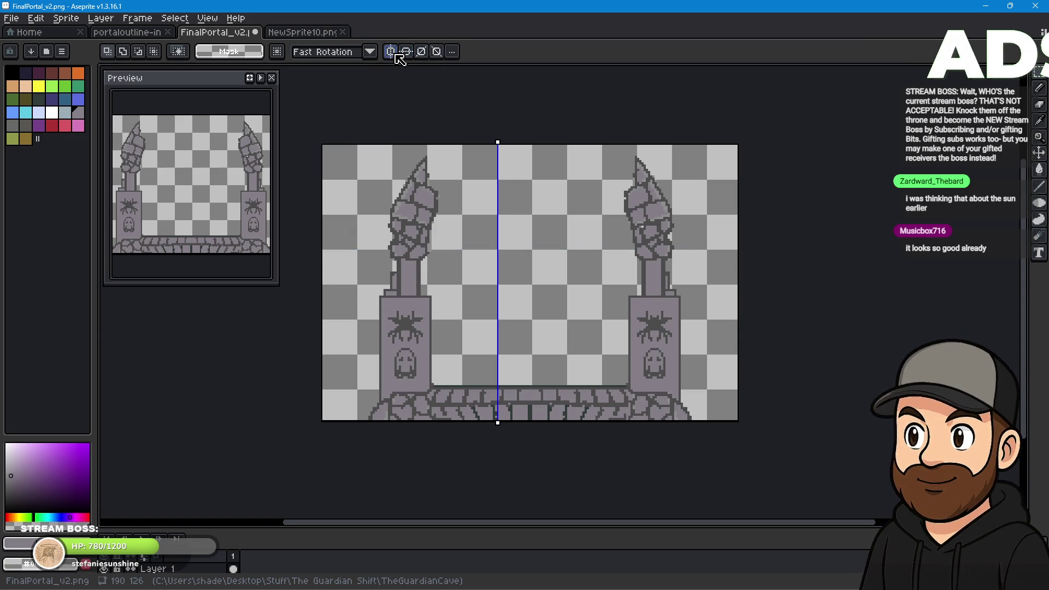
click(391, 52)
click(452, 51)
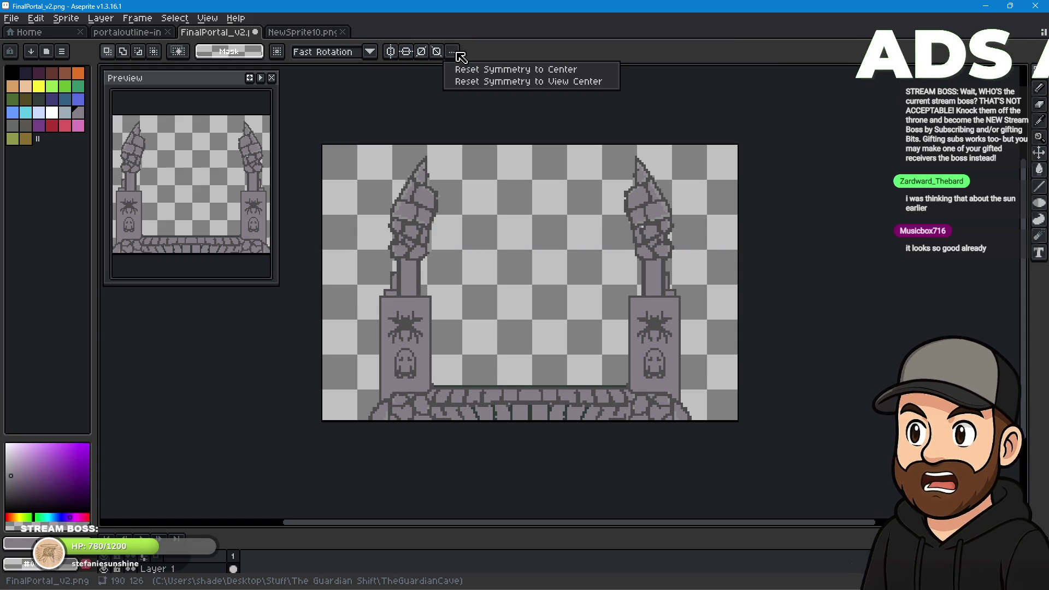
click(303, 32)
Inspect NewSprite10's foreground and background colours in the colour settings.
key(i)
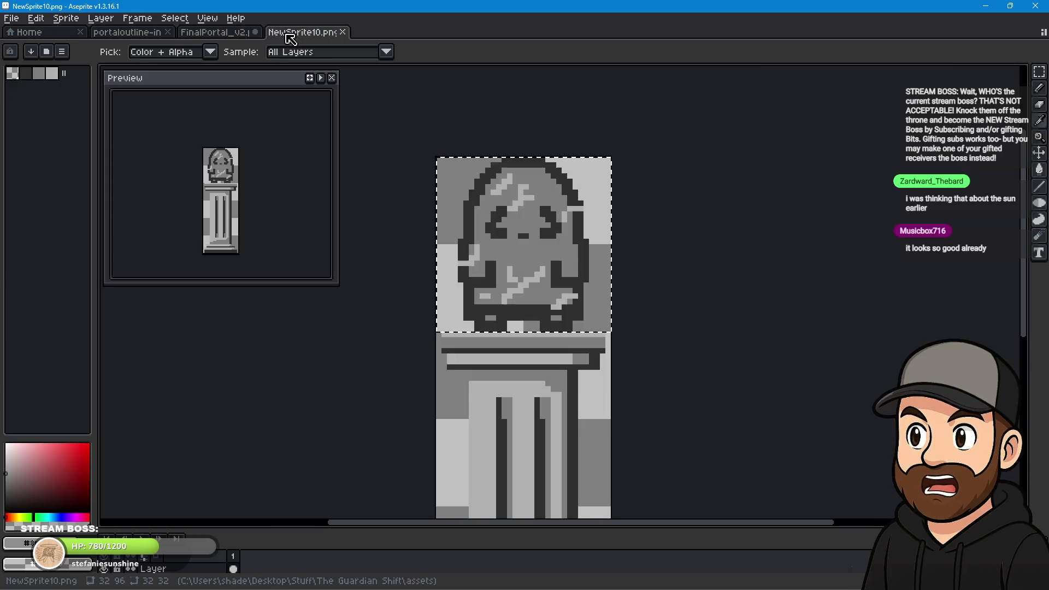
click(215, 32)
scroll(326, 470, up, 1)
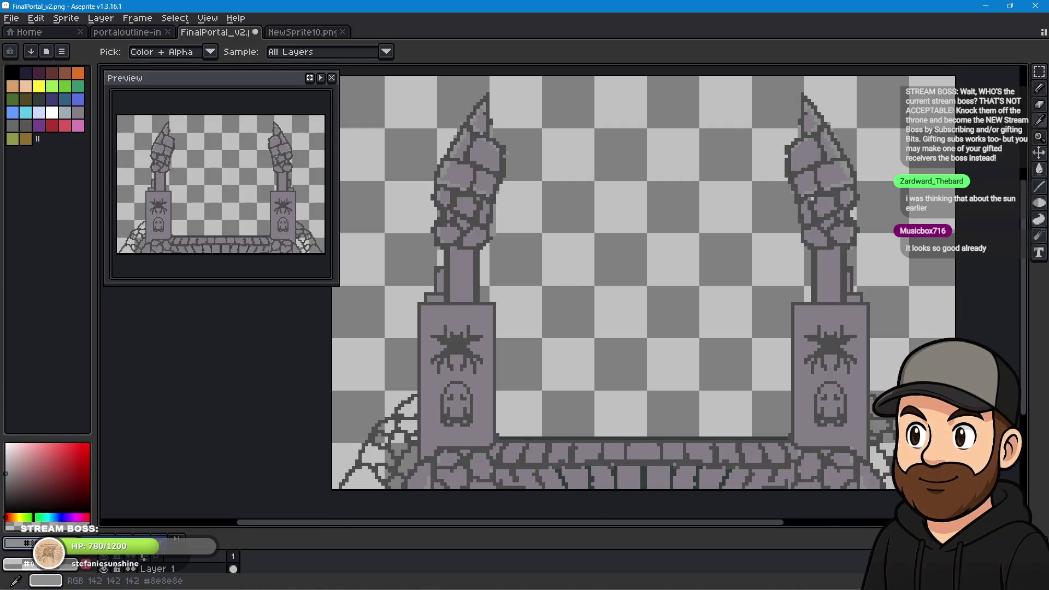
click(22, 543)
click(184, 453)
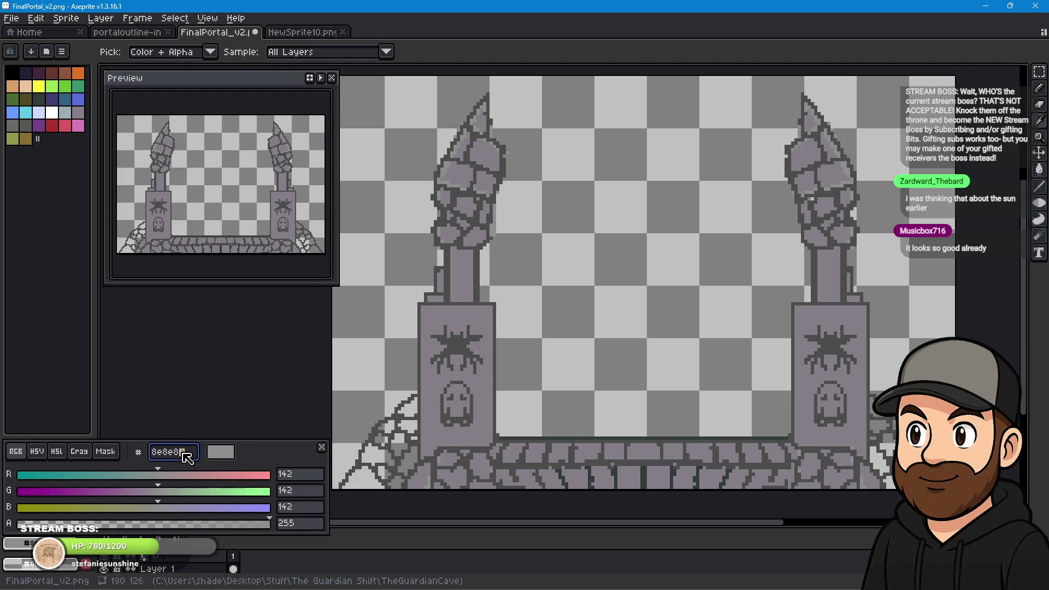
click(49, 570)
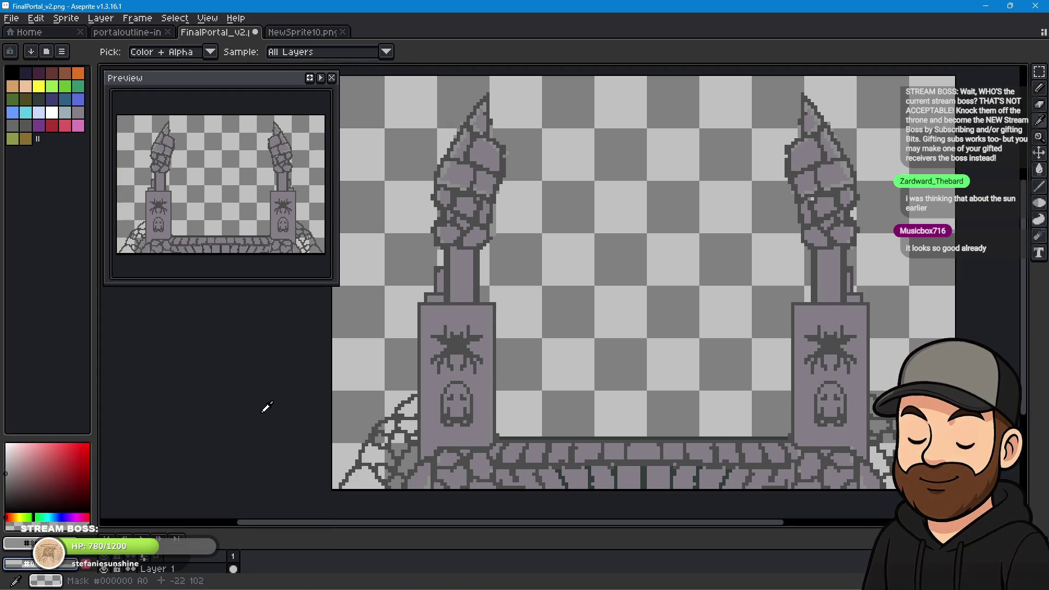
Select all of portaloutline-inactive and paste the tombstone into FinalPortal_v2.
click(145, 32)
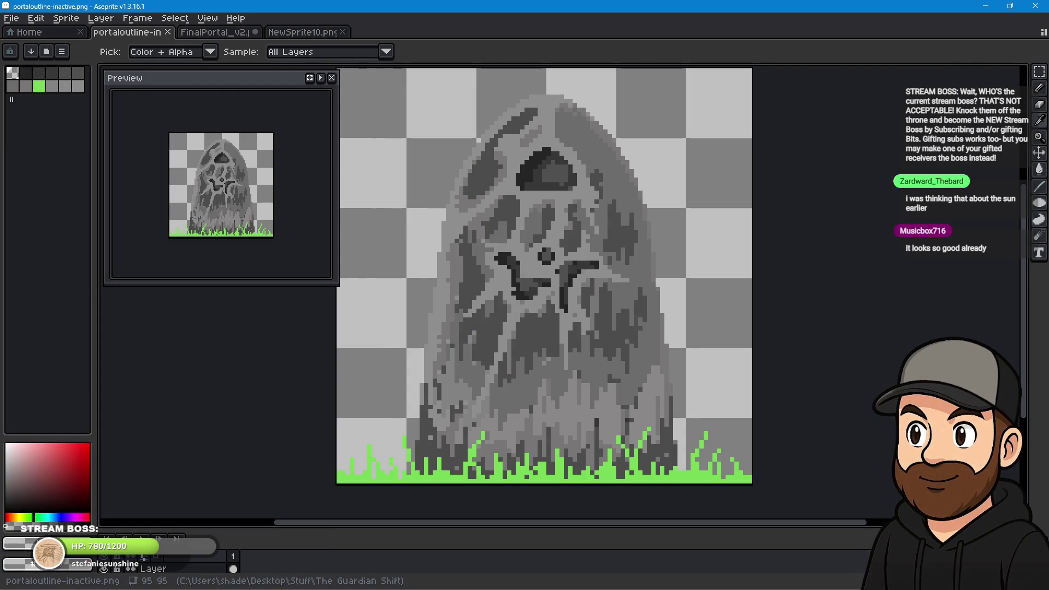
key(ctrl+a)
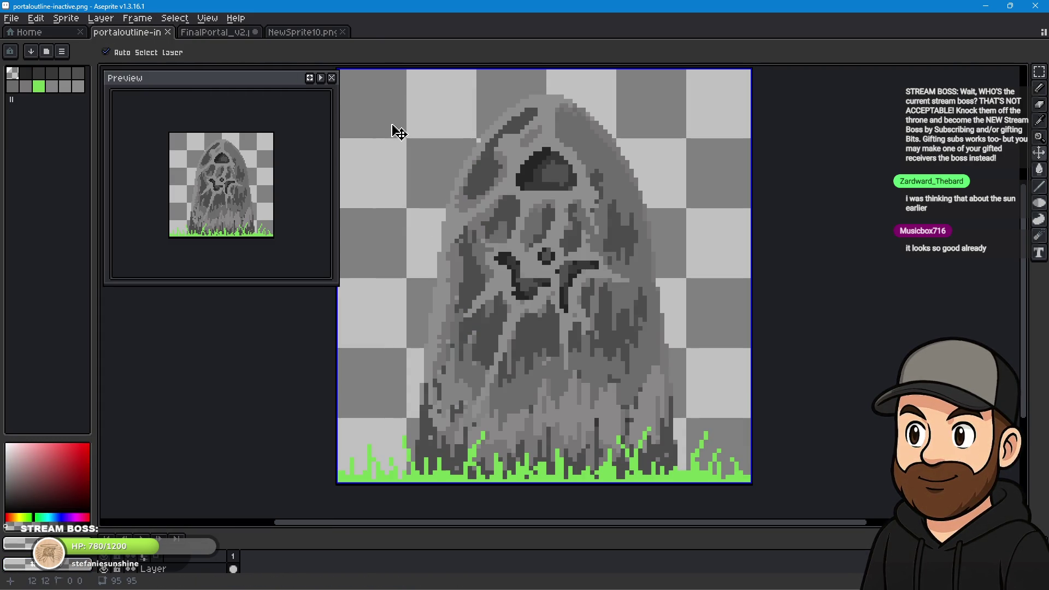
click(301, 33)
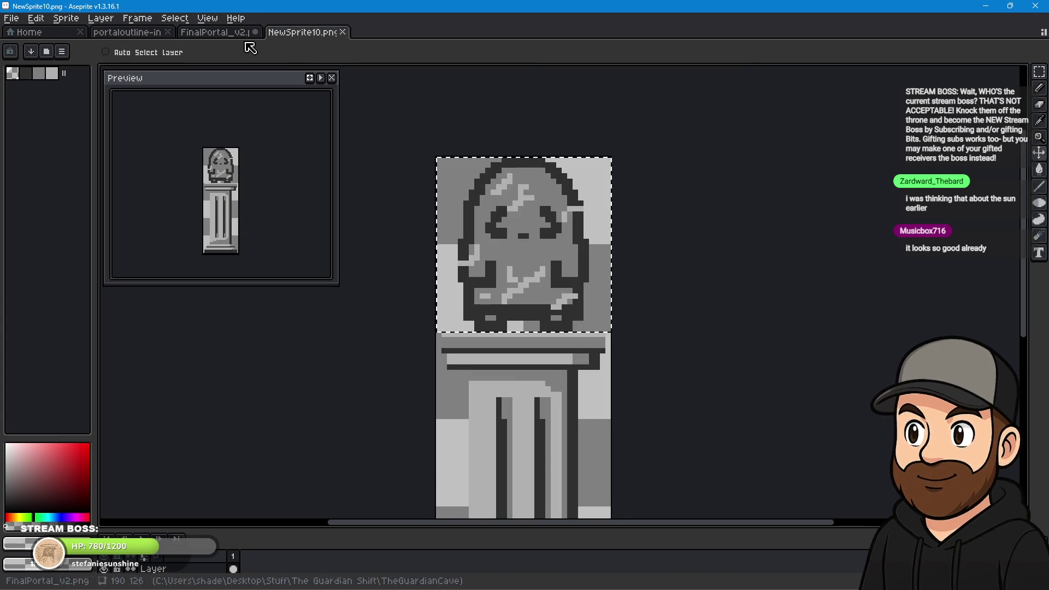
click(240, 34)
key(ctrl+v)
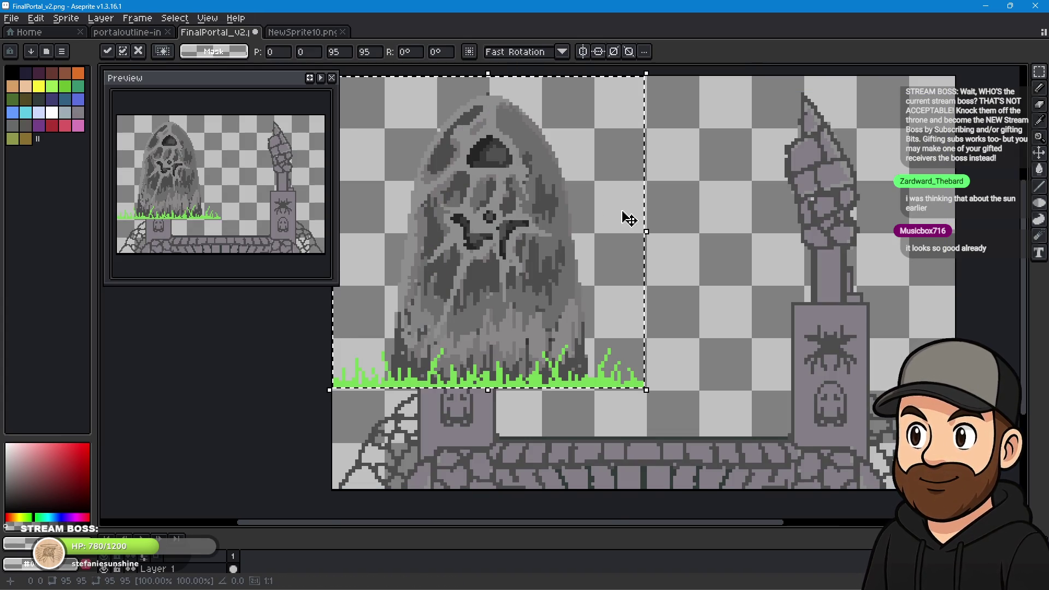
Move the pasted stone between the pillars, scale it to 60×60 and drop it above the floor.
mouse_move(530, 234)
mouse_down()
mouse_move(694, 236)
mouse_move(682, 254)
mouse_up()
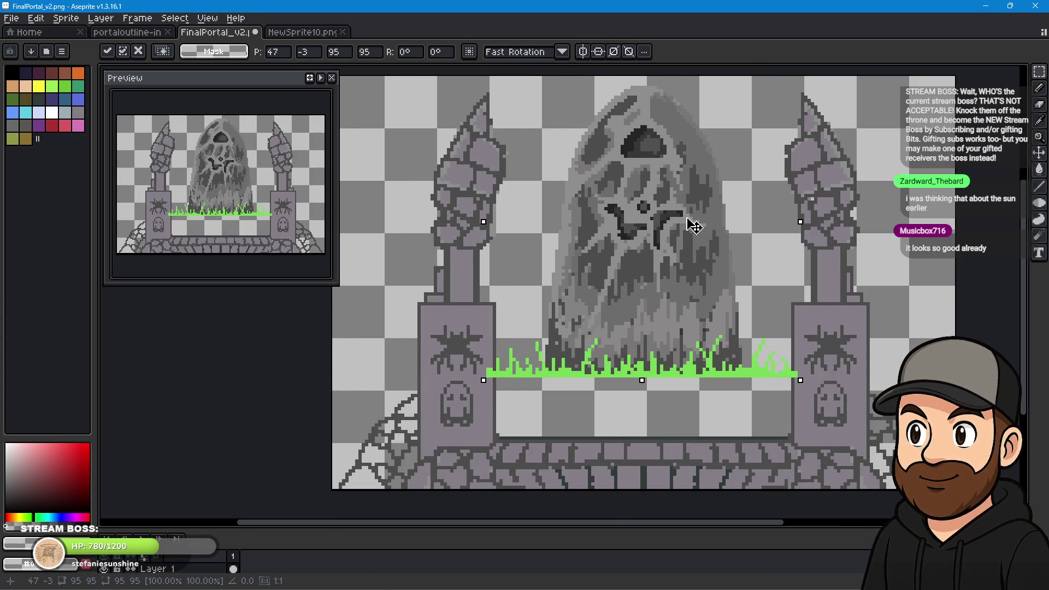
drag(787, 409, 671, 285)
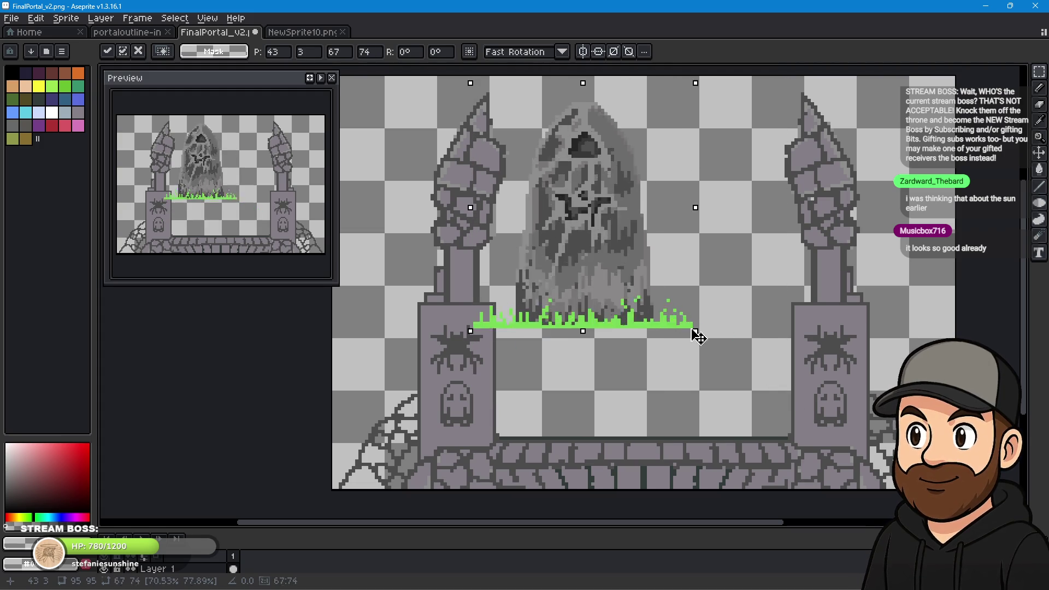
drag(612, 245, 673, 292)
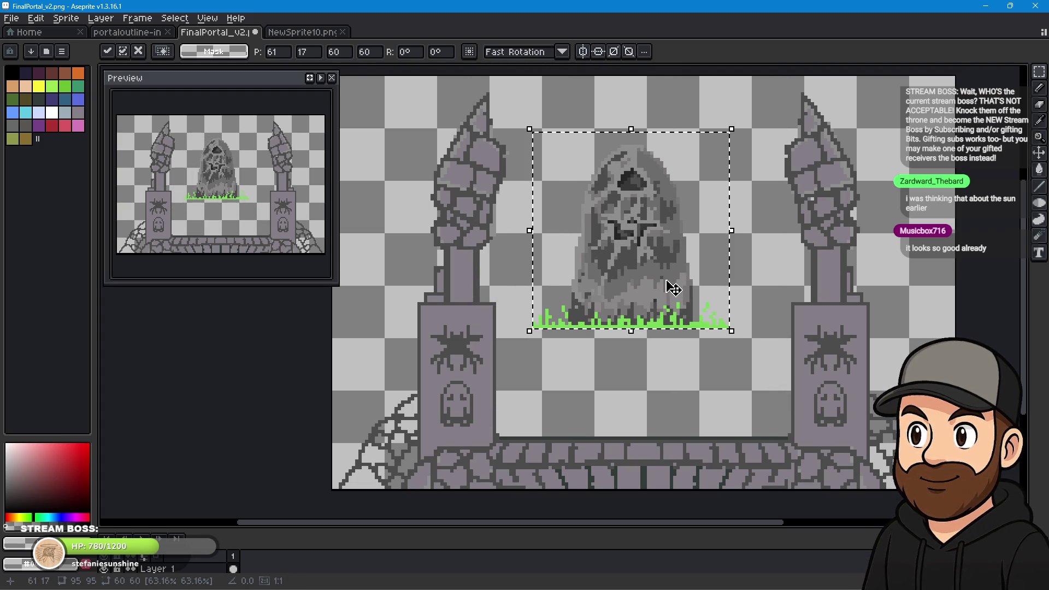
click(612, 379)
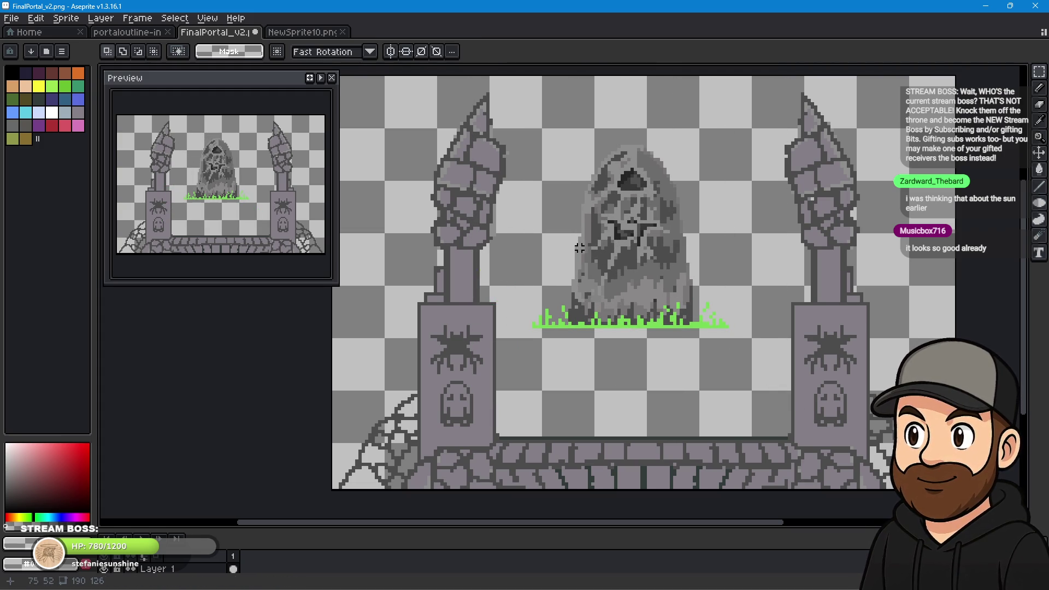
click(1044, 135)
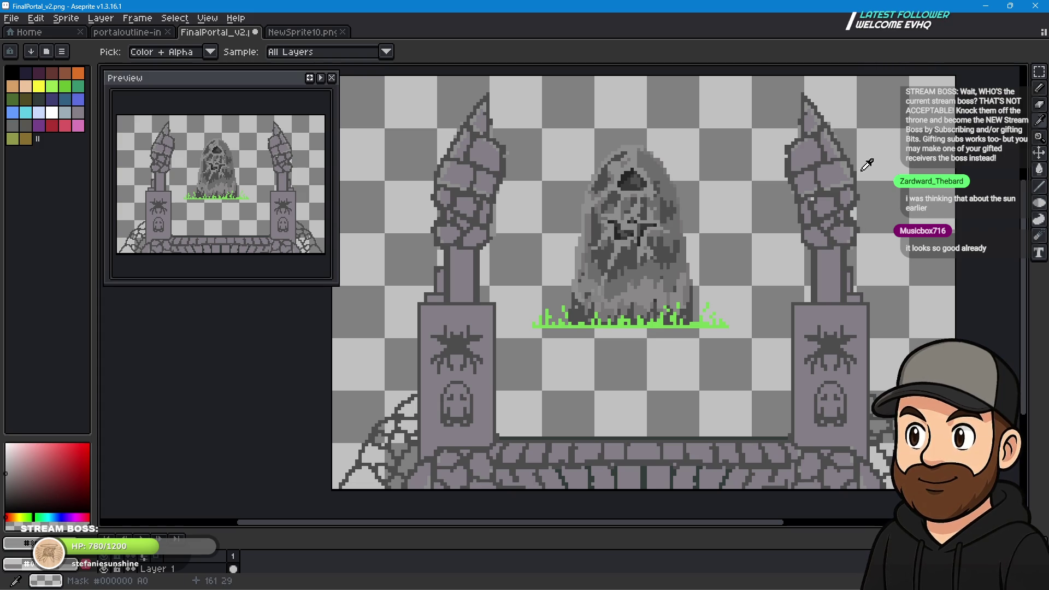
click(1042, 91)
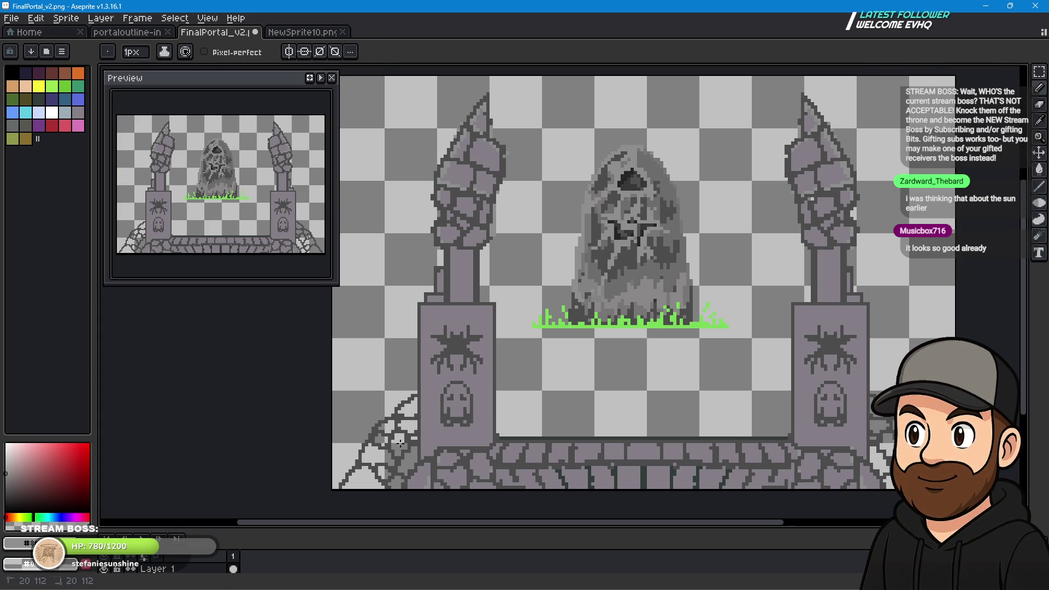
With the Paint Bucket, lighten the left pillar base and column, then darken the lower-left web and stone cells.
key(g)
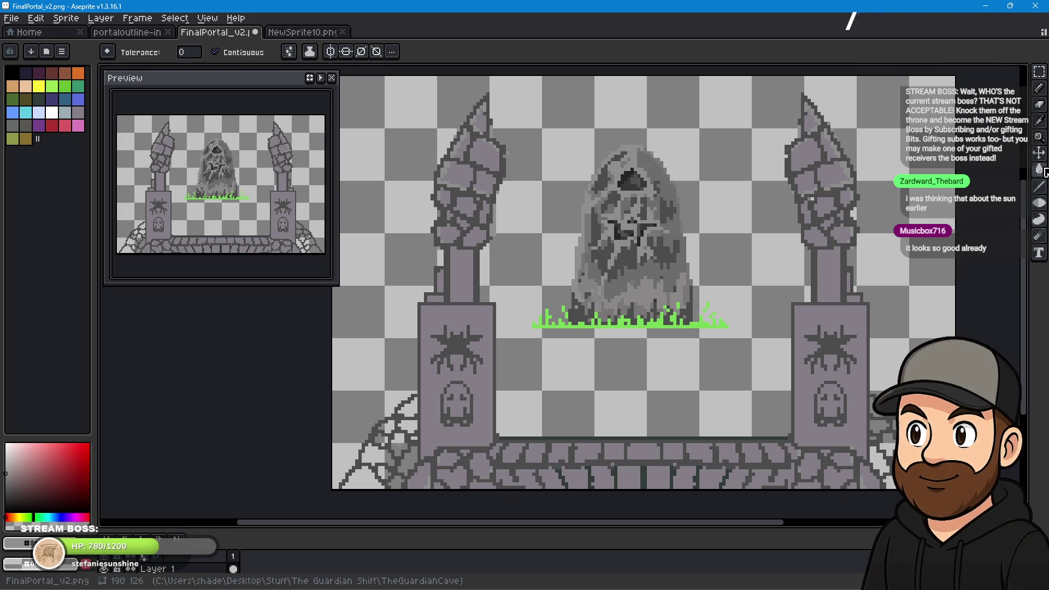
click(457, 314)
click(462, 274)
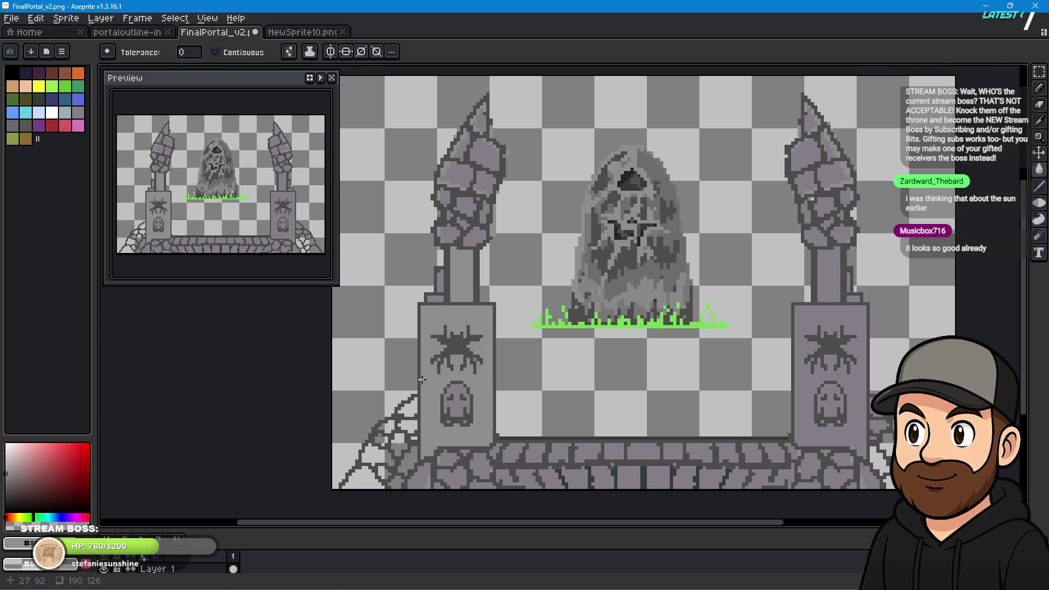
click(407, 399)
scroll(360, 483, up, 2)
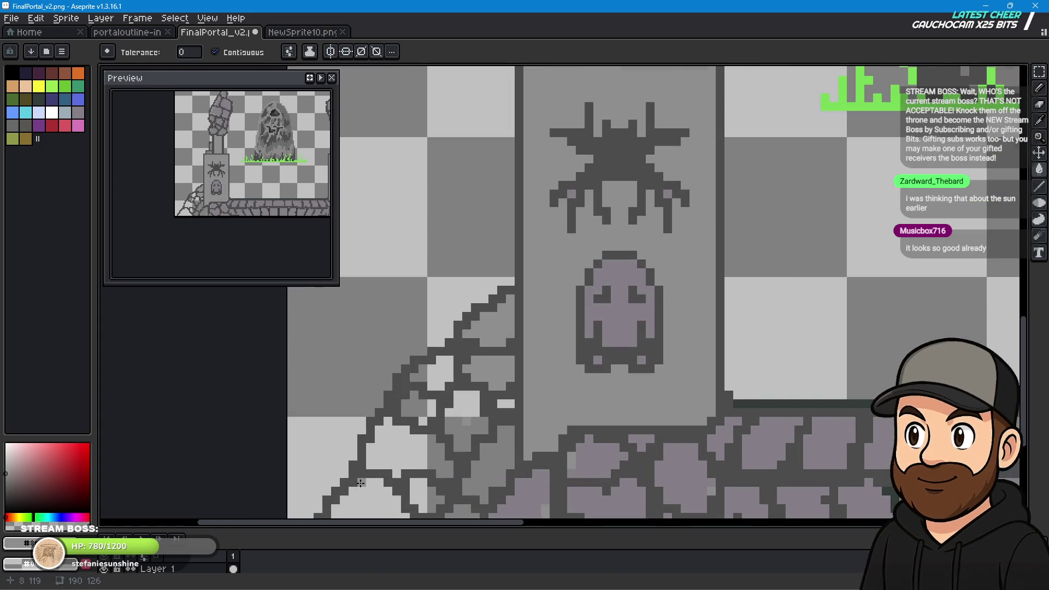
scroll(427, 420, up, 1)
click(435, 350)
click(489, 423)
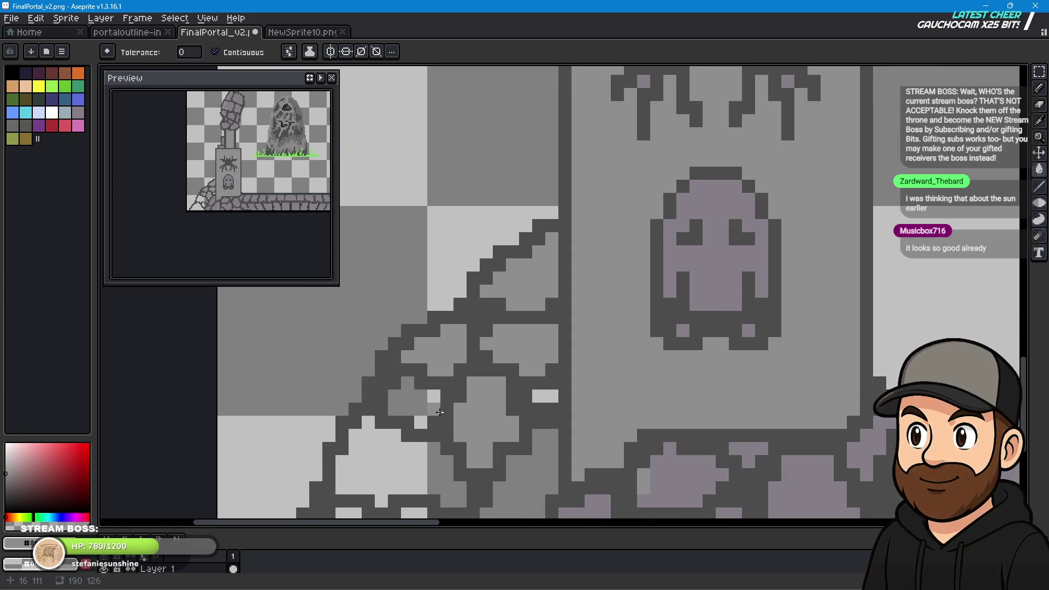
click(539, 396)
click(552, 475)
drag(407, 474, 440, 353)
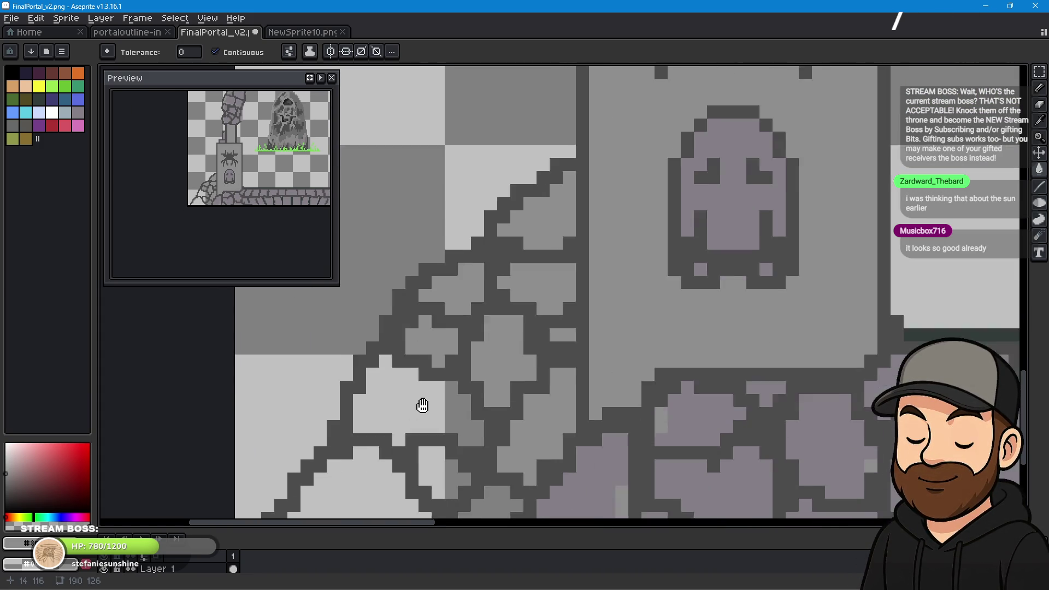
click(440, 352)
click(450, 426)
click(389, 441)
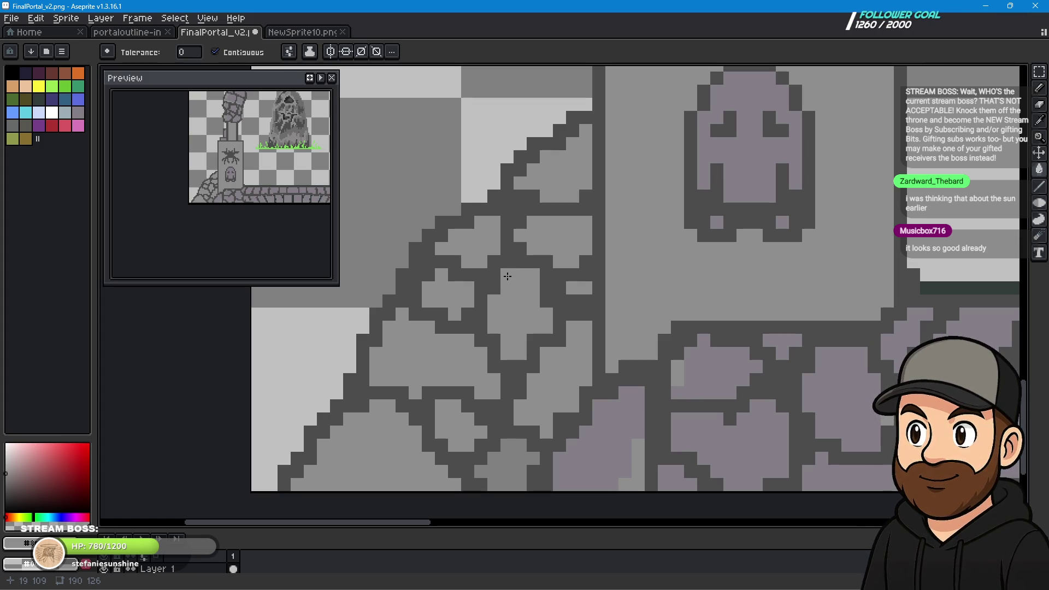
Fill the first group of purple stones and patches grey, including the large stone and bottom-right patch.
click(612, 433)
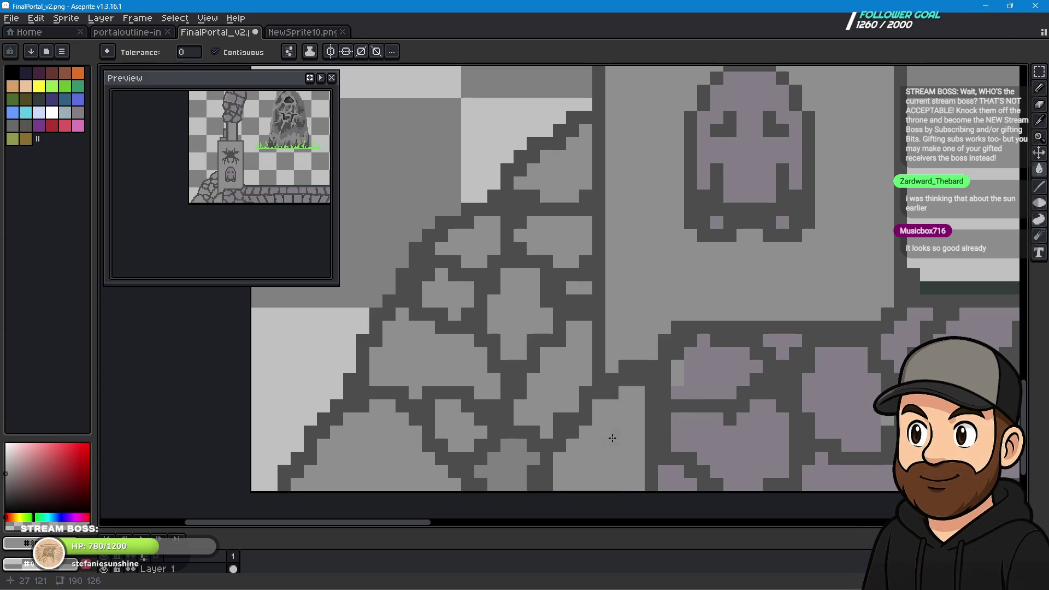
click(699, 389)
click(706, 419)
click(677, 485)
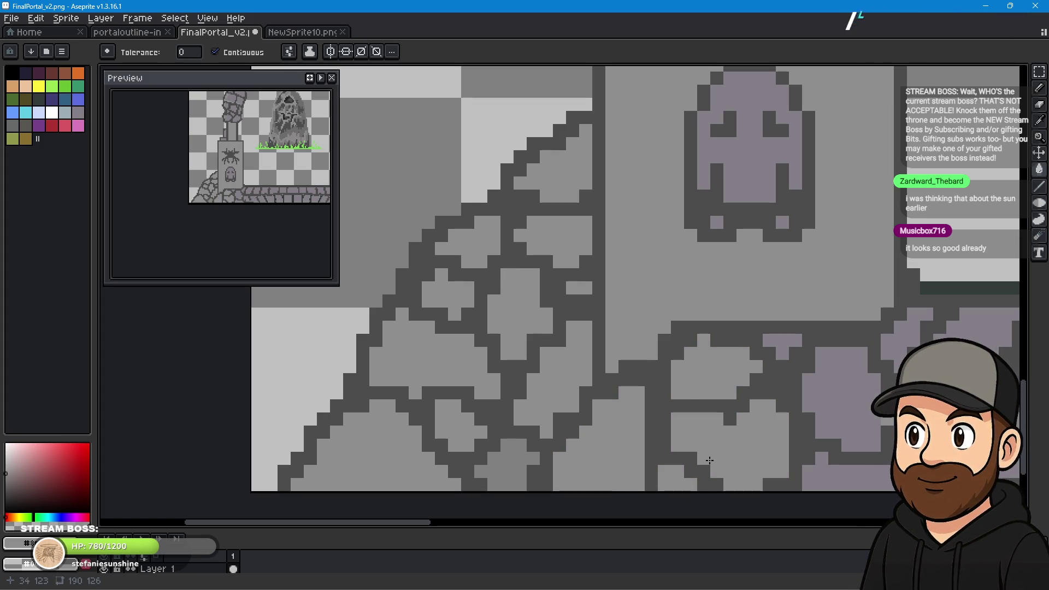
click(783, 350)
click(841, 360)
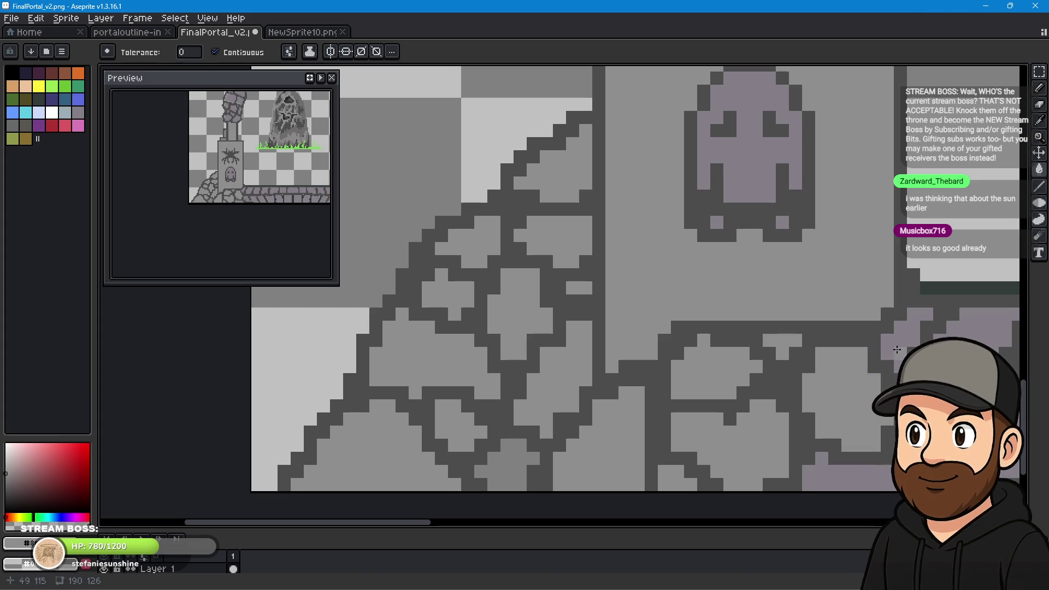
click(869, 465)
Turn the next row of purple floor stones grey, up to the far upper-right stone.
drag(953, 380, 429, 335)
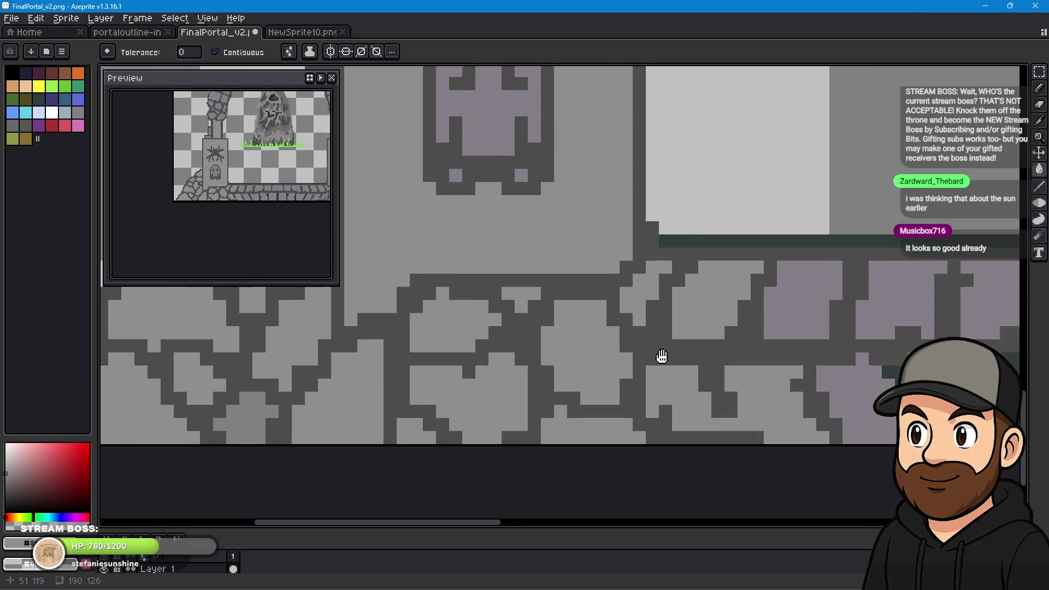
click(603, 400)
click(552, 319)
click(612, 309)
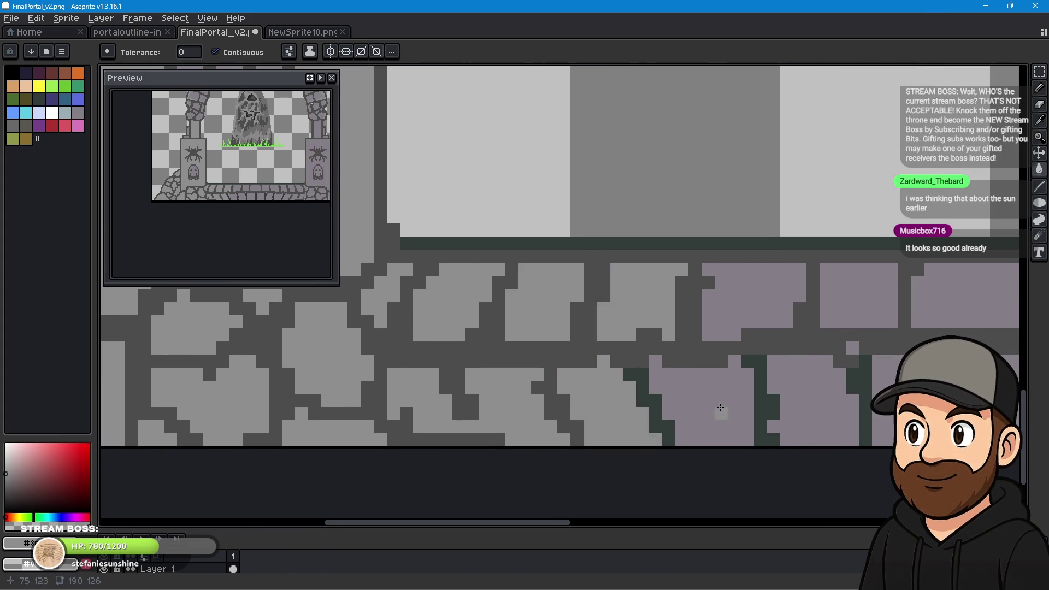
click(720, 411)
click(747, 335)
click(800, 386)
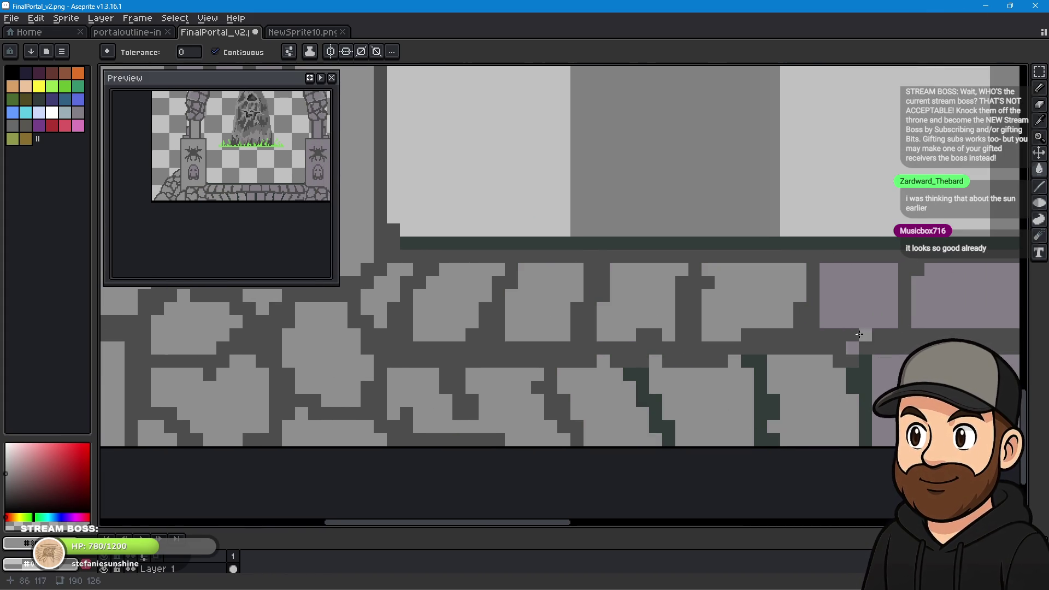
click(858, 298)
click(968, 309)
Recolour the following band of upper and lower purple stones grey.
drag(967, 308, 953, 313)
drag(501, 377, 457, 340)
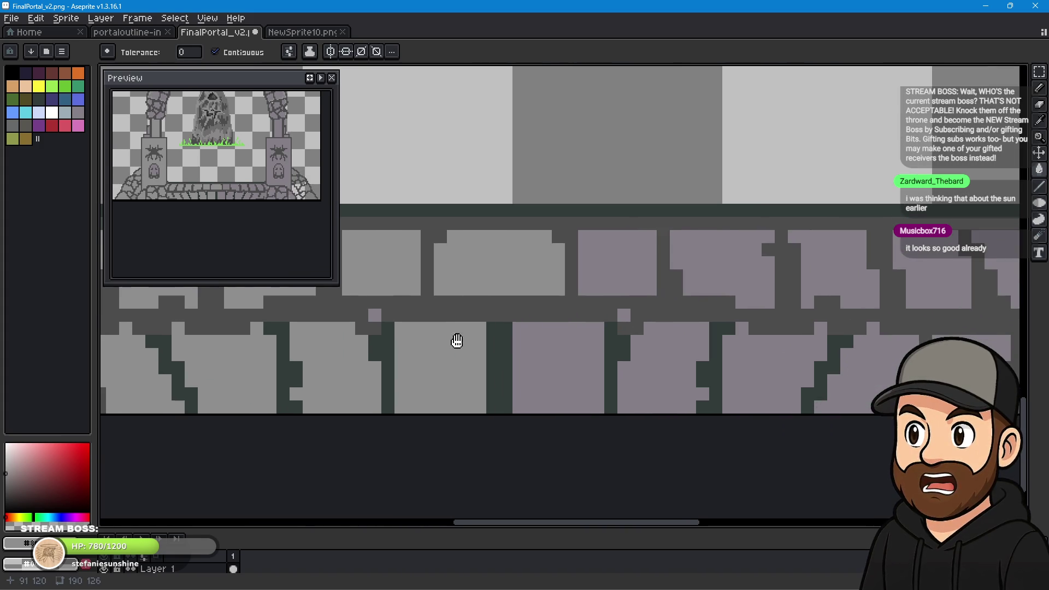
click(642, 267)
click(562, 359)
click(651, 366)
click(702, 289)
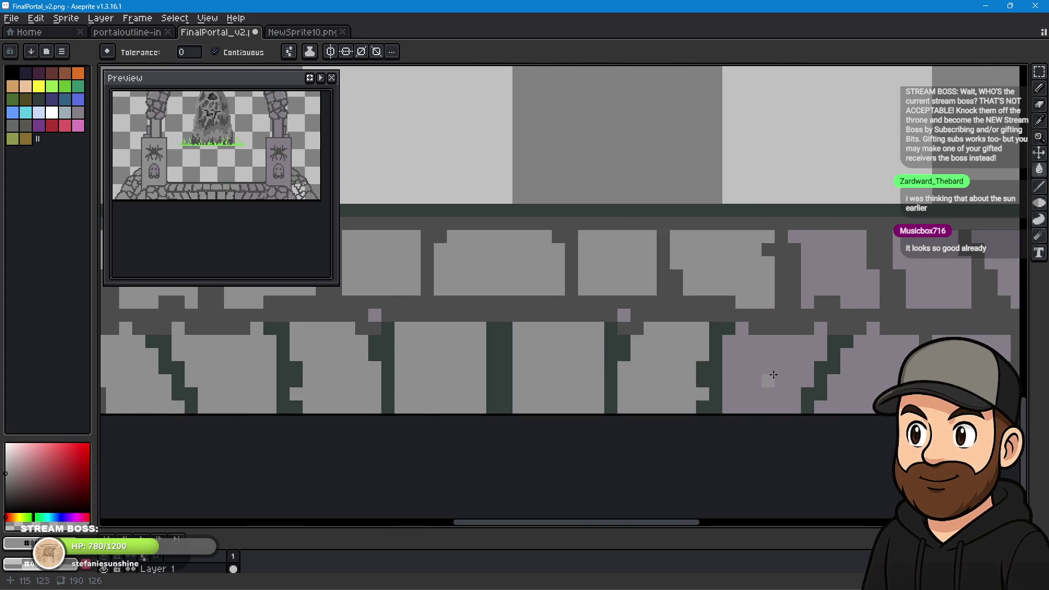
click(769, 378)
click(842, 258)
click(869, 396)
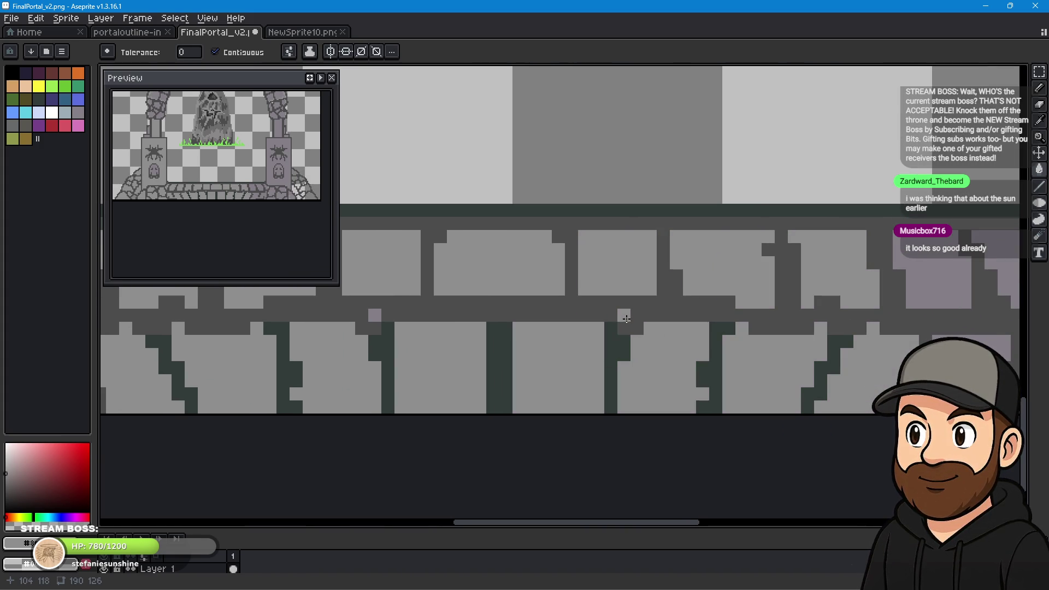
Fill the remaining purple floor stones and the large upper-right purple area grey.
drag(889, 312, 507, 322)
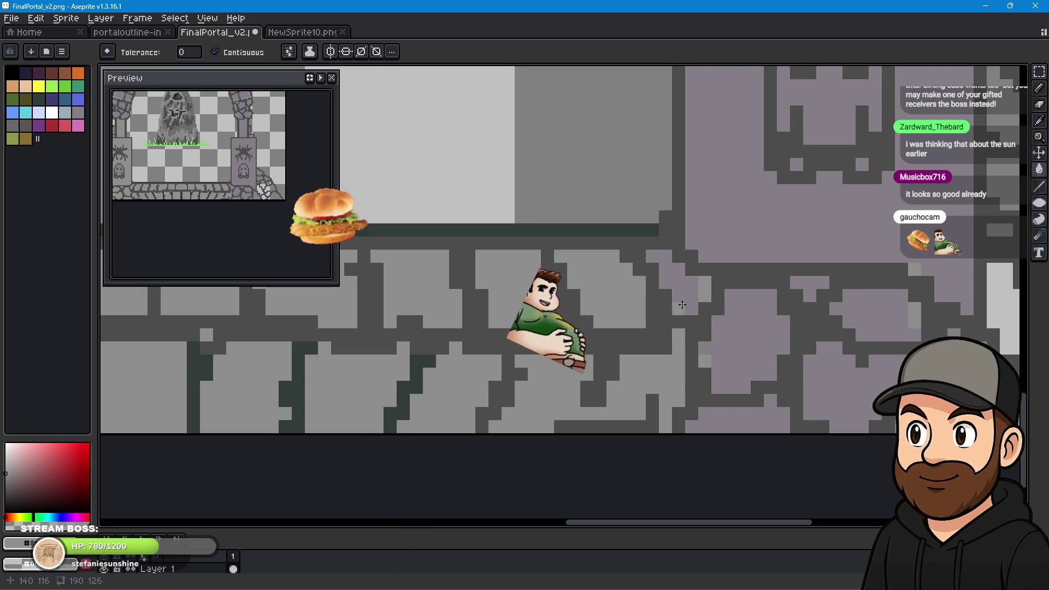
click(704, 332)
click(820, 383)
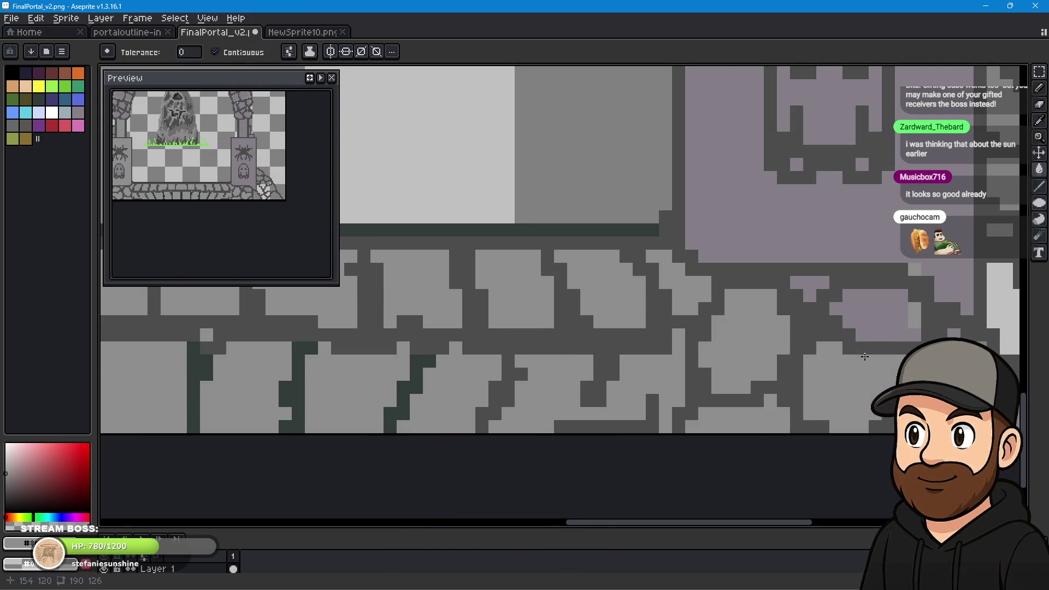
click(850, 311)
click(812, 294)
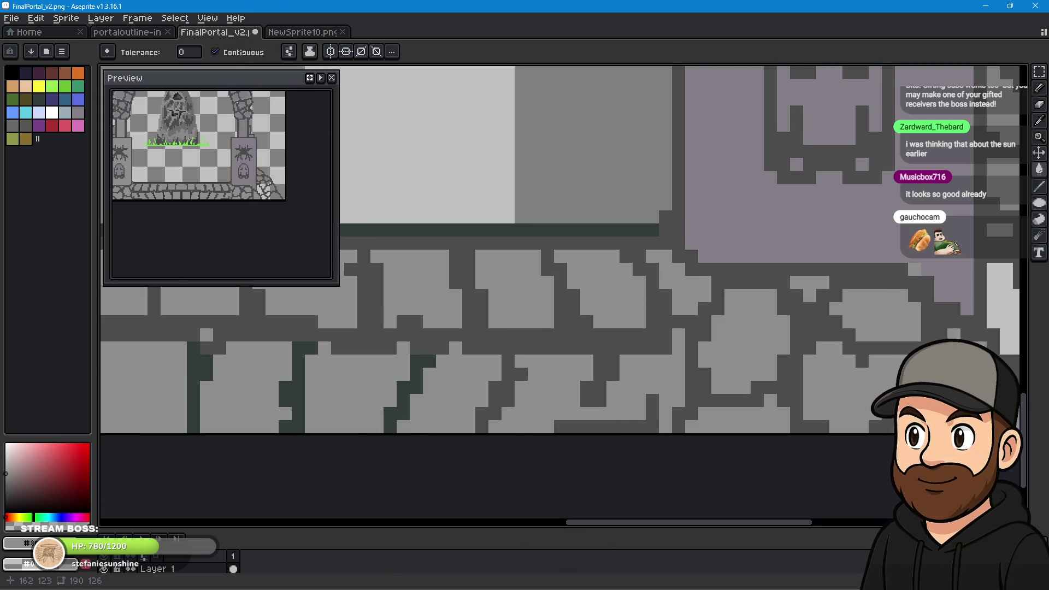
click(929, 243)
Fill the light stones mid-grey, make two upper-right stones light grey, and recolour a tower stone.
scroll(607, 382, right, 5)
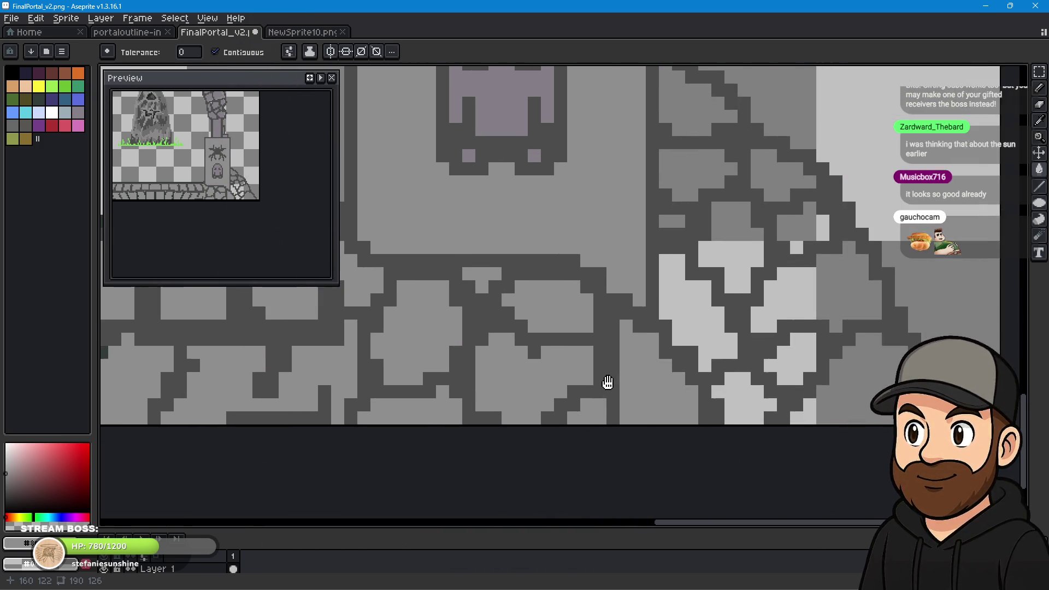
click(705, 371)
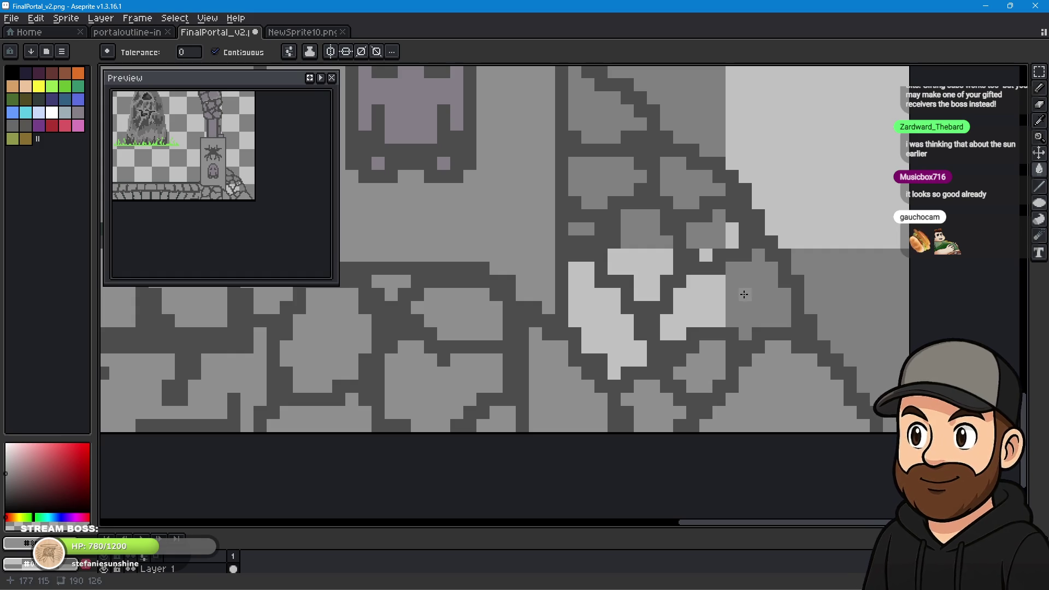
click(694, 306)
click(605, 328)
click(639, 256)
click(733, 235)
click(706, 255)
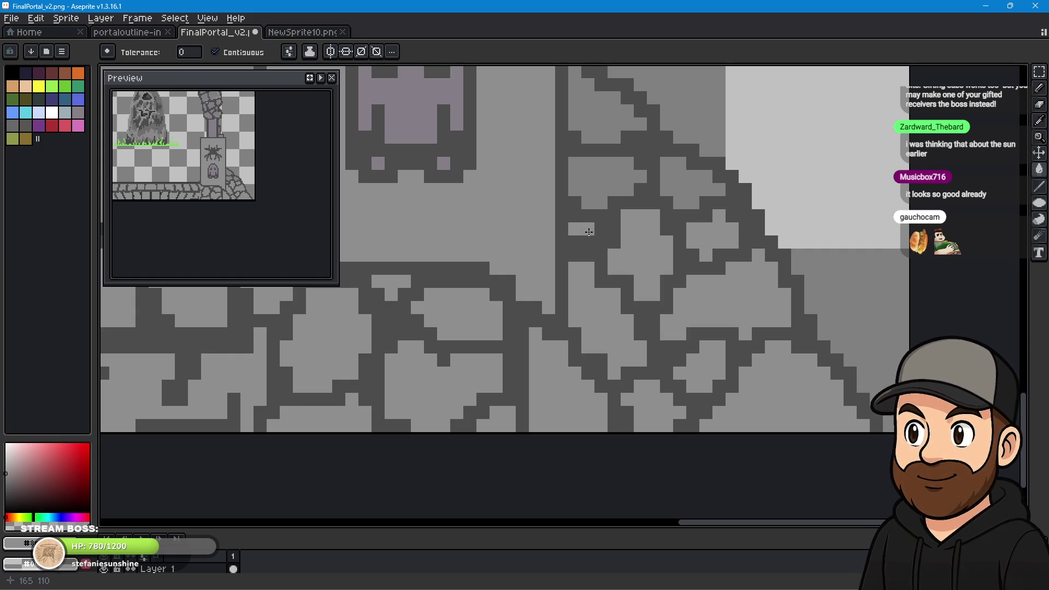
click(590, 189)
click(679, 188)
click(601, 122)
Fill the ghost's purple interior, the small purple block and the purple columns grey.
drag(492, 277, 525, 320)
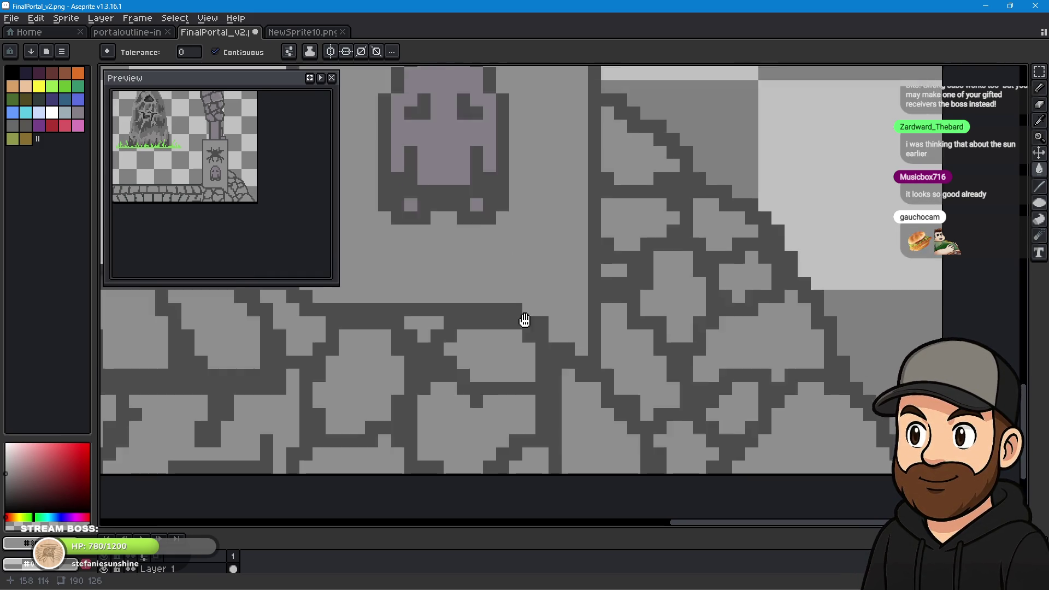
scroll(524, 320, down, 2)
click(616, 285)
scroll(630, 325, up, 2)
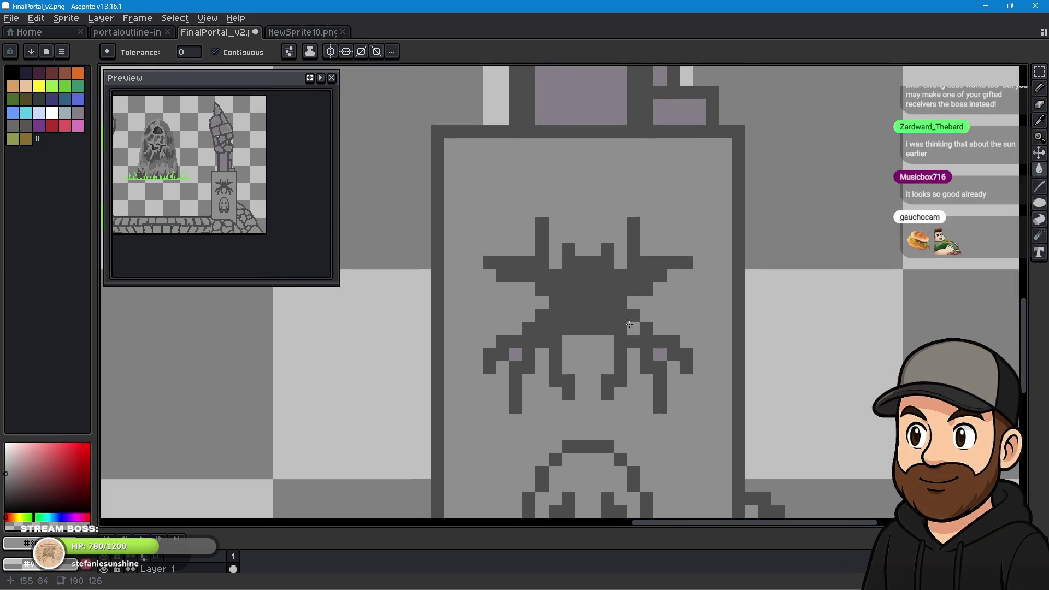
drag(630, 324, 627, 496)
click(673, 353)
click(610, 321)
click(659, 295)
Fill the purple stones up the right tower mid-grey, including the large upper stone.
drag(594, 244, 565, 519)
click(607, 358)
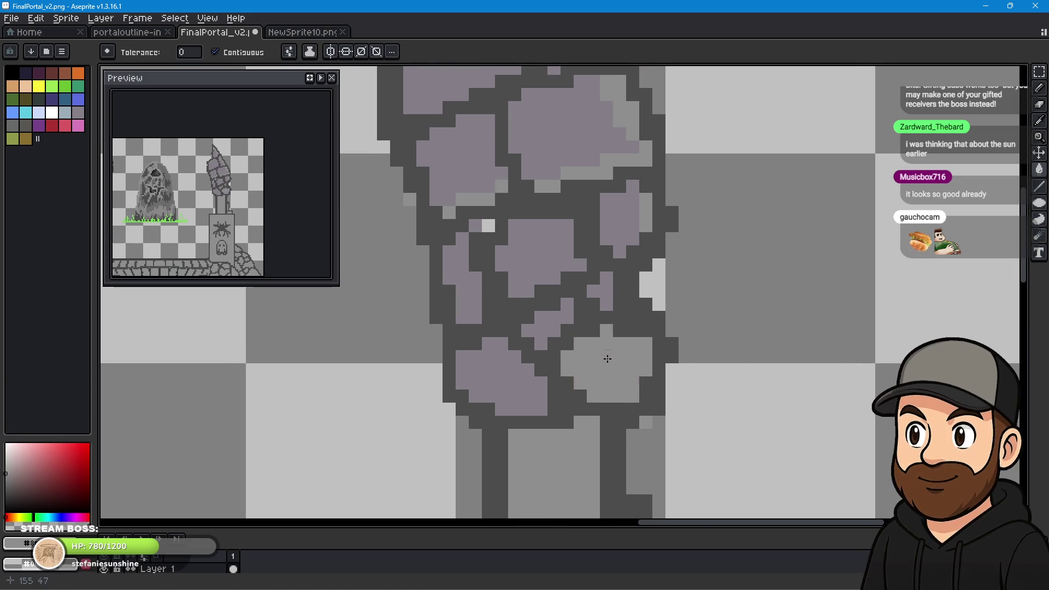
click(514, 373)
click(541, 332)
click(473, 293)
click(539, 251)
click(628, 212)
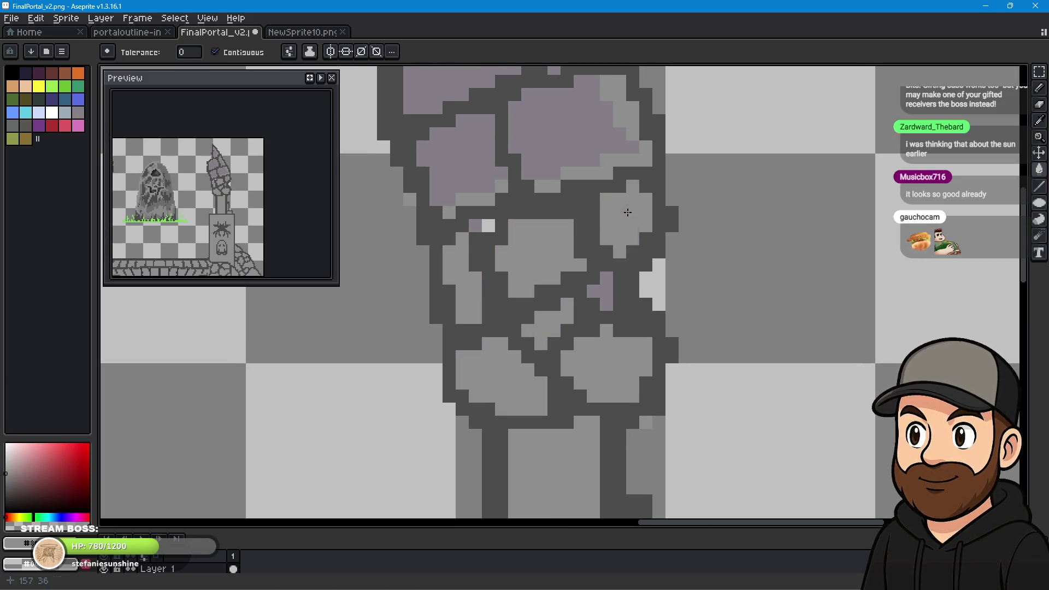
click(469, 178)
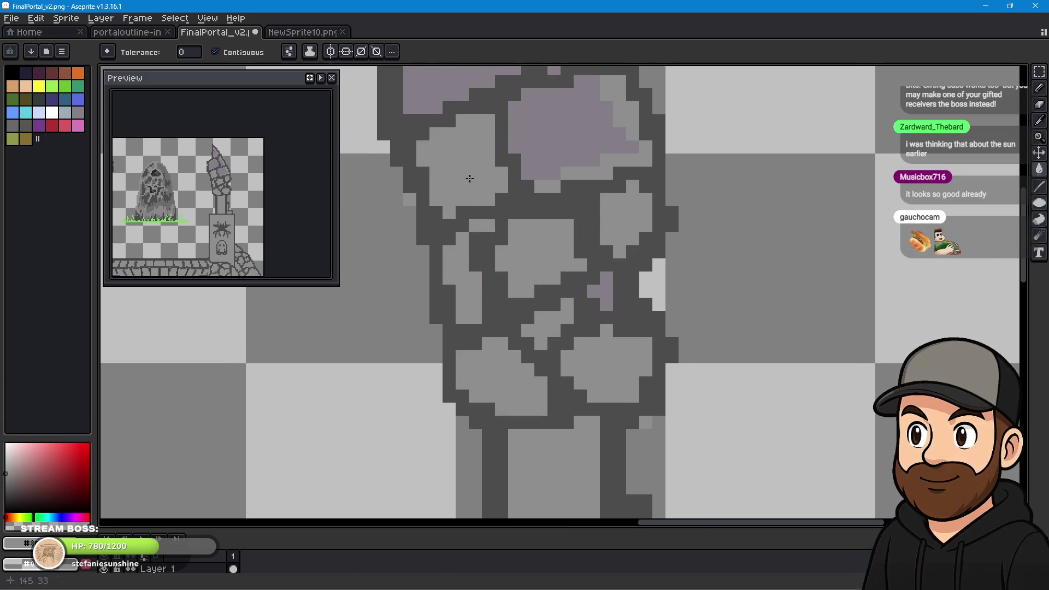
click(607, 165)
Fill the purple spire stones on top of the tower grey.
drag(488, 223, 600, 284)
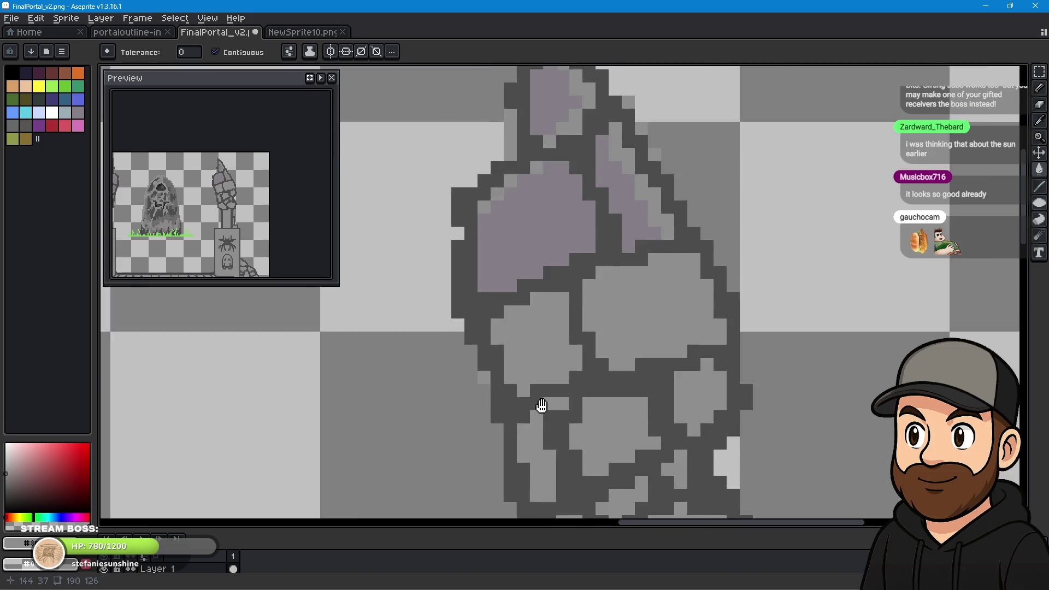
click(601, 284)
click(666, 256)
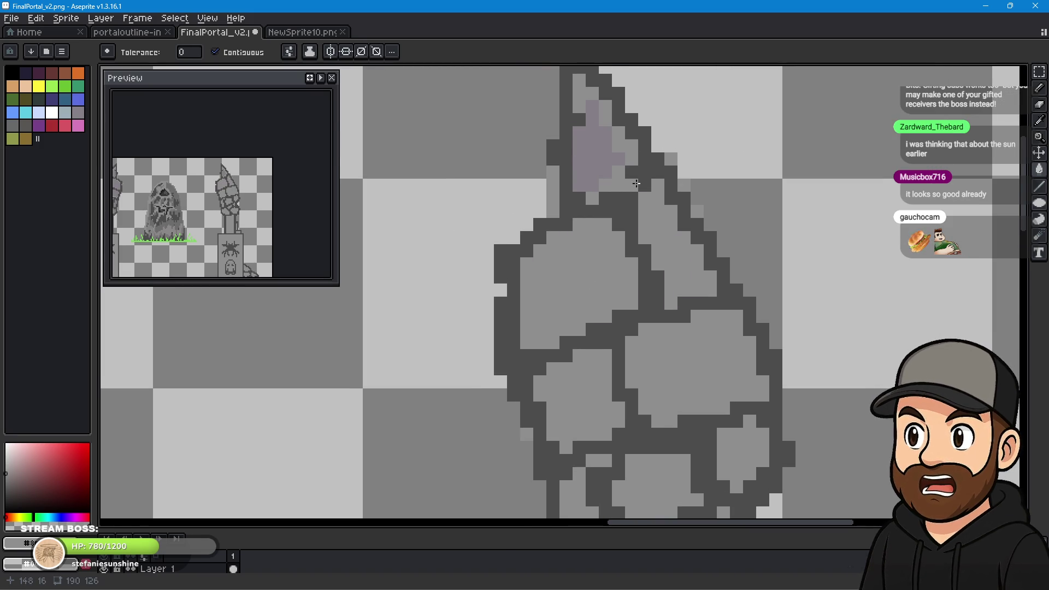
click(588, 160)
click(1038, 123)
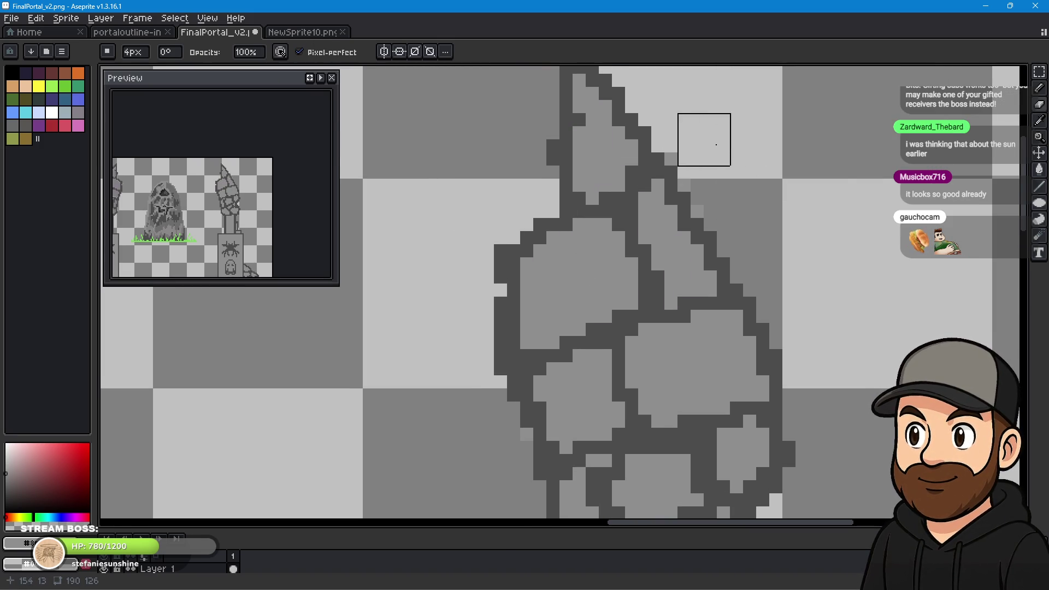
Set the brush to 1 pixel and pencil in the gap and light pixel in the spire's left outline.
scroll(534, 269, down, 2)
scroll(565, 415, up, 2)
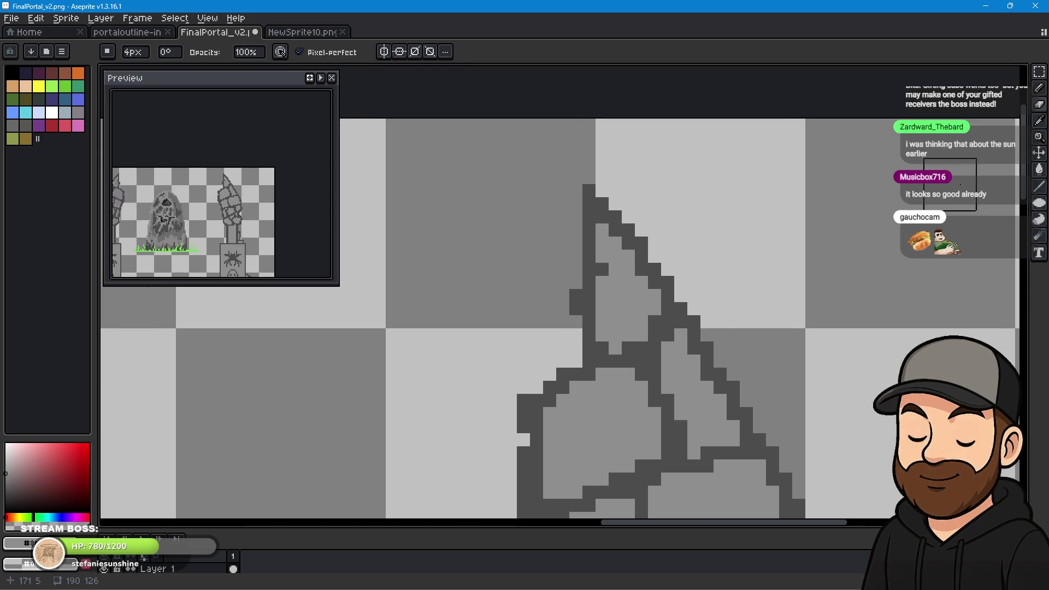
drag(132, 52, 135, 67)
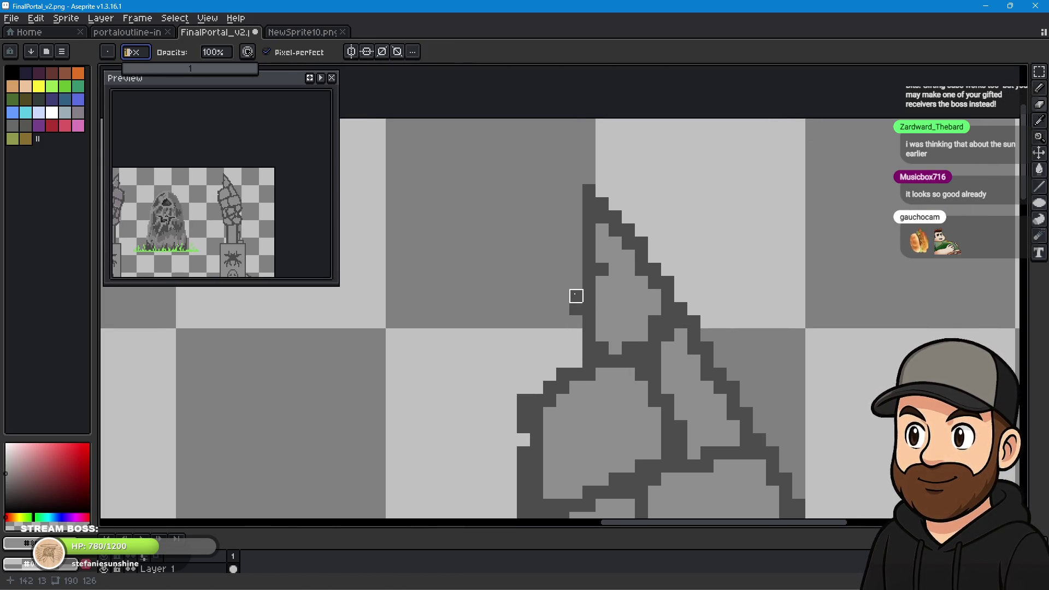
click(576, 296)
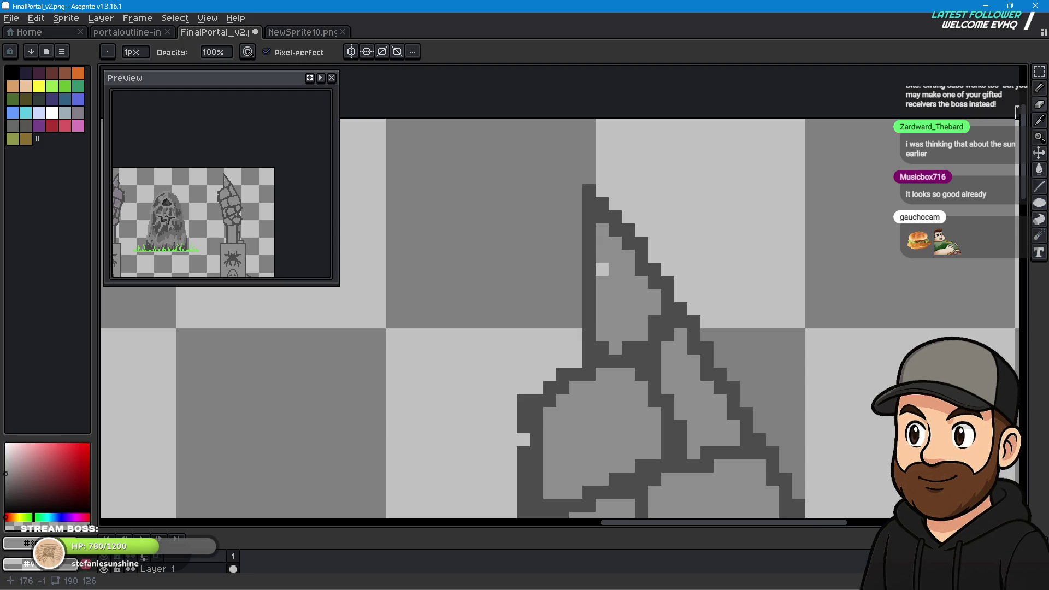
click(1038, 89)
click(588, 294)
click(603, 269)
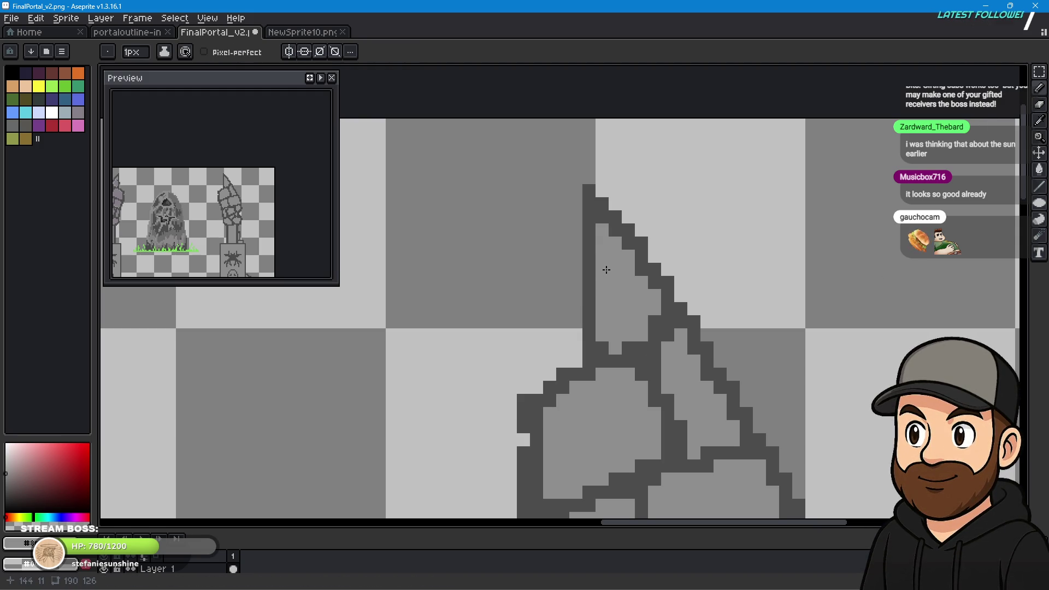
scroll(576, 440, down, 3)
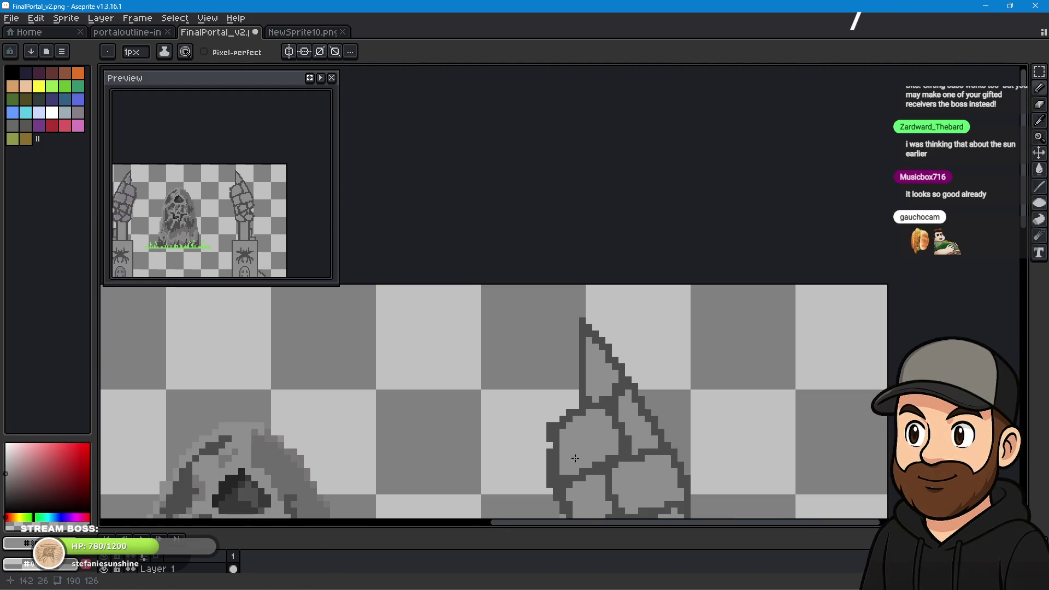
scroll(696, 374, up, 2)
mouse_move(696, 374)
mouse_down()
mouse_move(456, 405)
mouse_move(849, 405)
mouse_up()
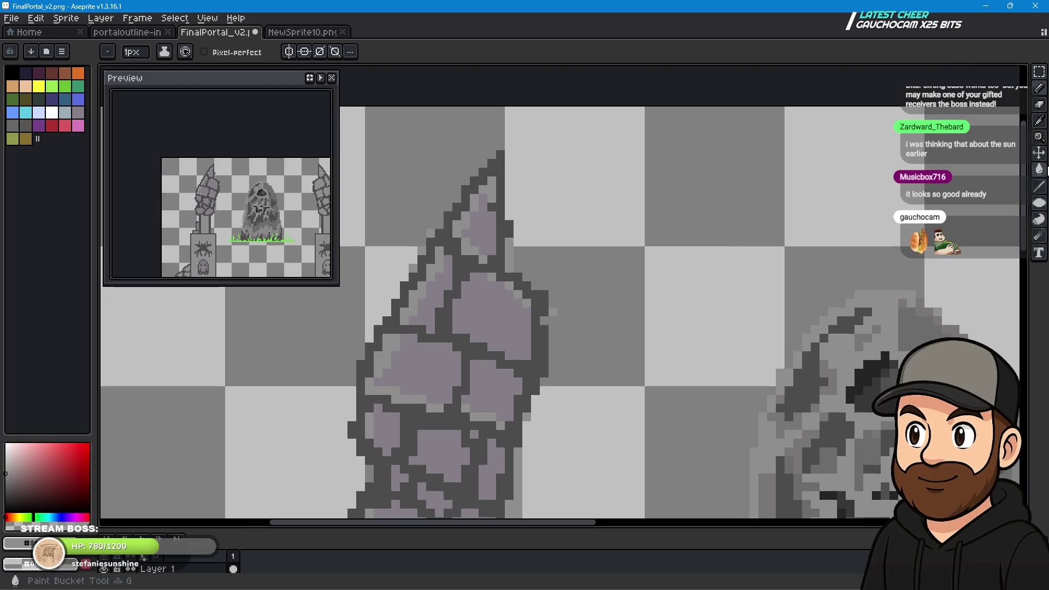
Bucket-fill the left pillar's purple-grey spire stones and small purple square grey.
click(1039, 170)
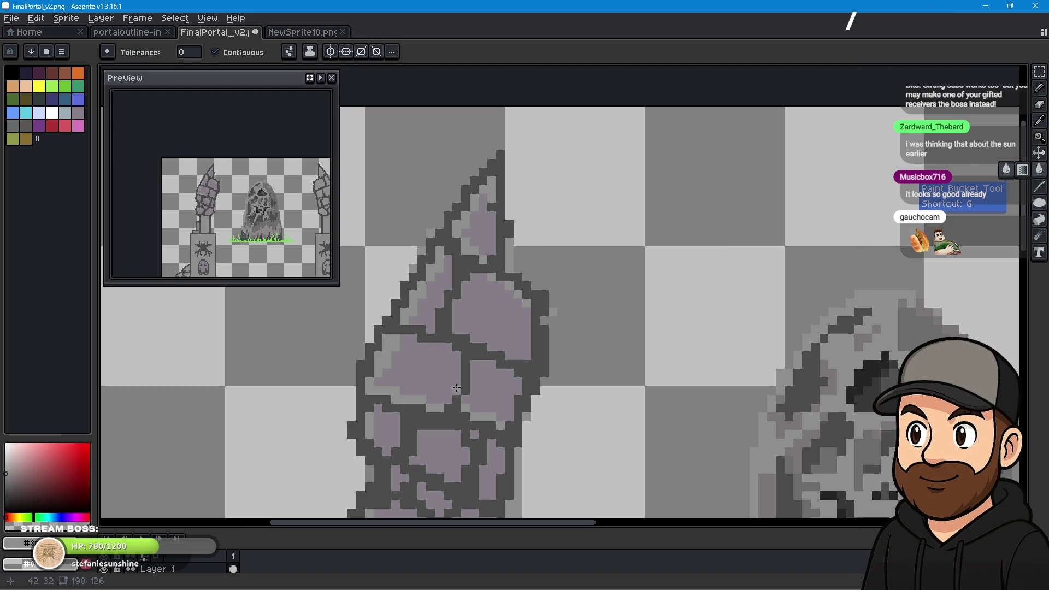
scroll(457, 388, up, 1)
click(495, 157)
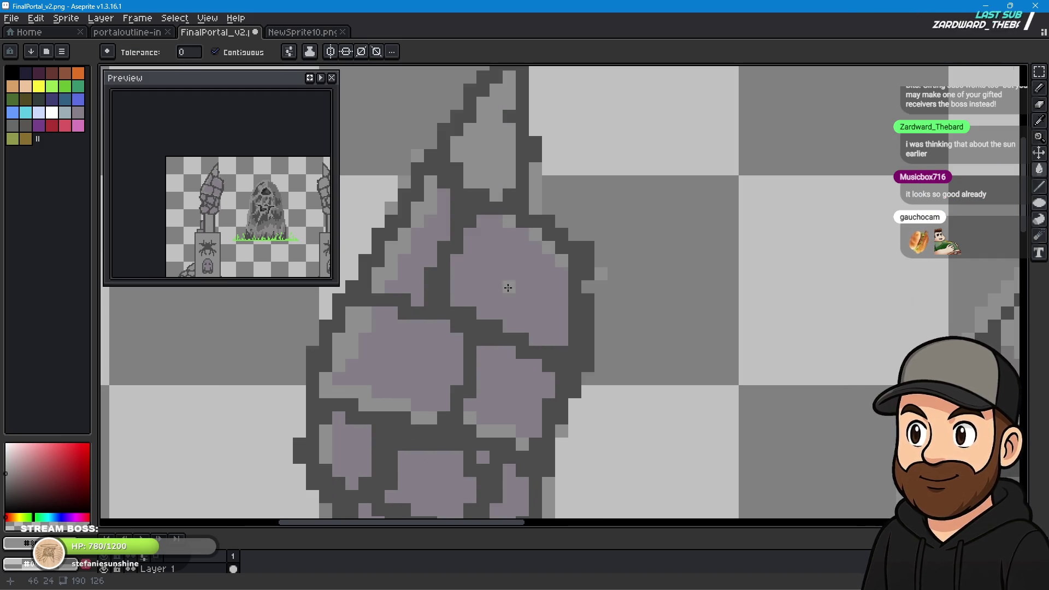
click(508, 286)
click(418, 248)
click(405, 351)
click(519, 409)
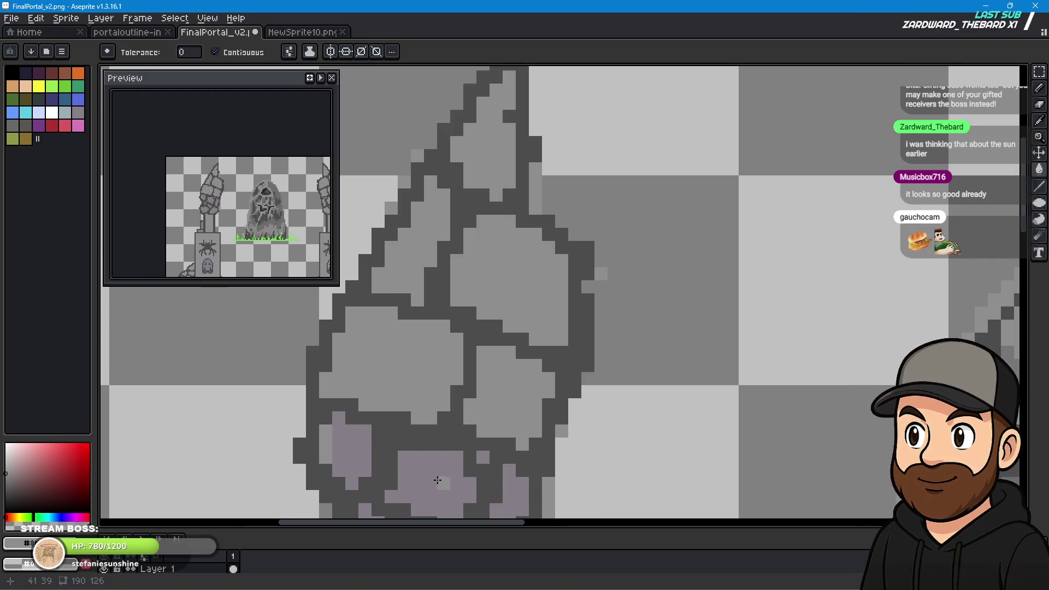
click(440, 482)
click(353, 456)
click(507, 496)
click(479, 457)
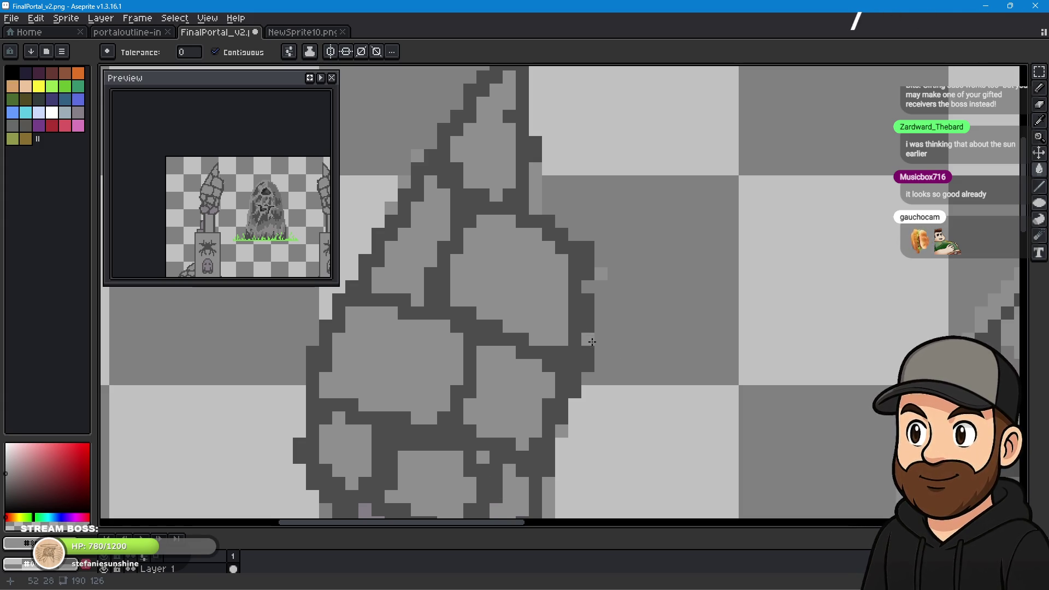
Fill the lower pillar stones, strip, small pieces and the strip and block by the spider panel grey.
drag(443, 443, 511, 124)
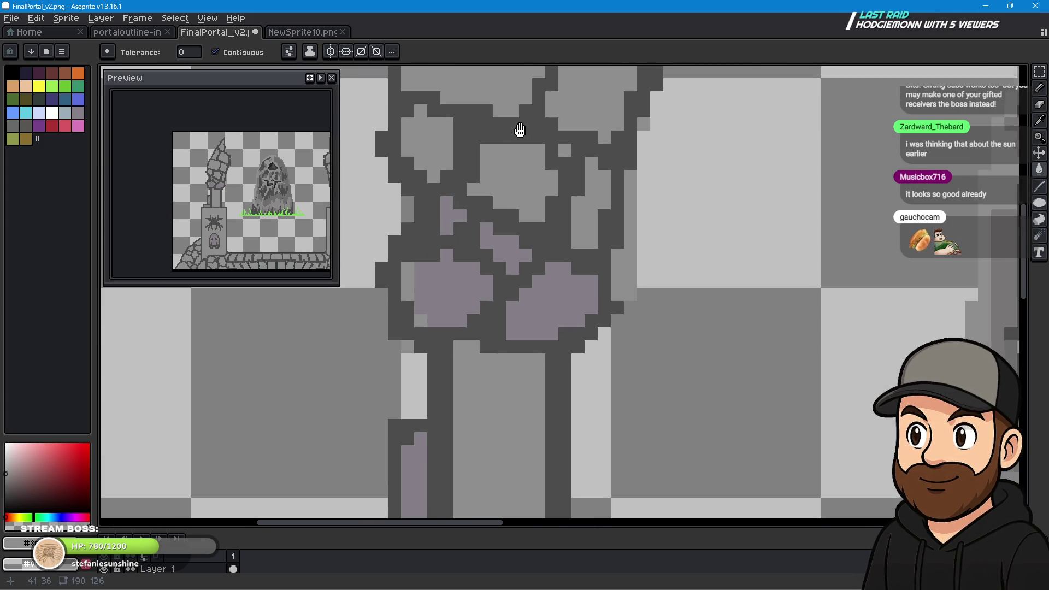
click(525, 287)
click(453, 274)
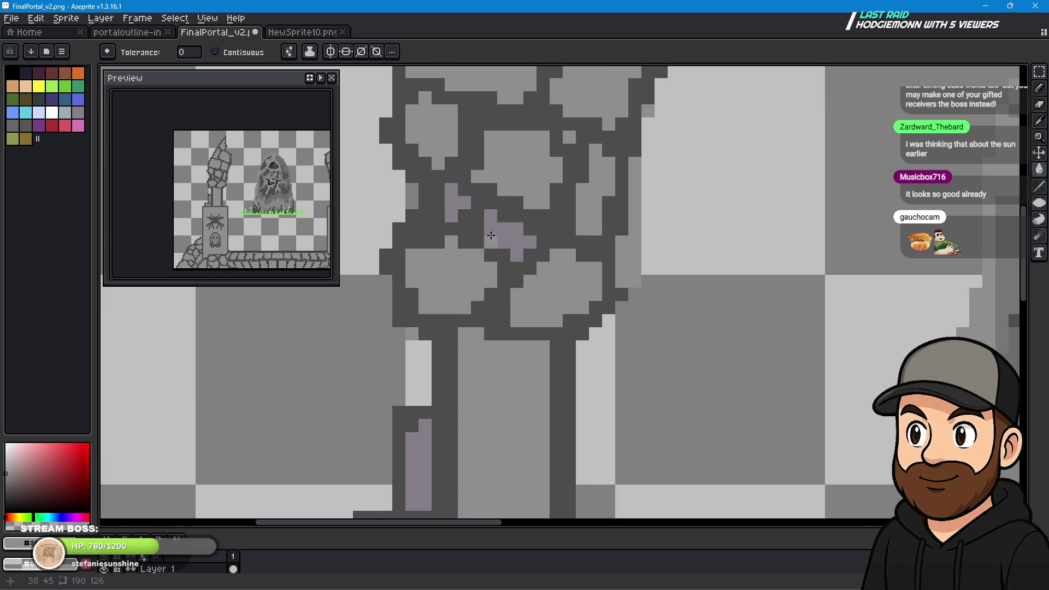
click(509, 233)
click(465, 216)
click(457, 204)
click(466, 217)
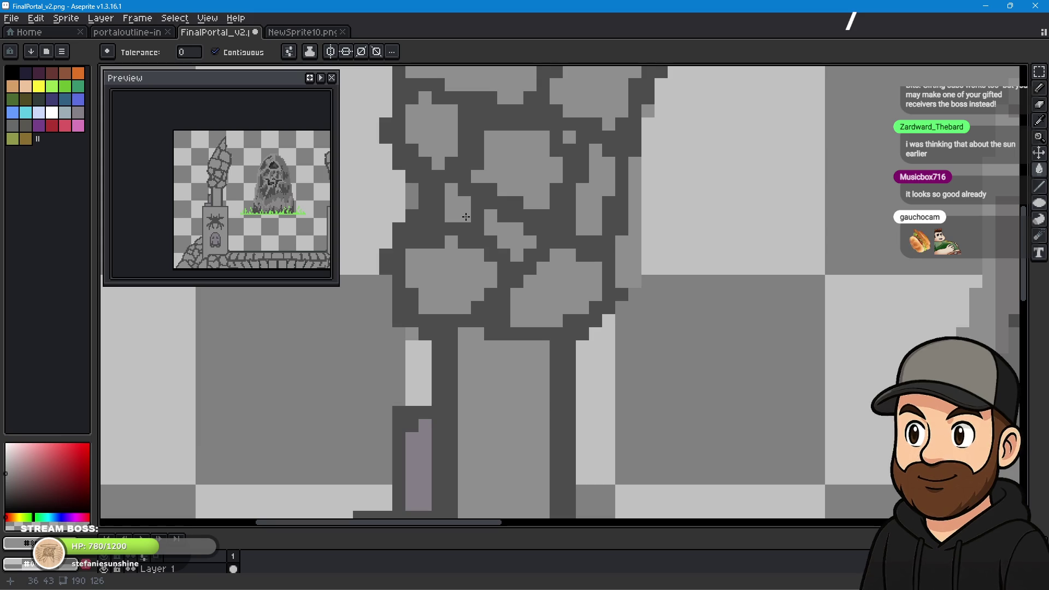
drag(620, 412, 775, 63)
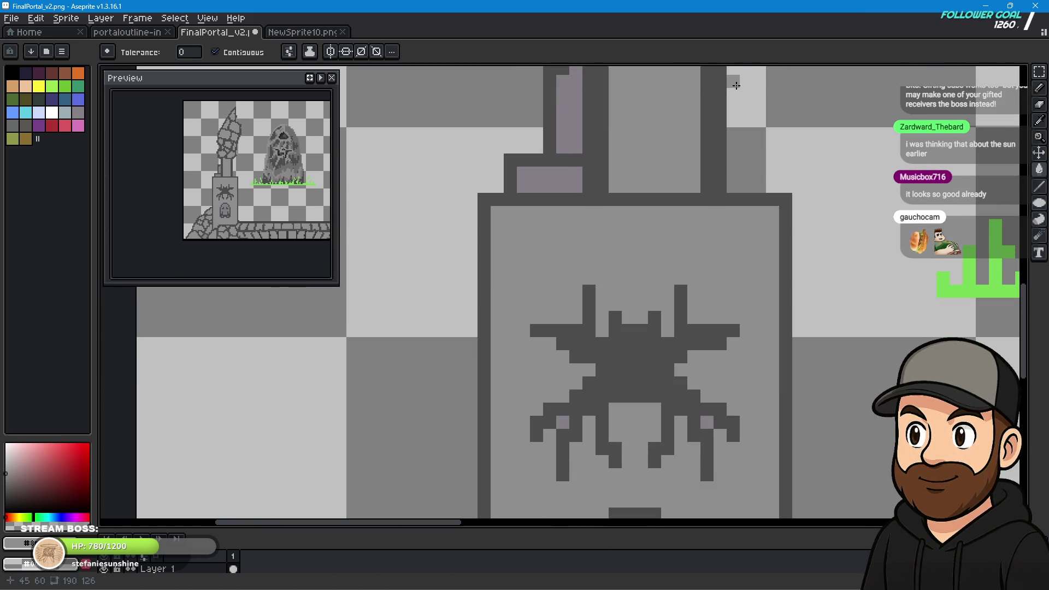
click(563, 135)
click(555, 179)
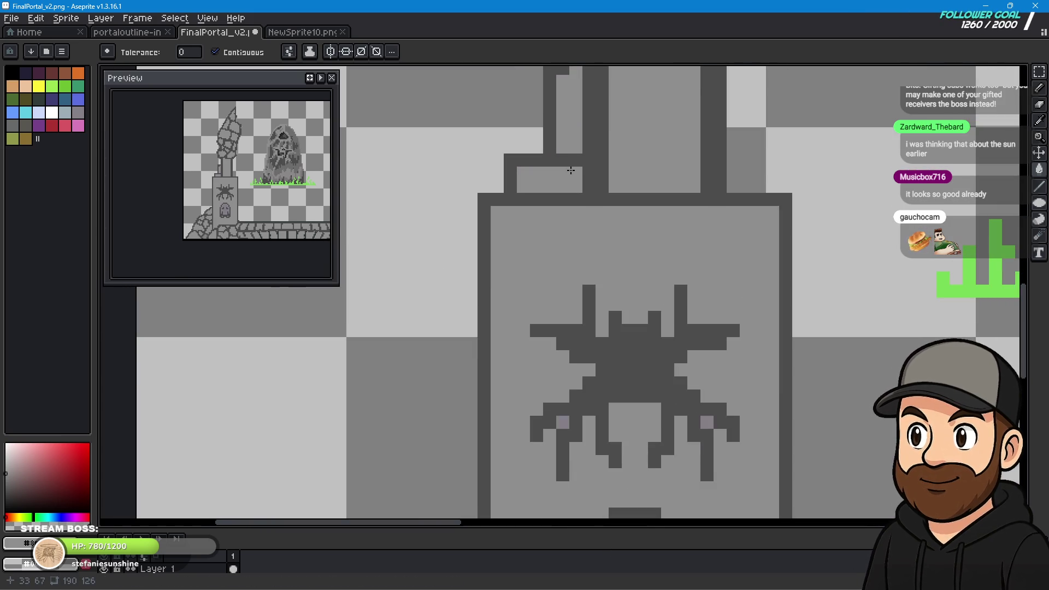
Fill the ghost's body and both of its eyes grey.
scroll(772, 382, down, 2)
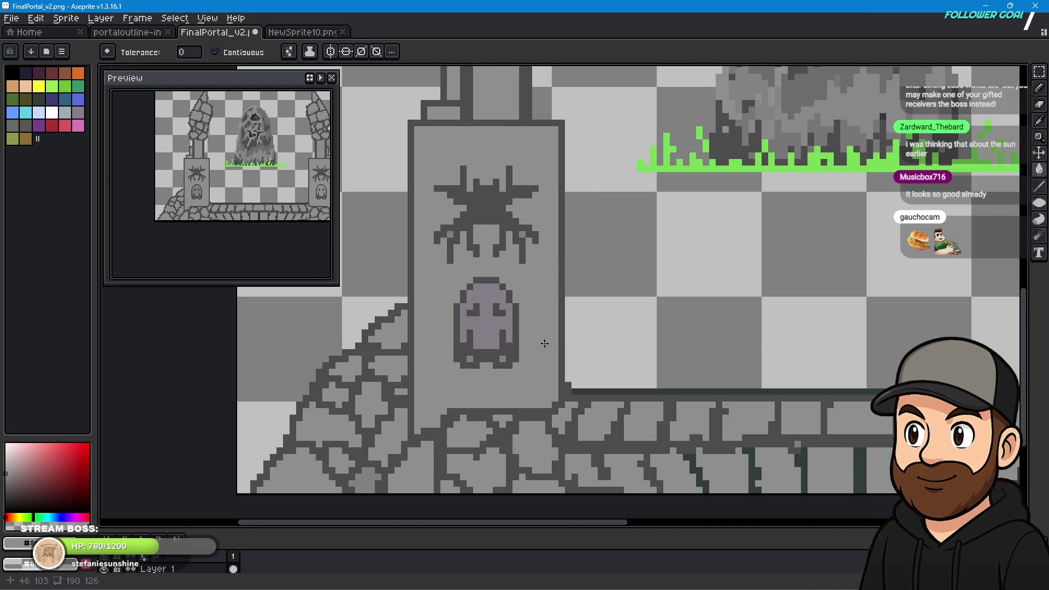
click(479, 325)
scroll(478, 325, up, 2)
click(544, 276)
click(416, 268)
Fill the other ghost's two eyes grey, then zoom out to view both pillars.
scroll(601, 405, down, 2)
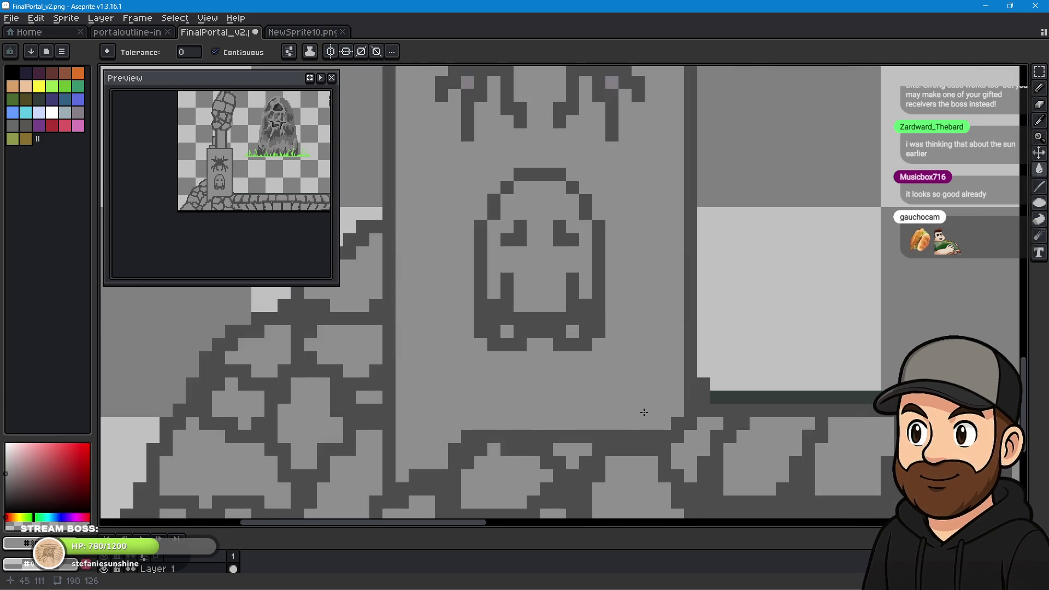
scroll(693, 380, right, 3)
scroll(689, 377, right, 3)
scroll(710, 366, up, 2)
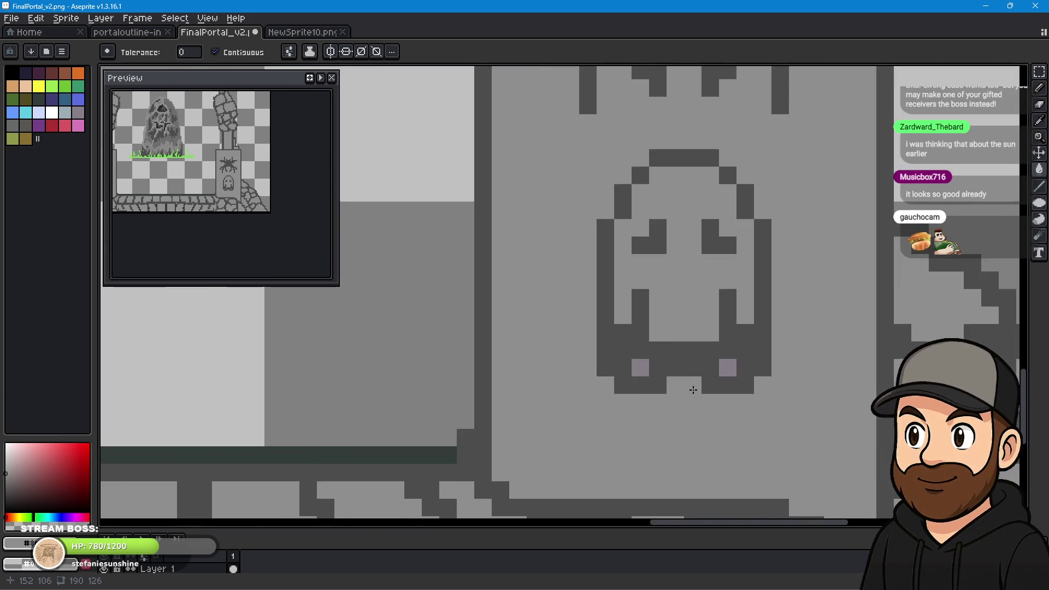
scroll(730, 361, up, 1)
click(759, 338)
click(584, 337)
scroll(546, 350, down, 2)
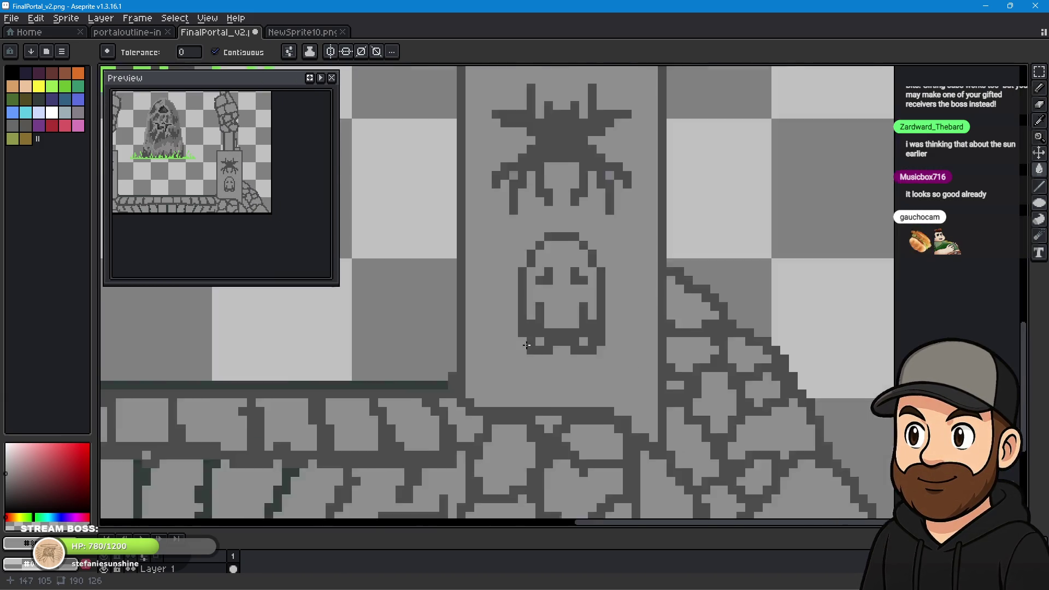
scroll(544, 349, down, 1)
scroll(544, 349, down, 1)
scroll(673, 445, down, 1)
scroll(625, 346, down, 1)
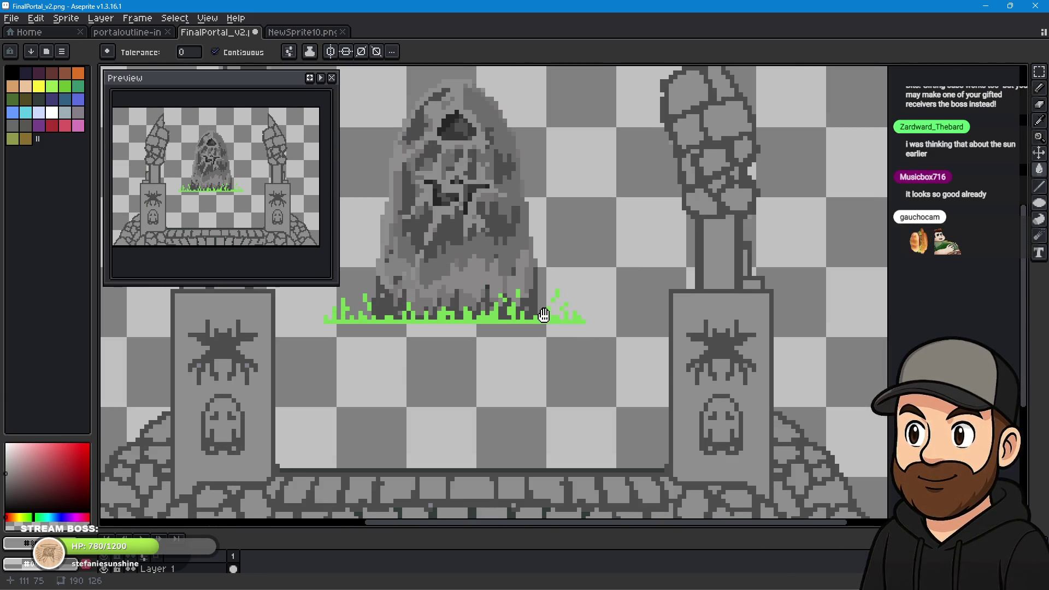
scroll(702, 437, left, 2)
scroll(703, 436, up, 1)
scroll(702, 437, down, 1)
With the Pencil, draw a short vertical line and touch up the left pillar's lower outline.
drag(703, 444, 664, 299)
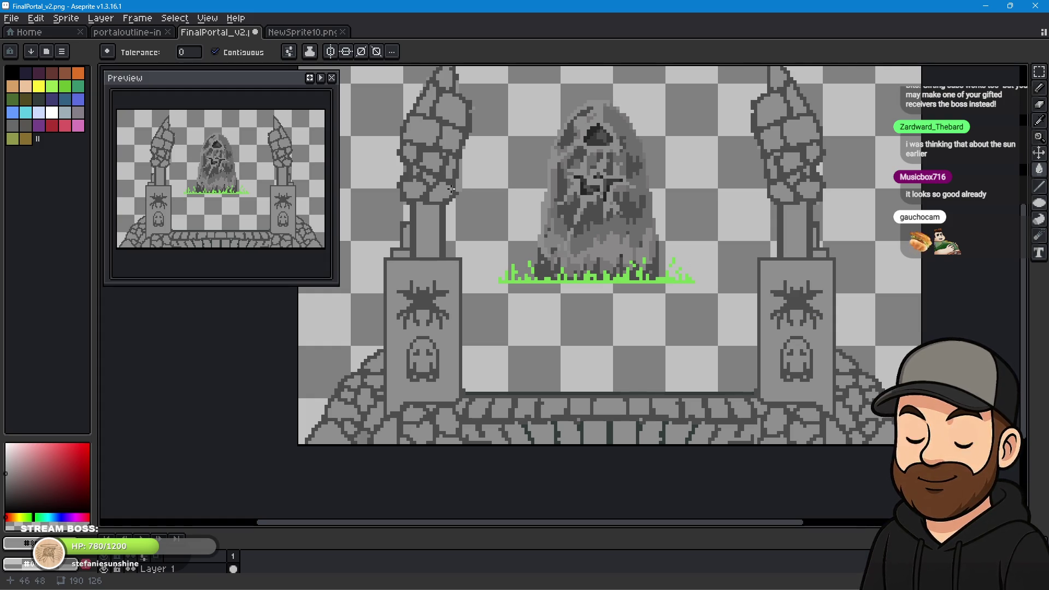
scroll(451, 189, up, 4)
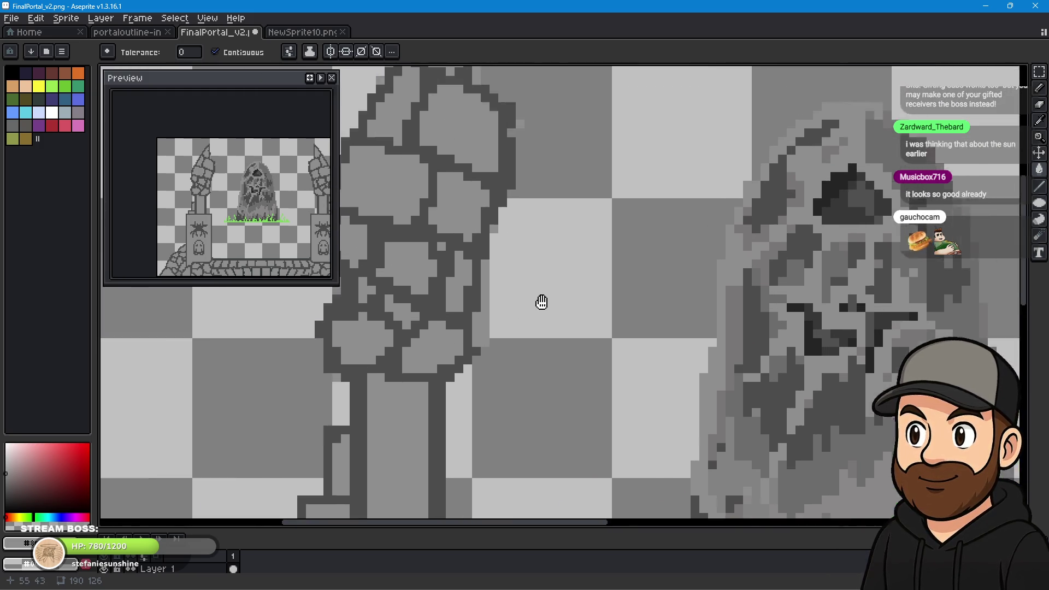
drag(541, 300, 136, 290)
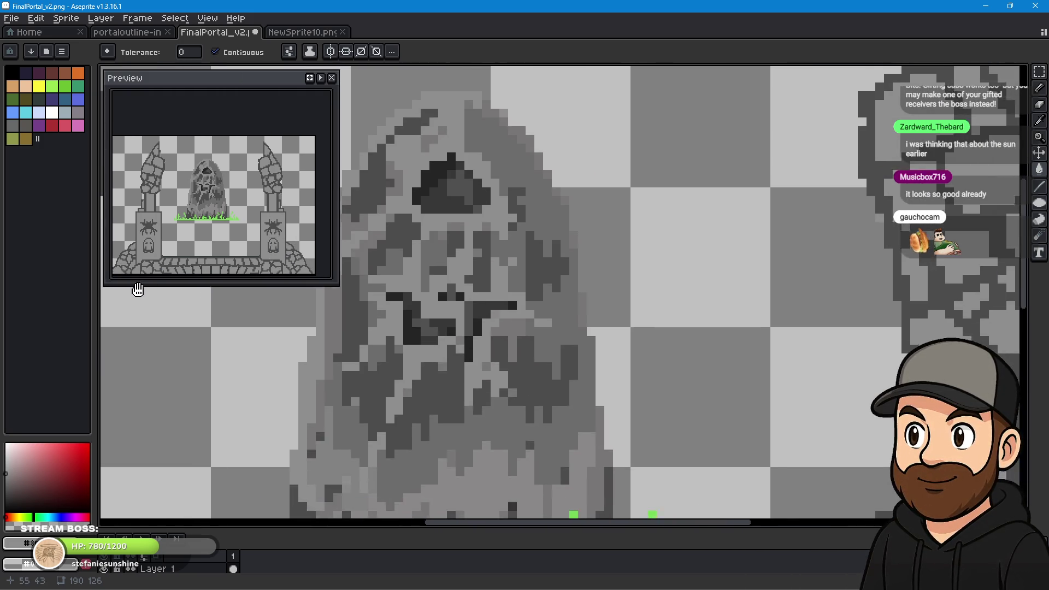
scroll(586, 297, left, 5)
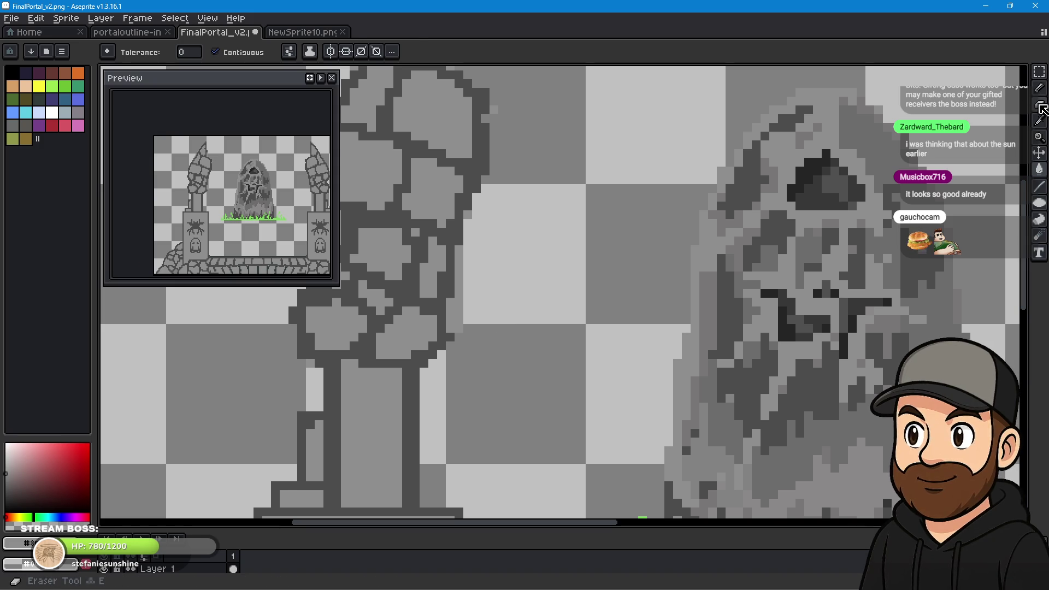
key(b)
drag(459, 249, 459, 302)
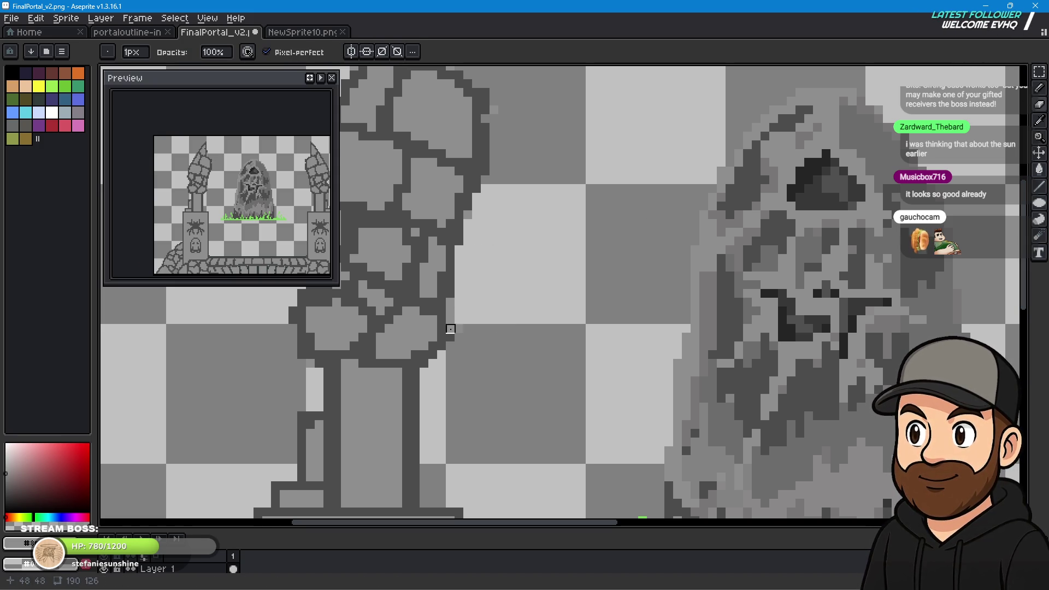
drag(459, 311, 450, 320)
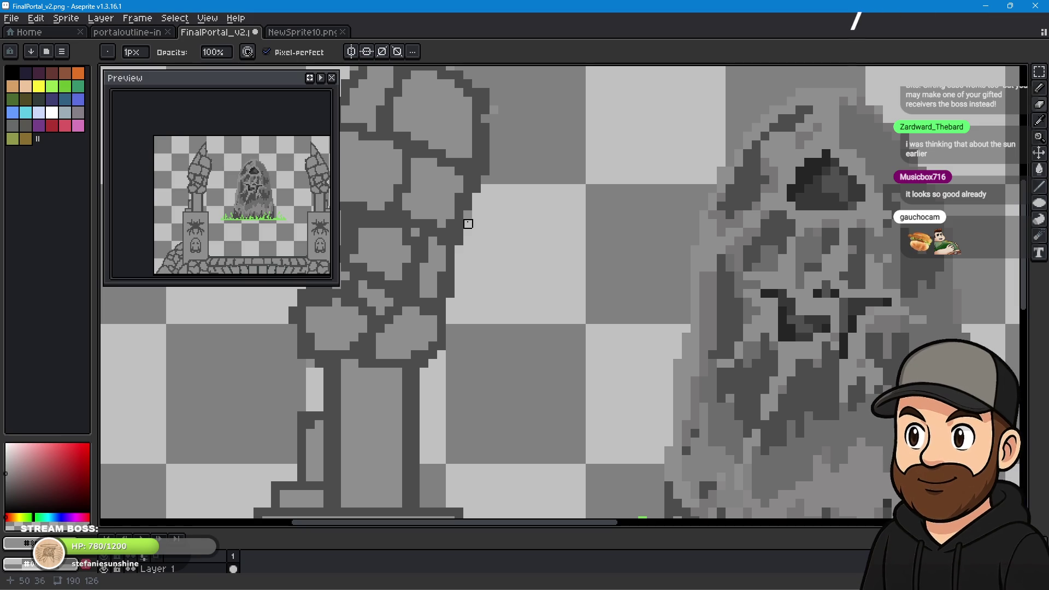
Draw along the pillar's outer edge and add a single pixel to its outline.
scroll(504, 207, up, 3)
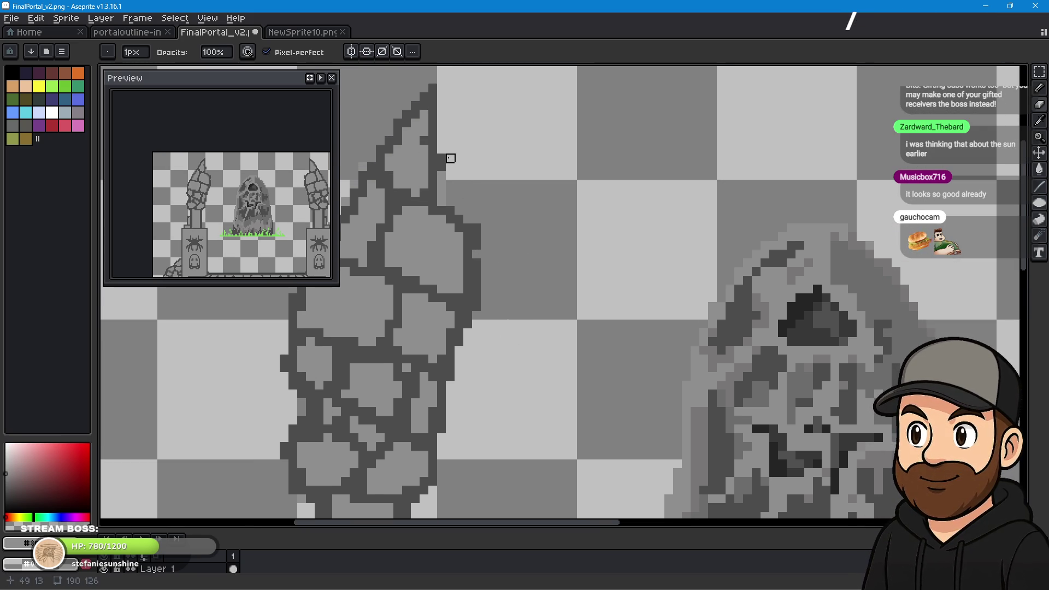
drag(442, 158, 442, 202)
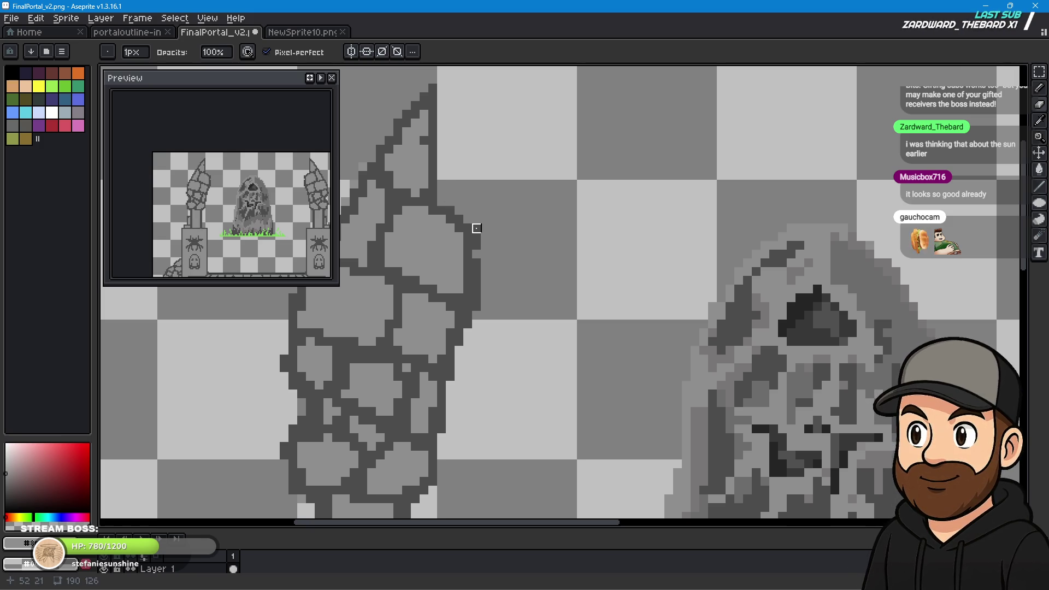
scroll(602, 287, right, 3)
scroll(754, 295, right, 5)
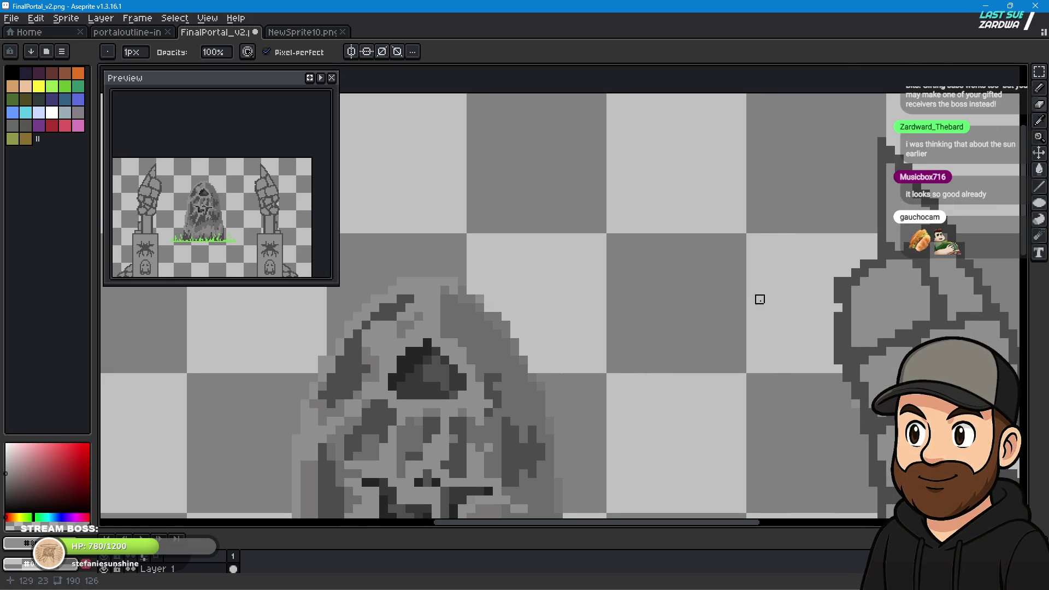
scroll(675, 312, left, 4)
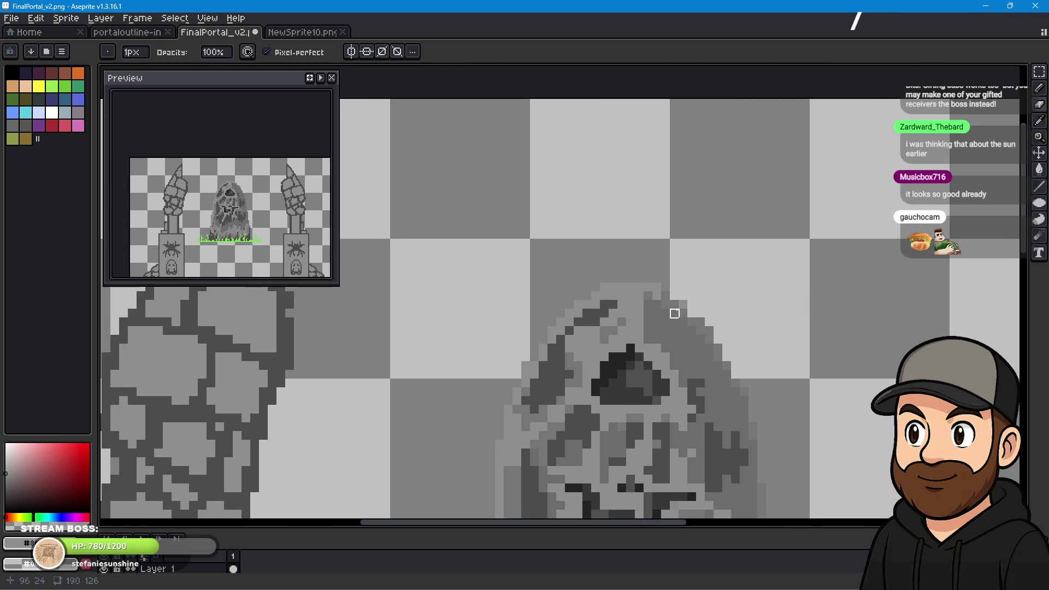
scroll(773, 344, left, 4)
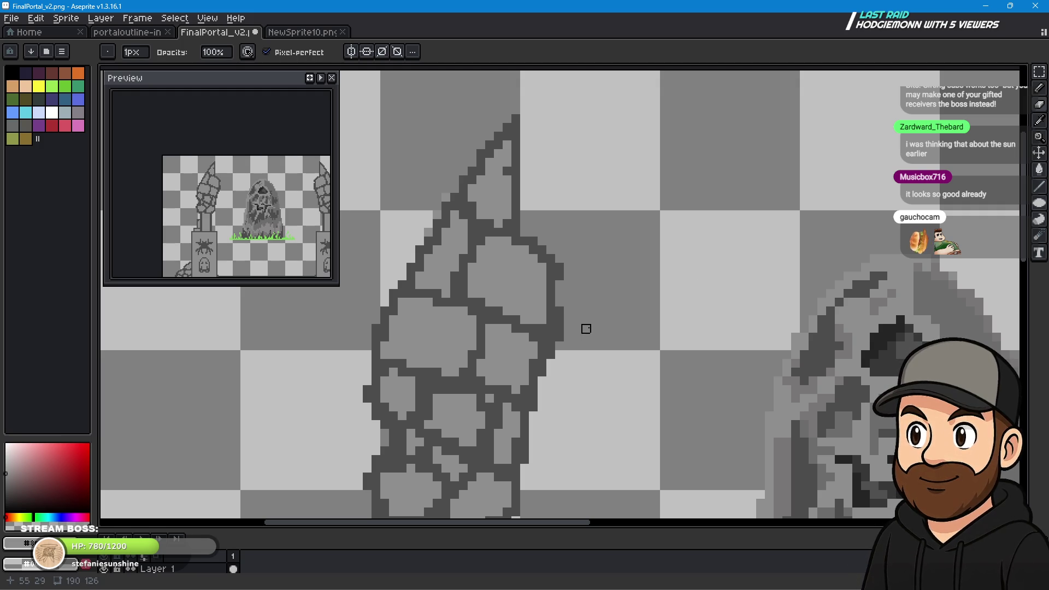
click(560, 311)
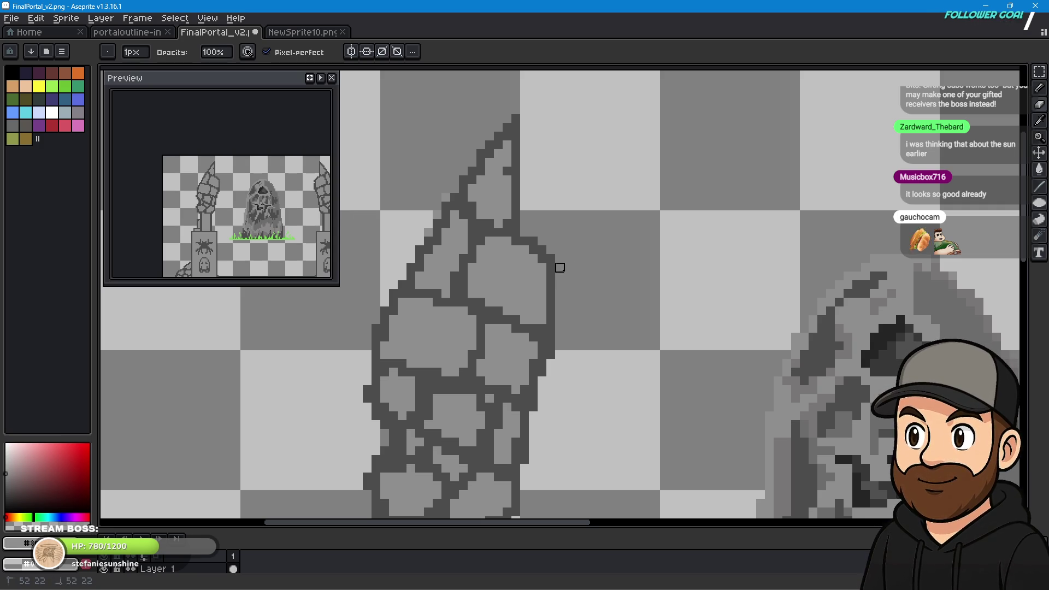
Zoom out and pan to review the portal with both pillars in view.
mouse_move(714, 346)
mouse_down()
mouse_move(492, 331)
mouse_move(289, 341)
mouse_up()
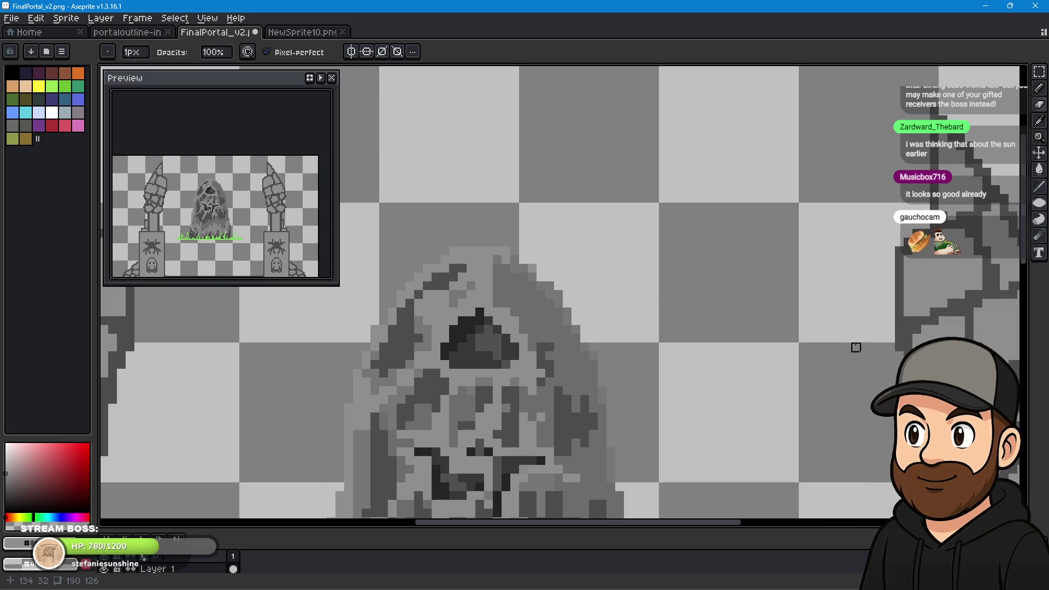
scroll(796, 330, down, 3)
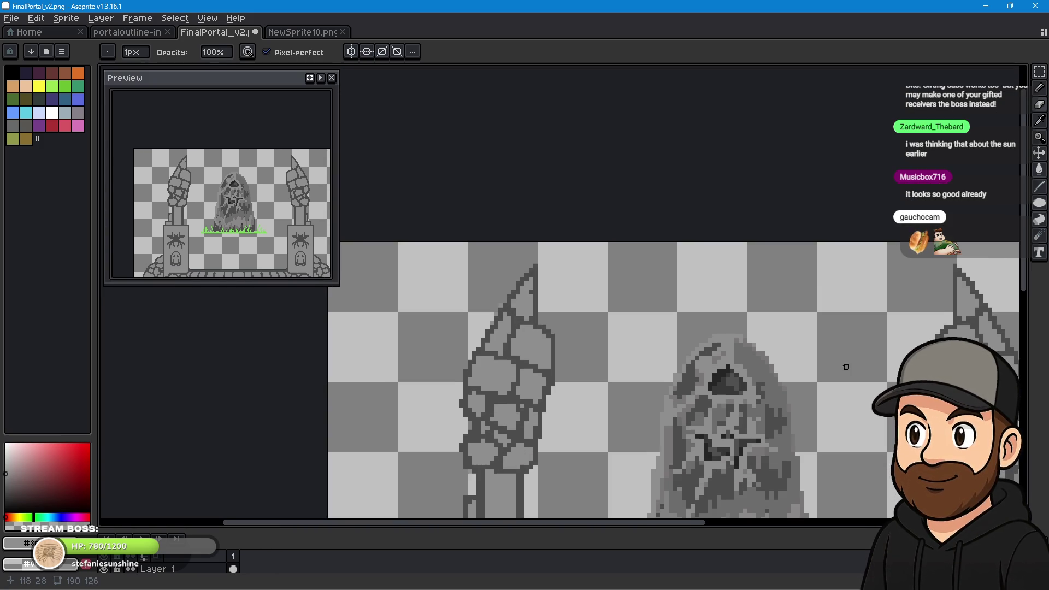
drag(846, 367, 677, 295)
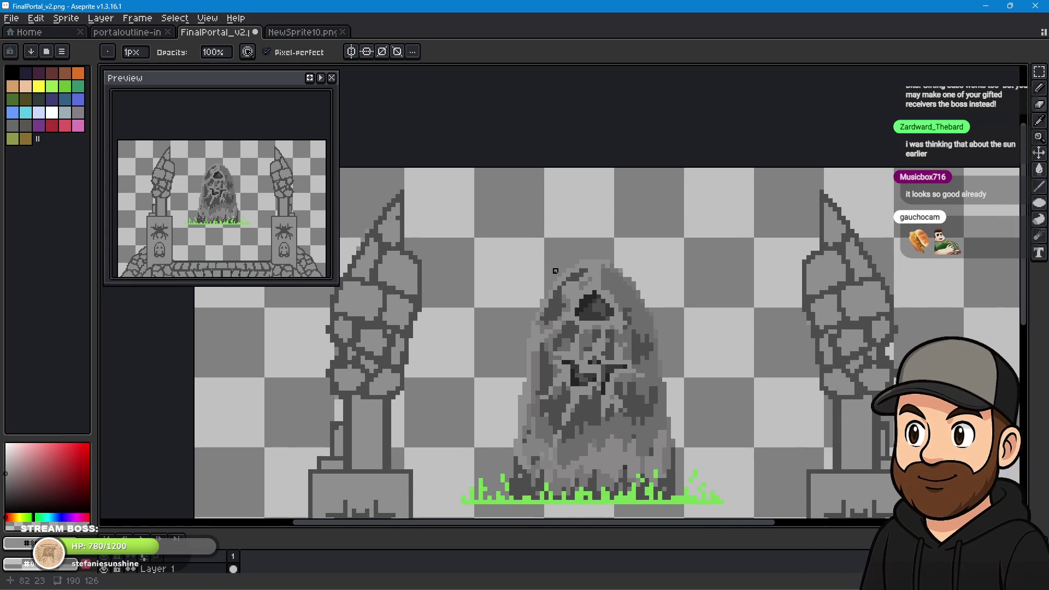
Zoom in on the left pillar's spire and select the Pencil tool.
scroll(433, 239, up, 1)
scroll(388, 208, up, 2)
drag(388, 208, 588, 253)
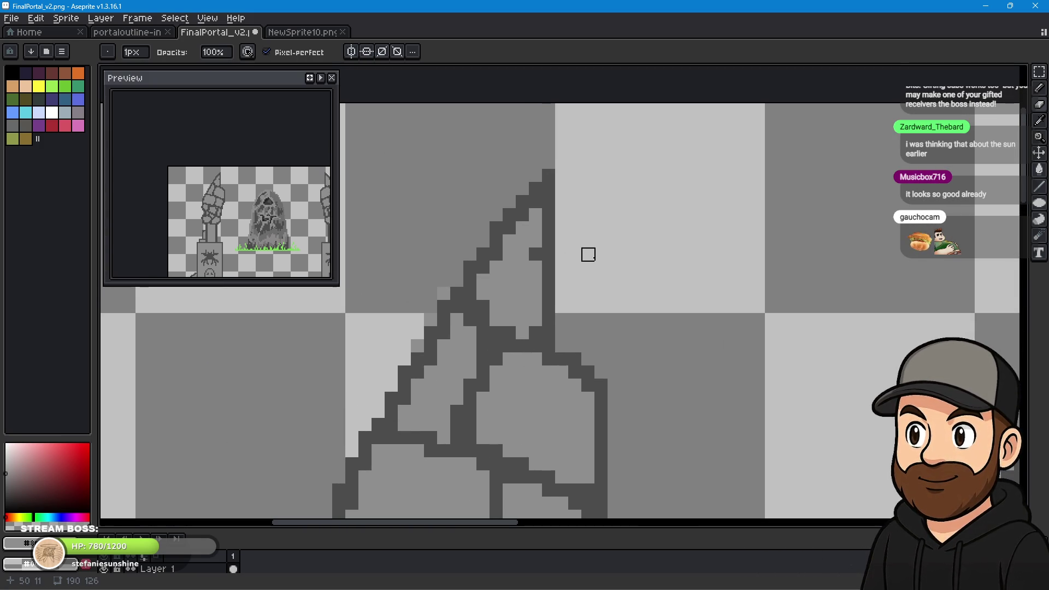
click(1038, 90)
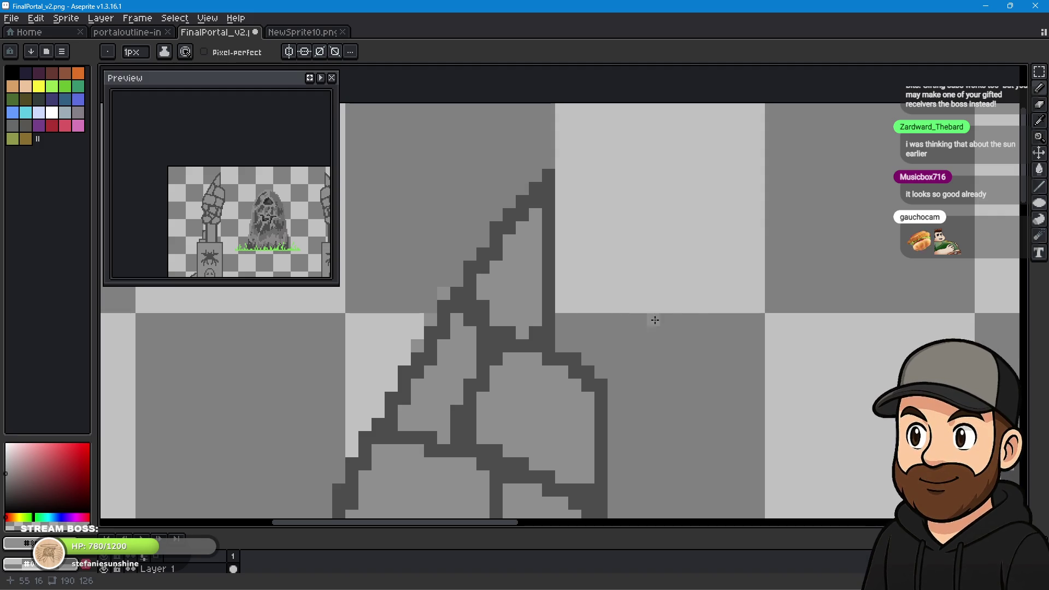
Zoom and pan down past the grass to bring the floor bricks up close.
scroll(652, 317, down, 2)
scroll(689, 312, down, 1)
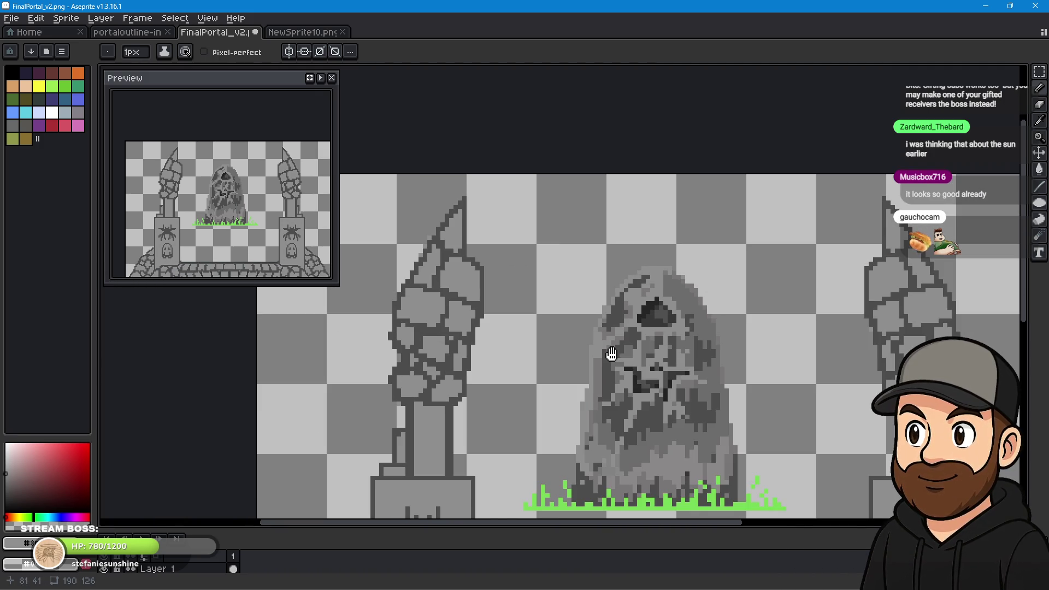
scroll(503, 338, down, 1)
scroll(427, 340, up, 2)
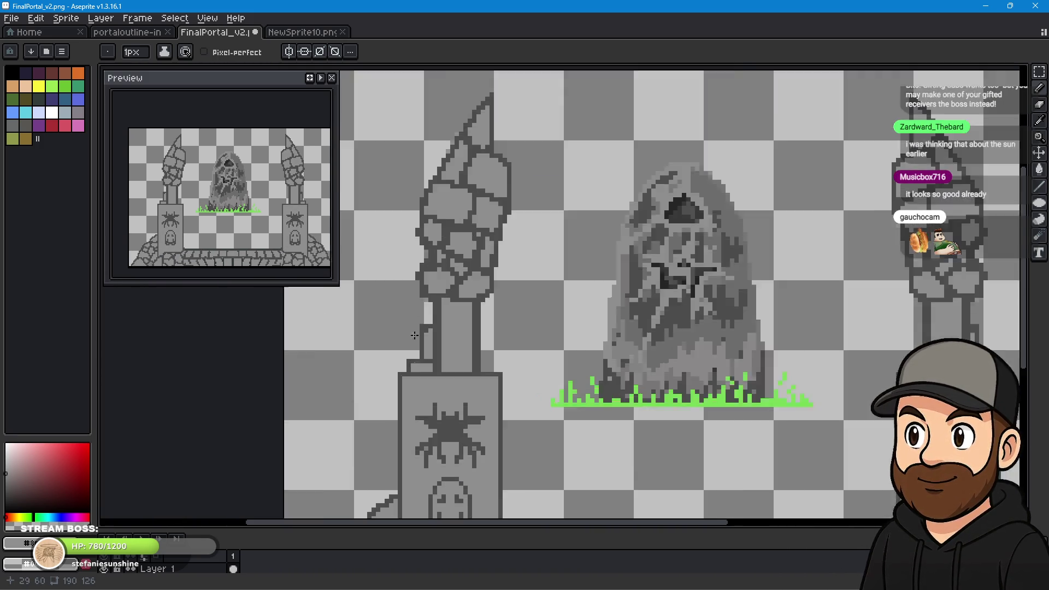
scroll(421, 323, up, 2)
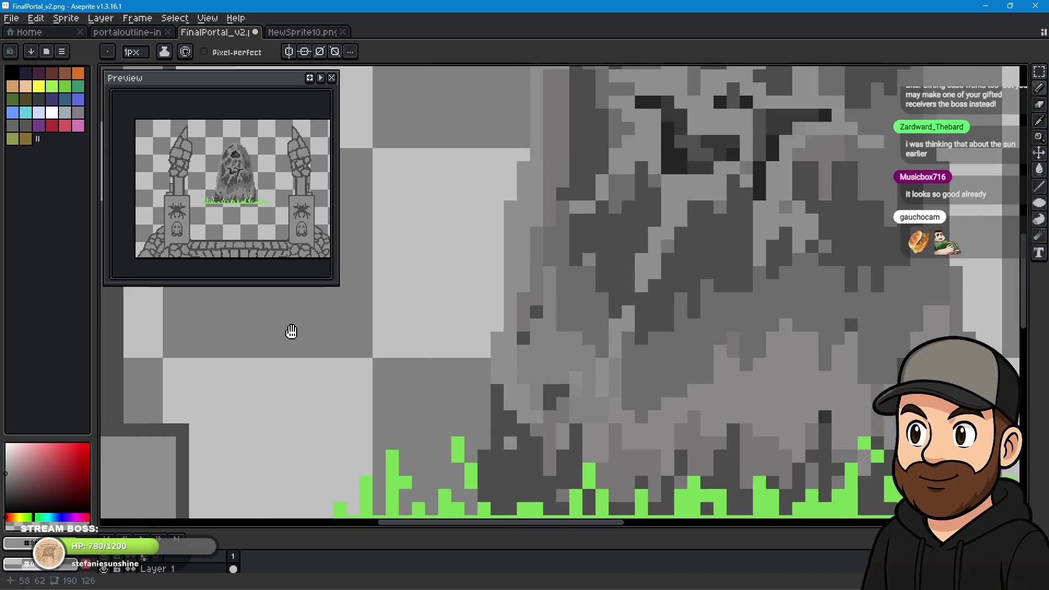
scroll(288, 330, down, 3)
scroll(246, 360, up, 3)
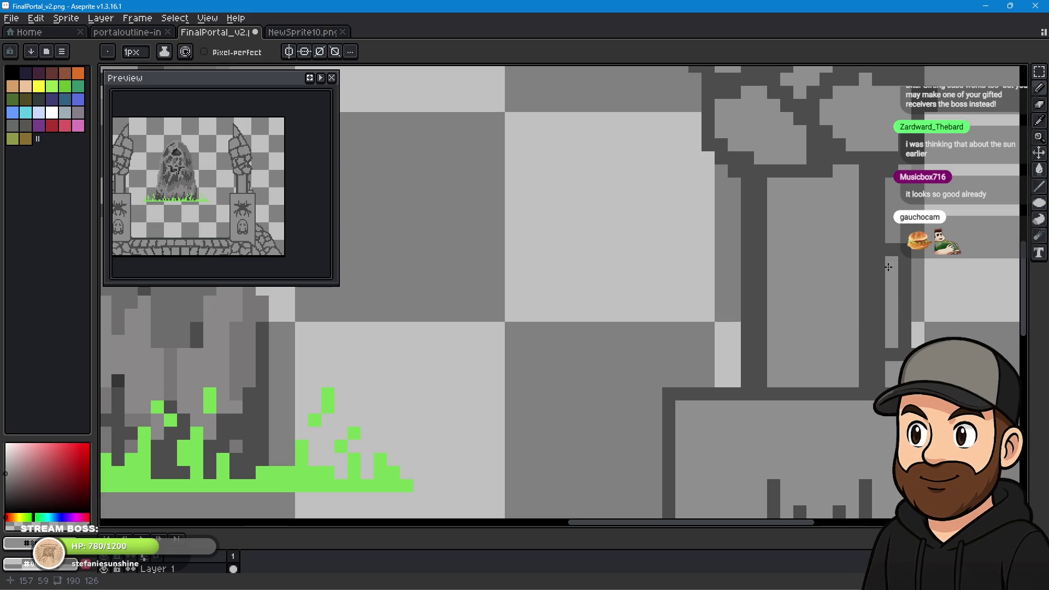
scroll(893, 266, down, 3)
drag(492, 374, 603, 270)
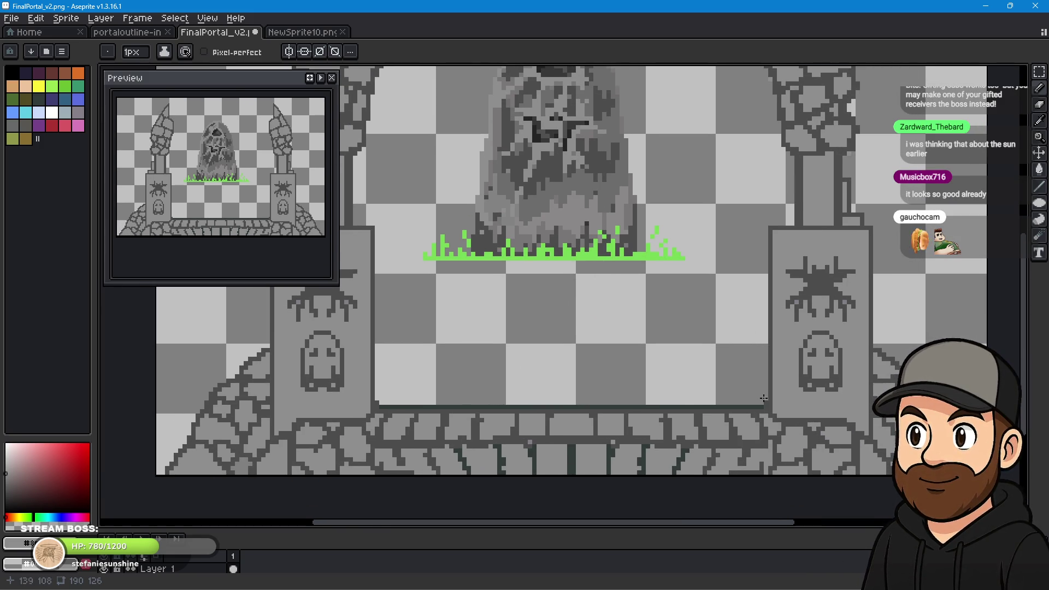
scroll(764, 399, up, 1)
scroll(598, 458, up, 2)
drag(598, 457, 698, 363)
scroll(705, 359, up, 1)
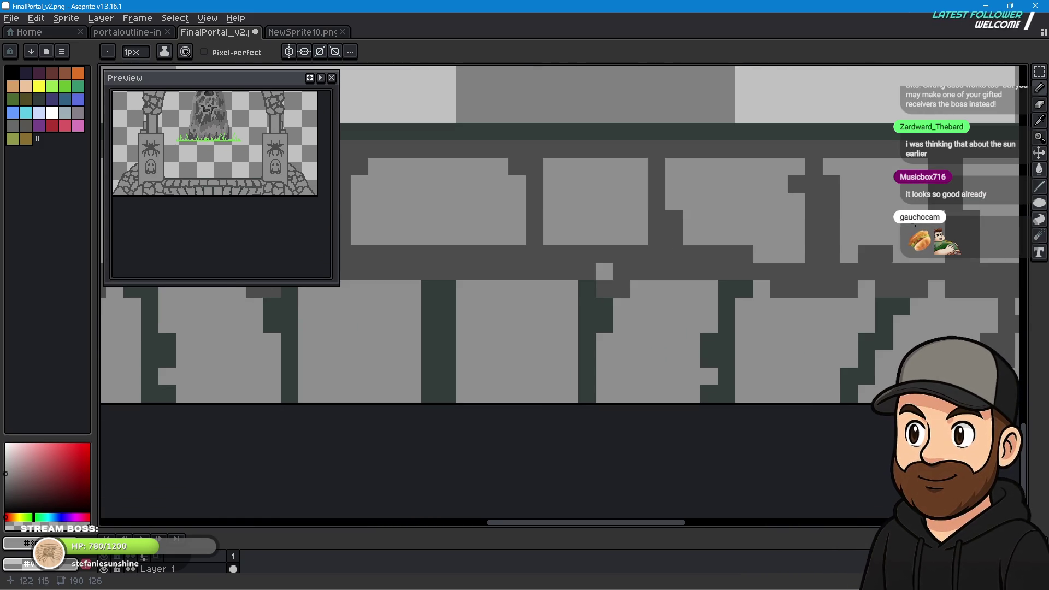
Pick the floor's dark grey and bucket-fill the green step region and five mortar columns.
alt+click(944, 140)
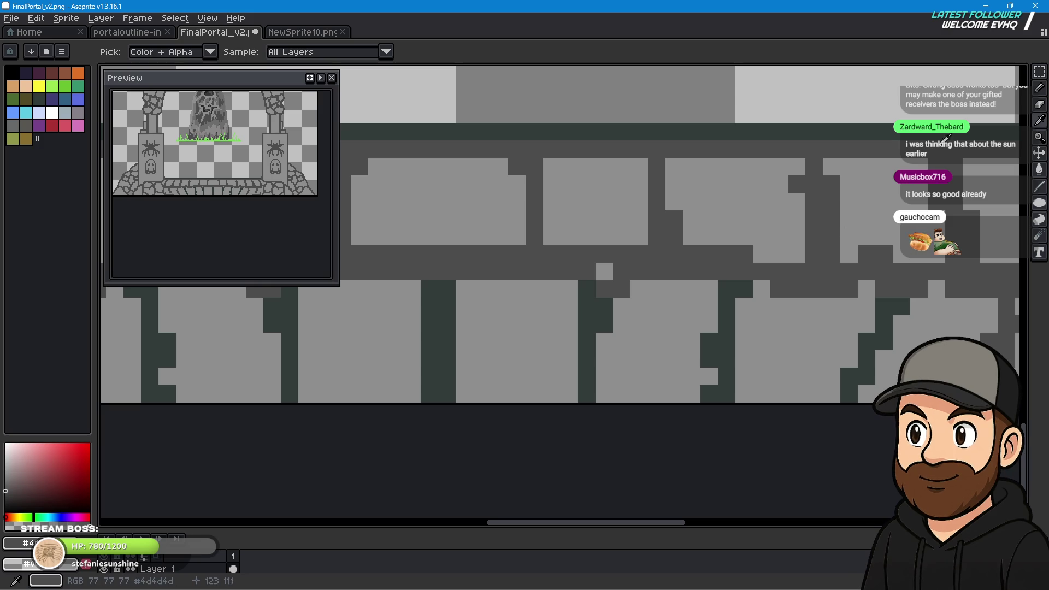
click(1039, 169)
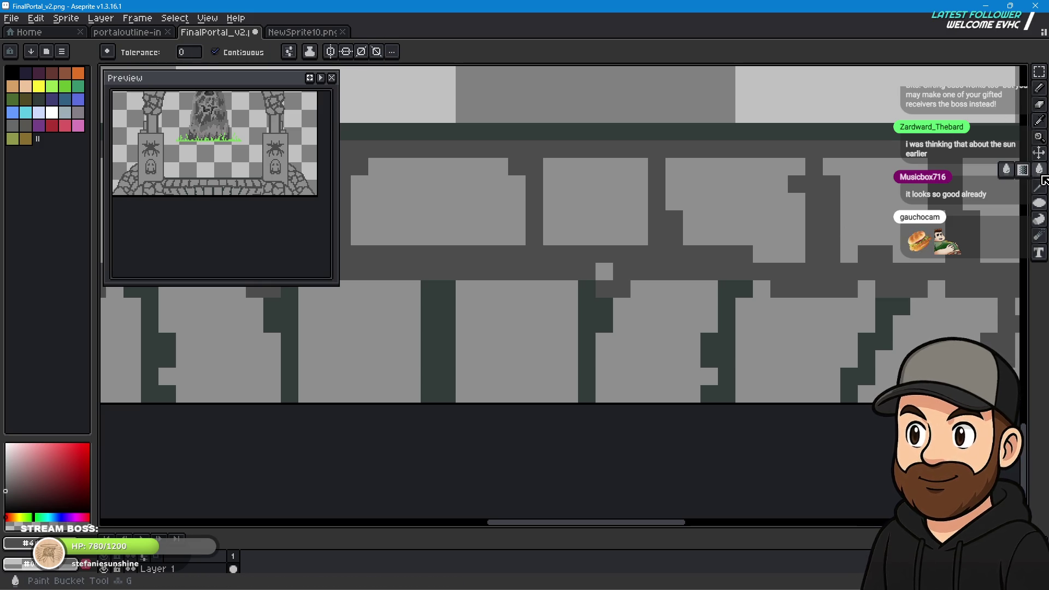
click(866, 347)
click(726, 340)
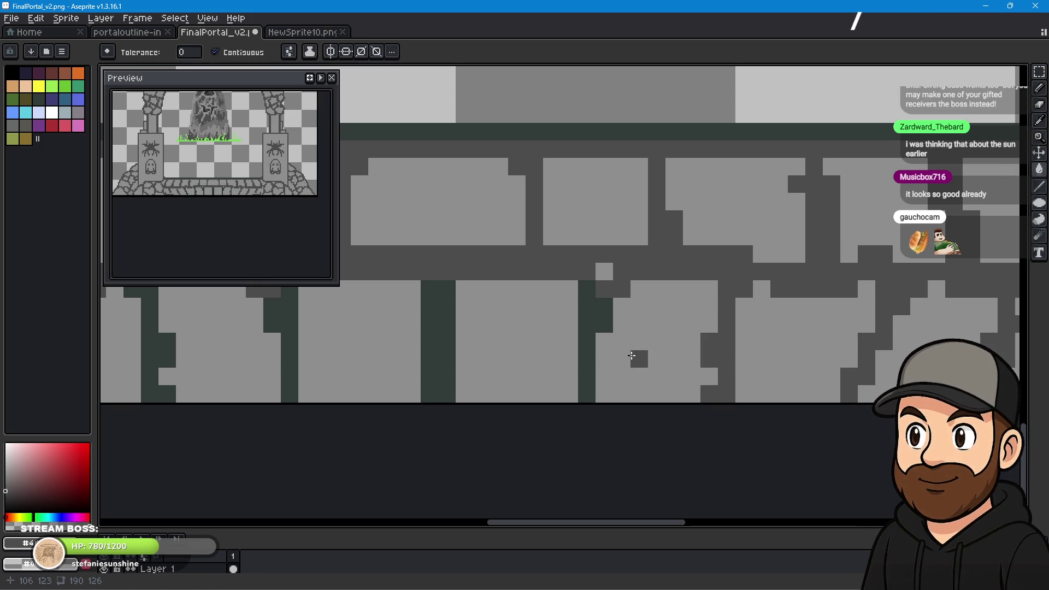
click(604, 325)
click(440, 326)
click(290, 323)
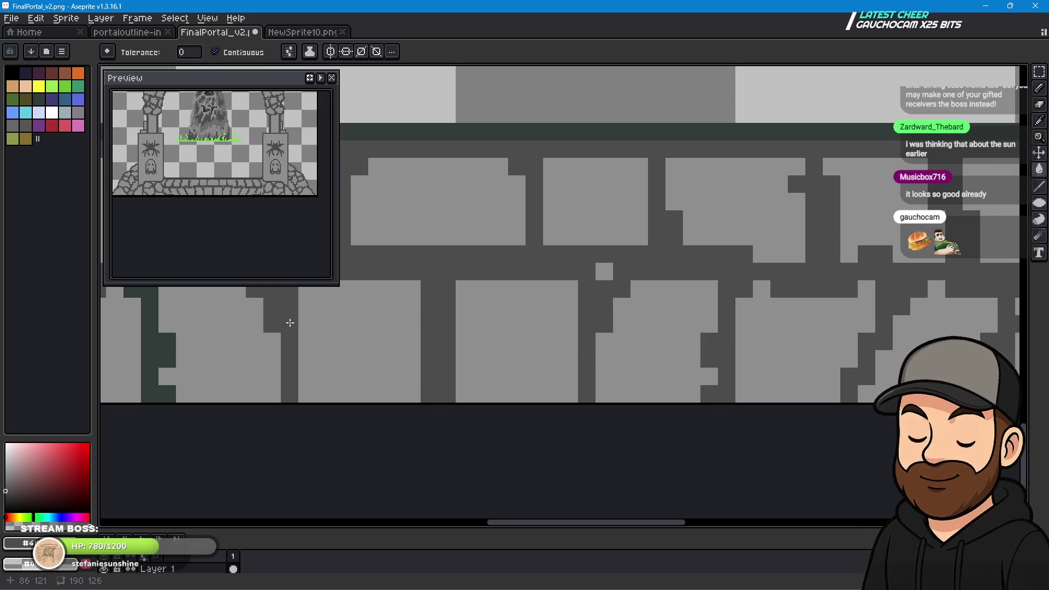
click(147, 317)
Zoom out and pan to bring the whole portal into view.
scroll(426, 344, up, 2)
scroll(426, 344, left, 4)
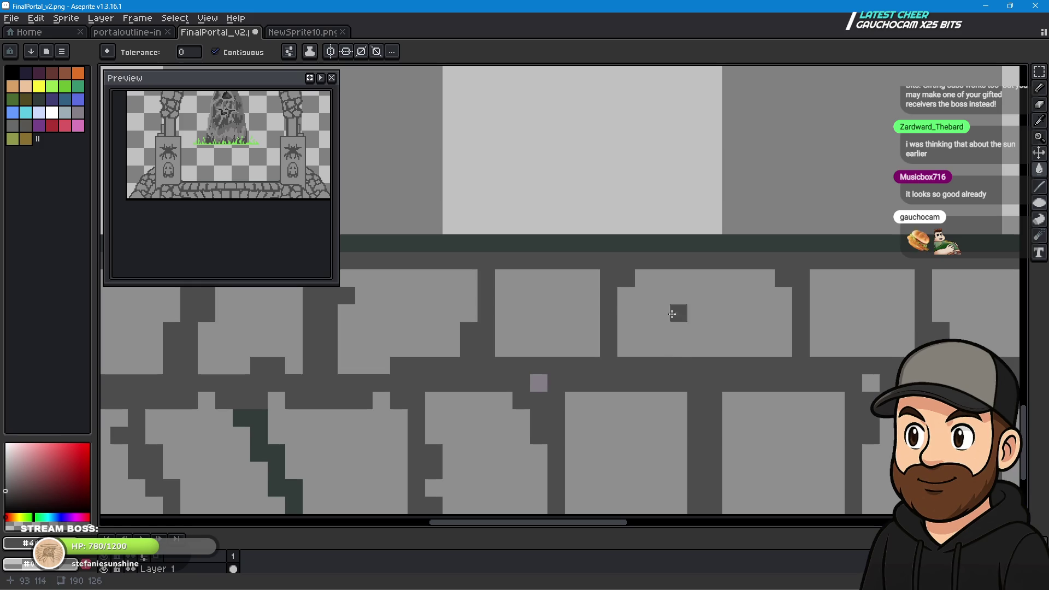
scroll(547, 383, down, 2)
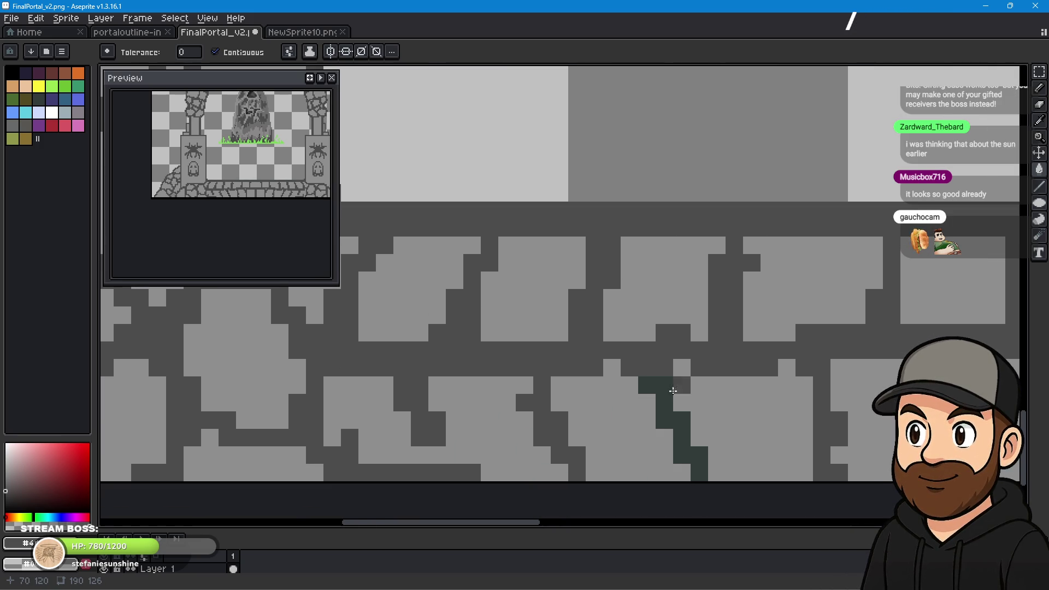
scroll(661, 382, down, 1)
scroll(594, 364, down, 1)
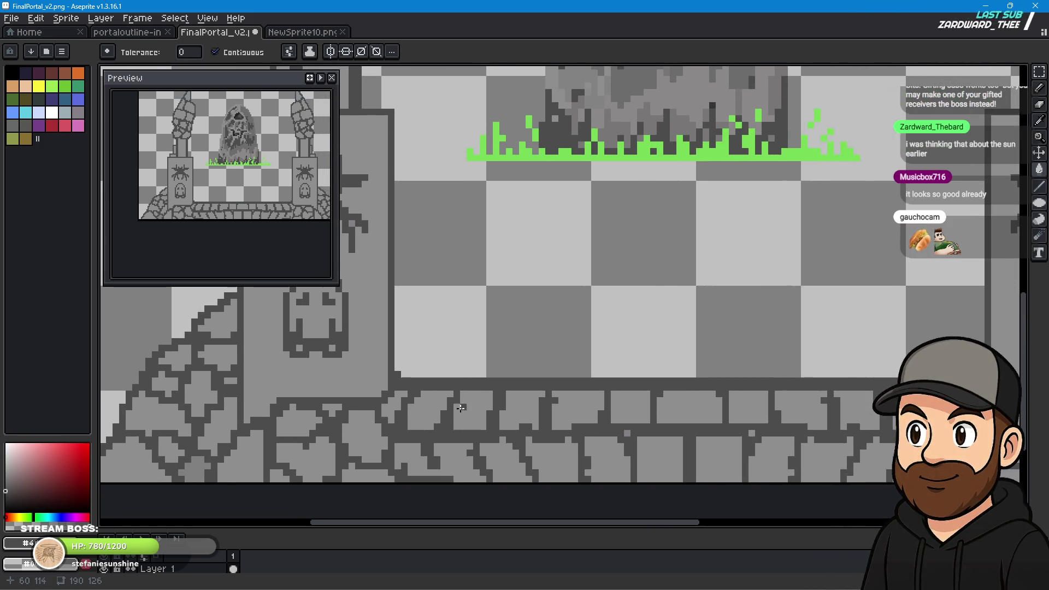
scroll(594, 364, down, 1)
mouse_move(672, 313)
mouse_down()
mouse_move(622, 402)
mouse_move(655, 377)
mouse_up()
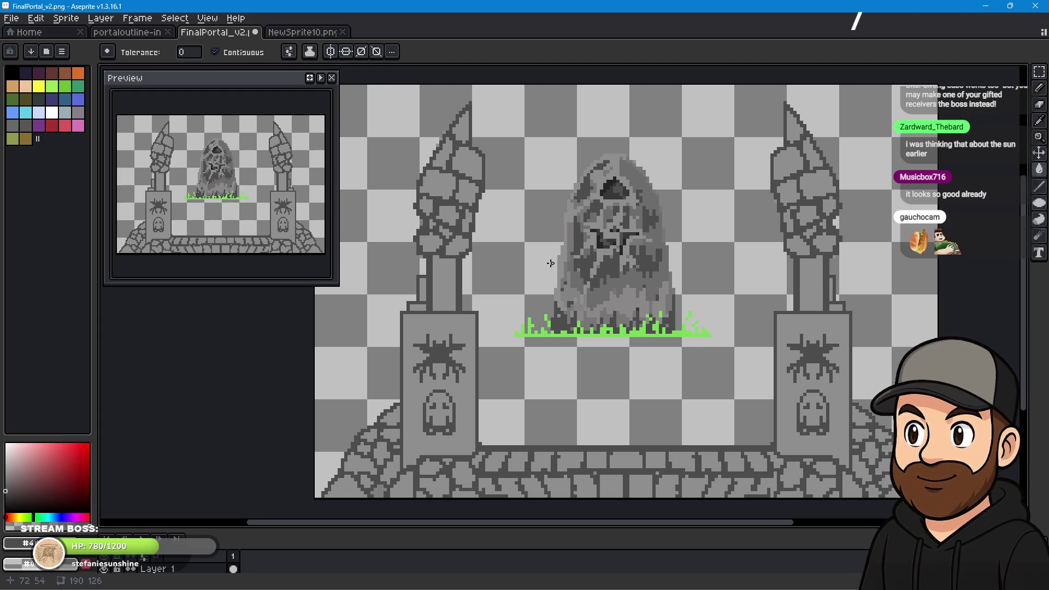
Box the centred boulder and its grass with the Rectangular Marquee, then zoom out.
scroll(652, 265, up, 1)
mouse_move(682, 298)
mouse_down()
mouse_move(685, 274)
mouse_move(682, 285)
mouse_up()
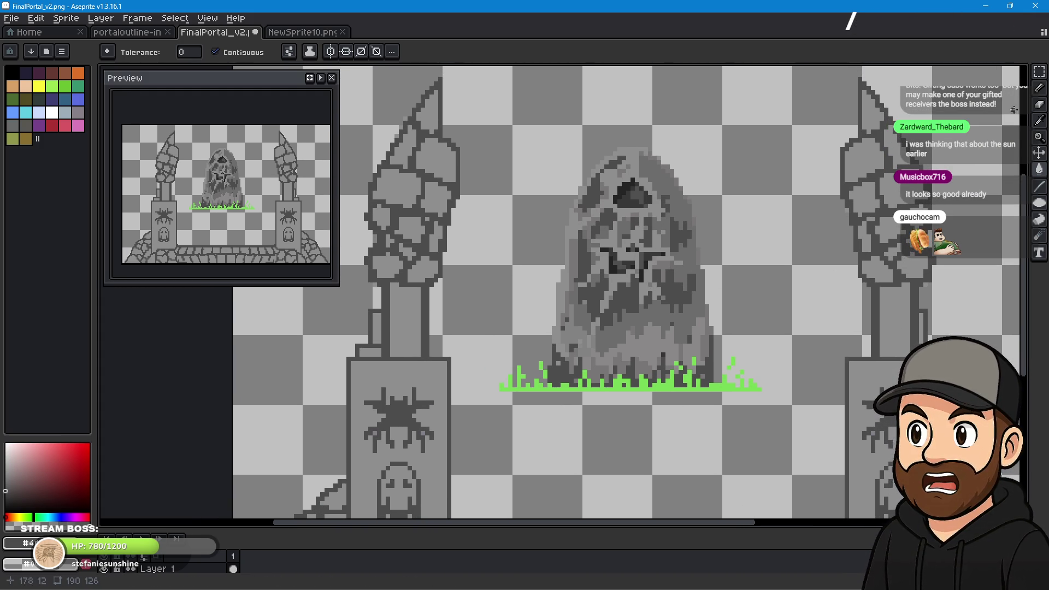
drag(1040, 72, 1007, 72)
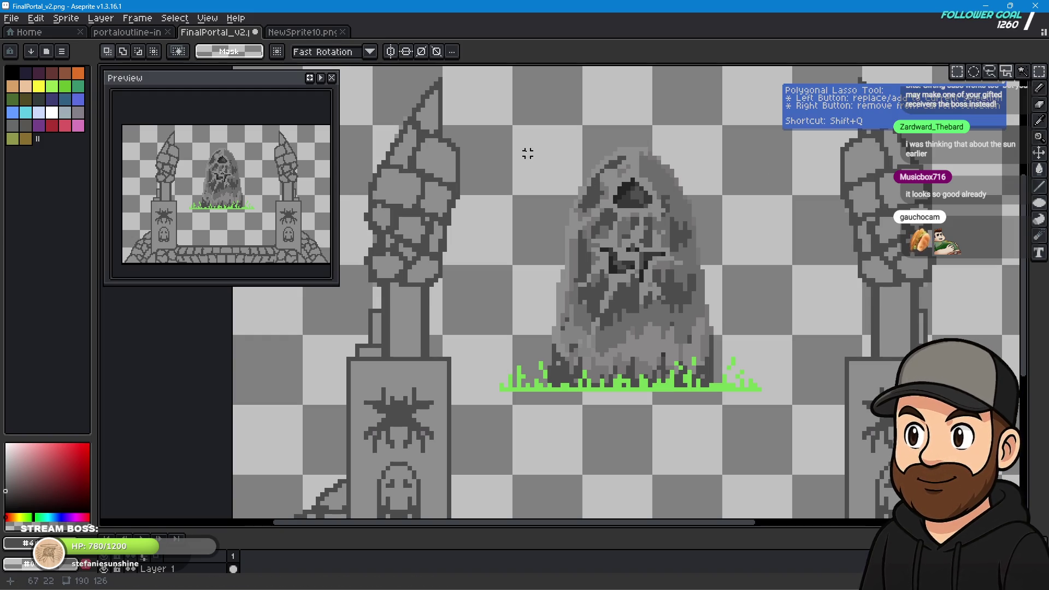
drag(490, 125, 771, 420)
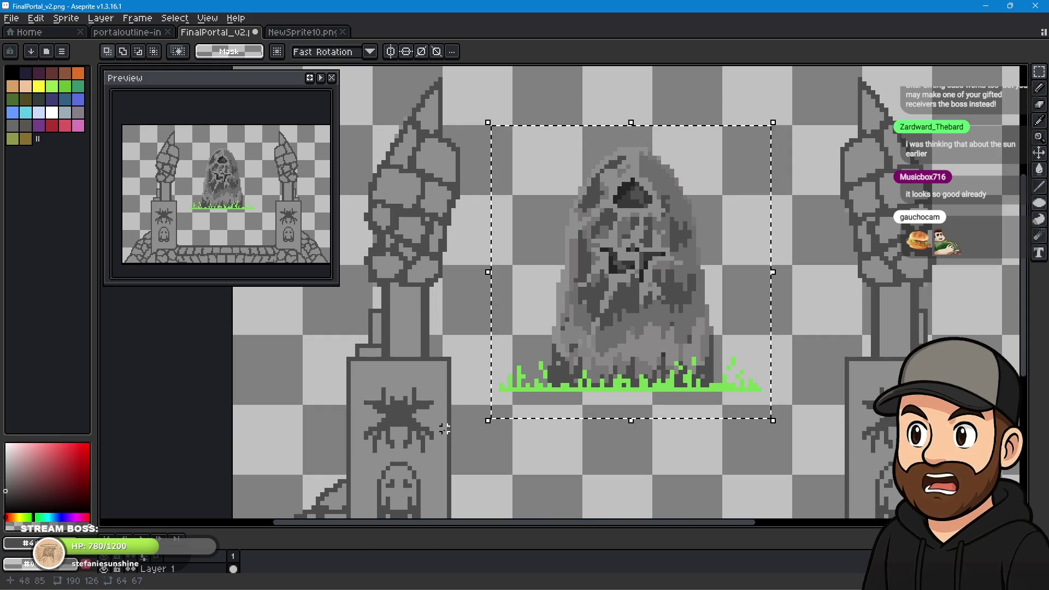
scroll(617, 397, down, 3)
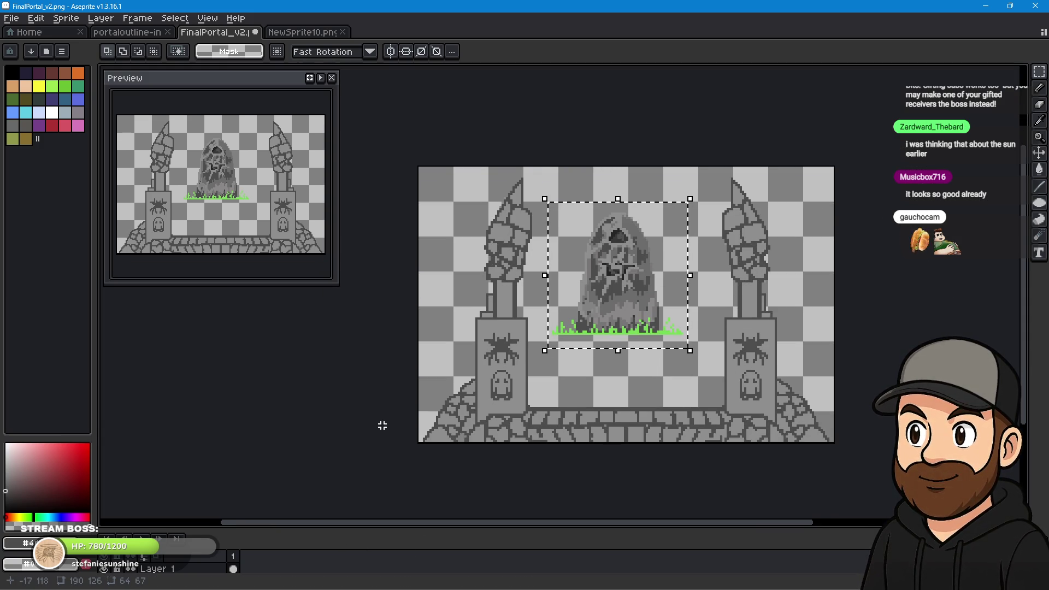
Delete the rock and grass from Layer 1, add a new Layer 2, and paste them onto it.
key(Delete)
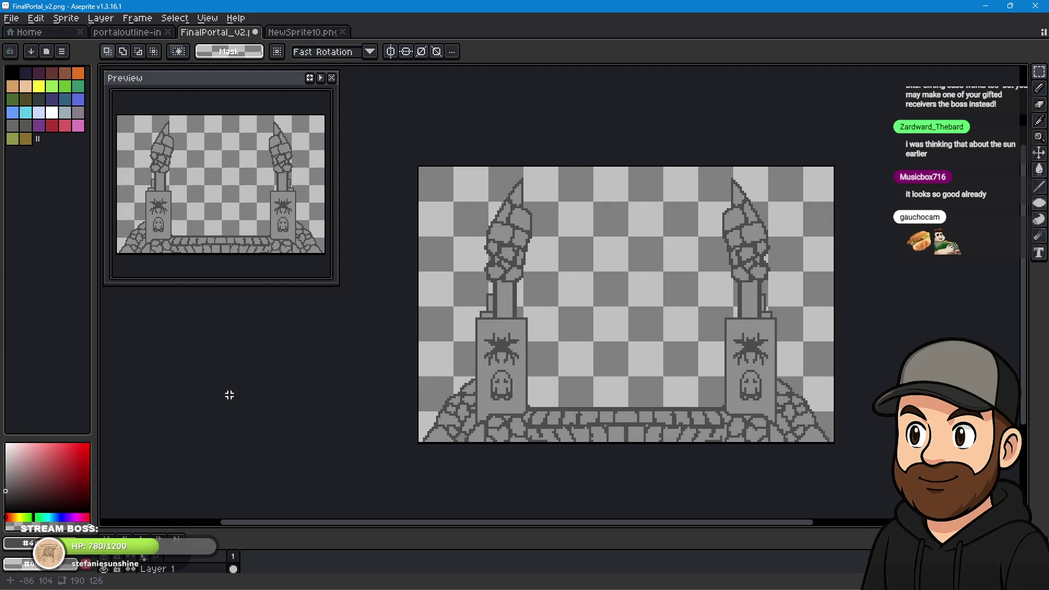
click(101, 18)
mouse_move(131, 89)
click(274, 85)
scroll(328, 497, down, 1)
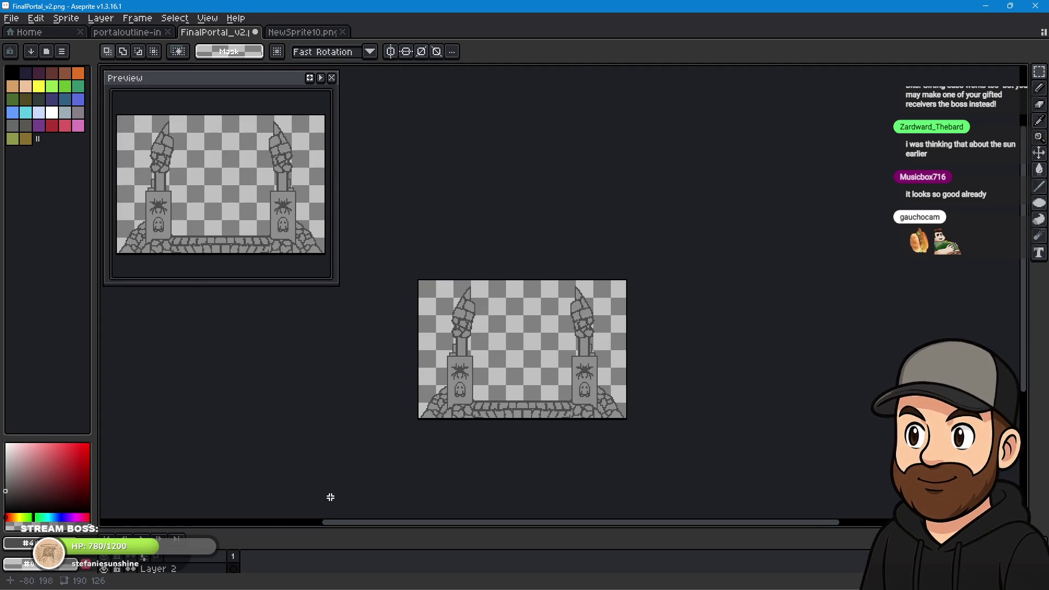
scroll(332, 480, up, 1)
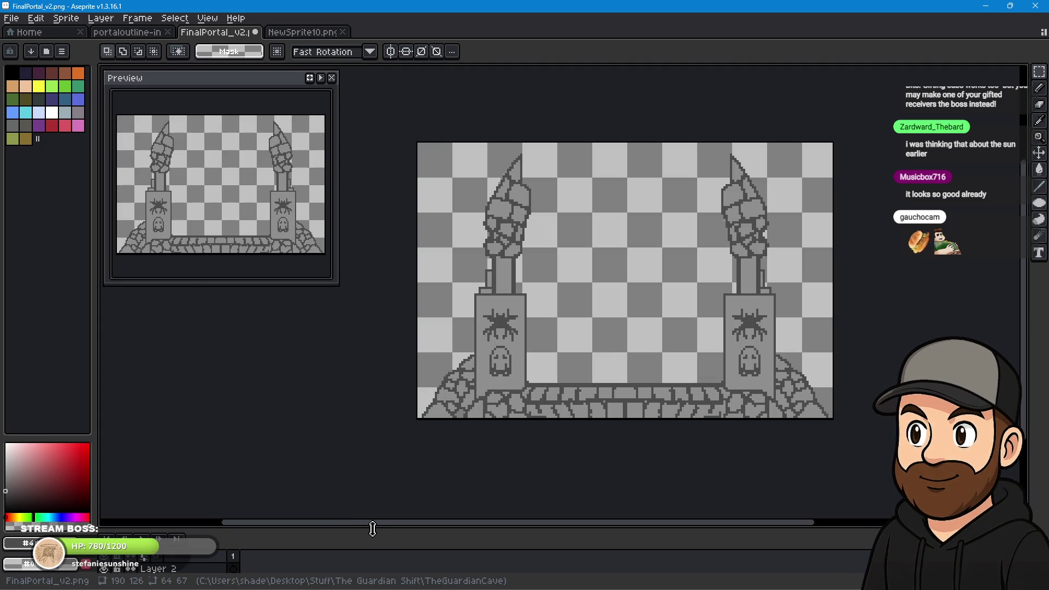
drag(372, 529, 381, 449)
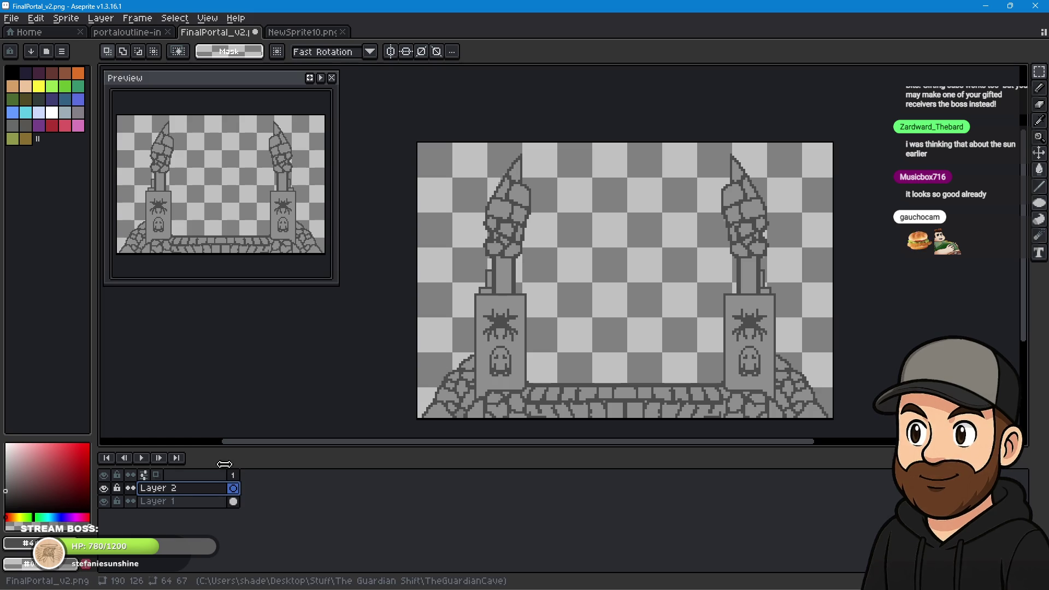
key(ctrl+v)
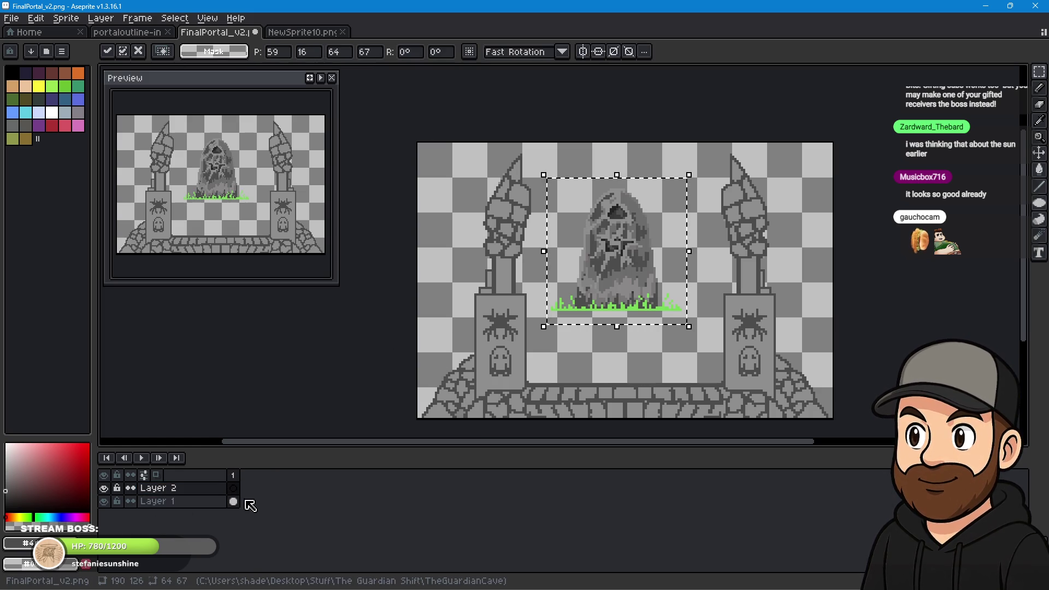
Rename Layer 2 to 'ref' and hide it.
click(105, 489)
click(105, 489)
double_click(173, 490)
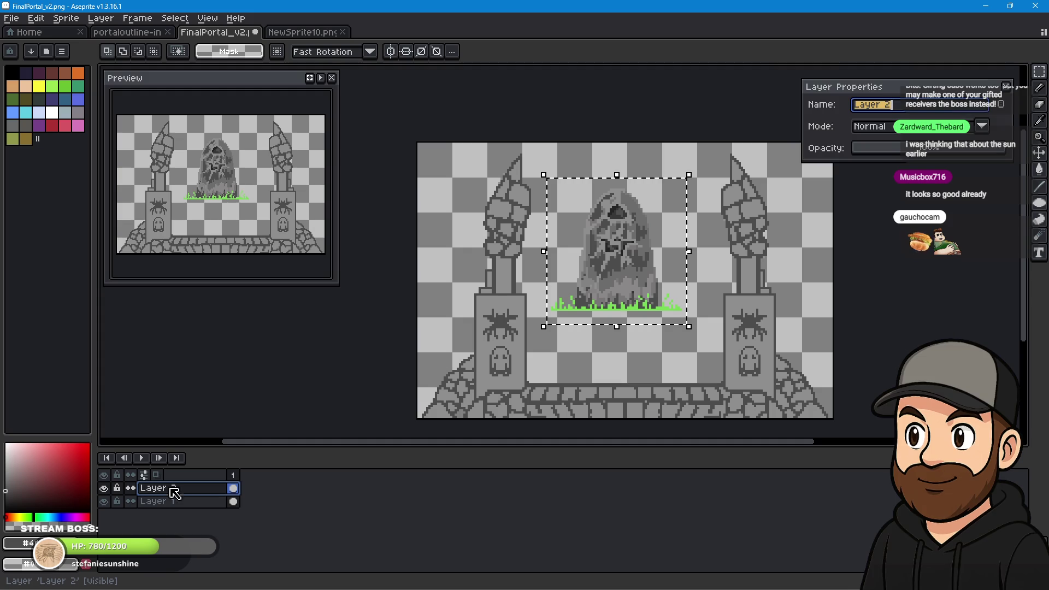
text(ref)
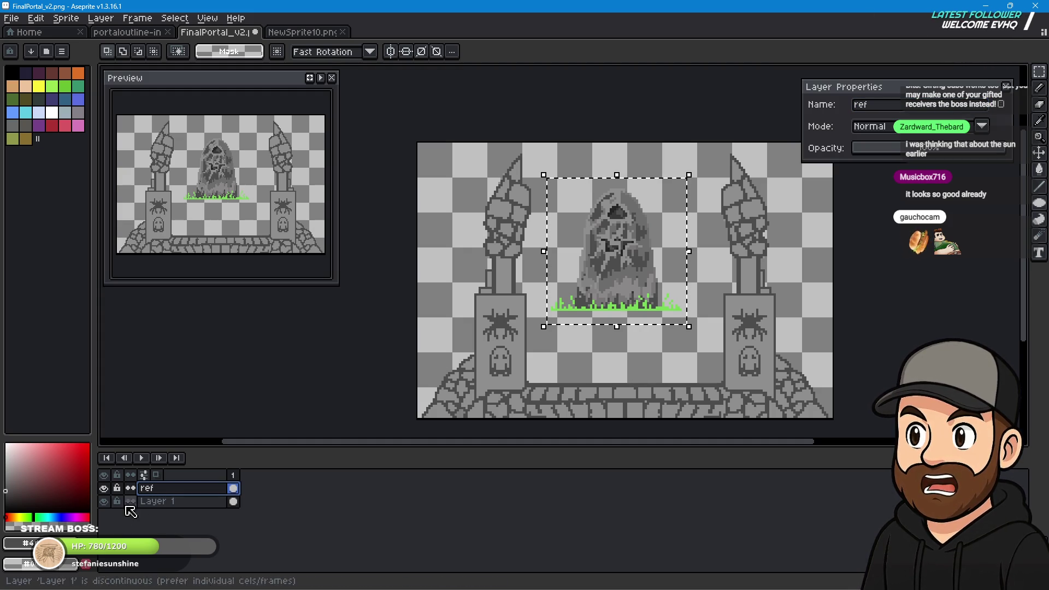
click(169, 501)
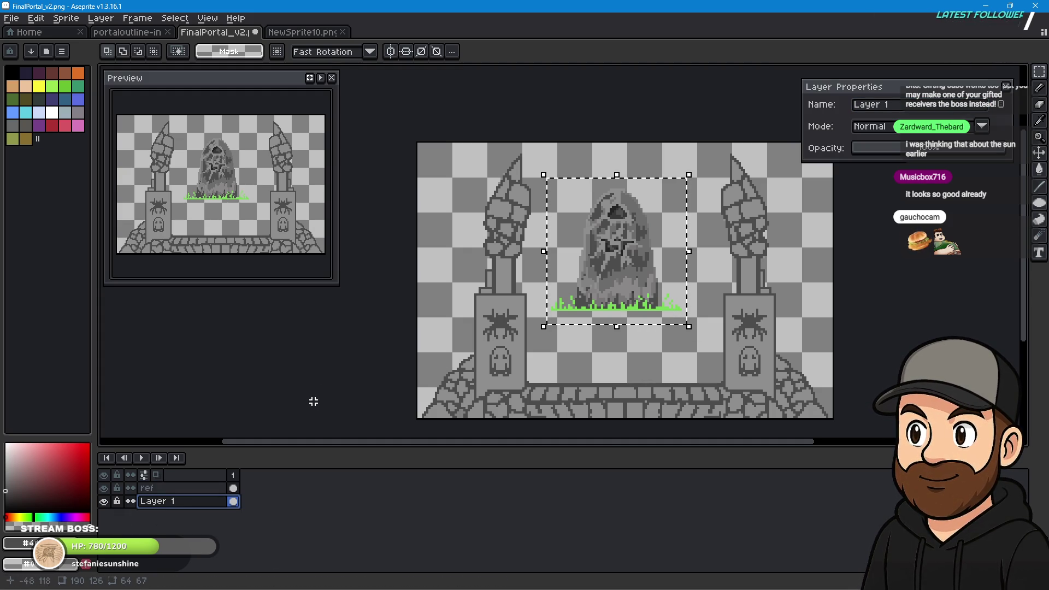
click(104, 488)
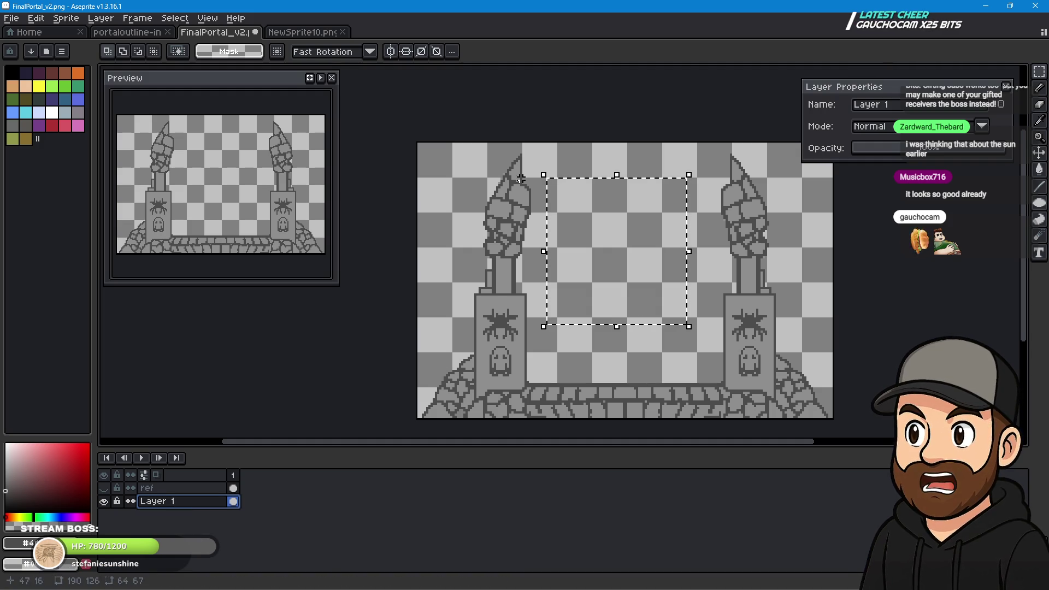
Select all, lock Layer 1, and lower the onion-skin opacity from 27% to 10%.
key(ctrl+a)
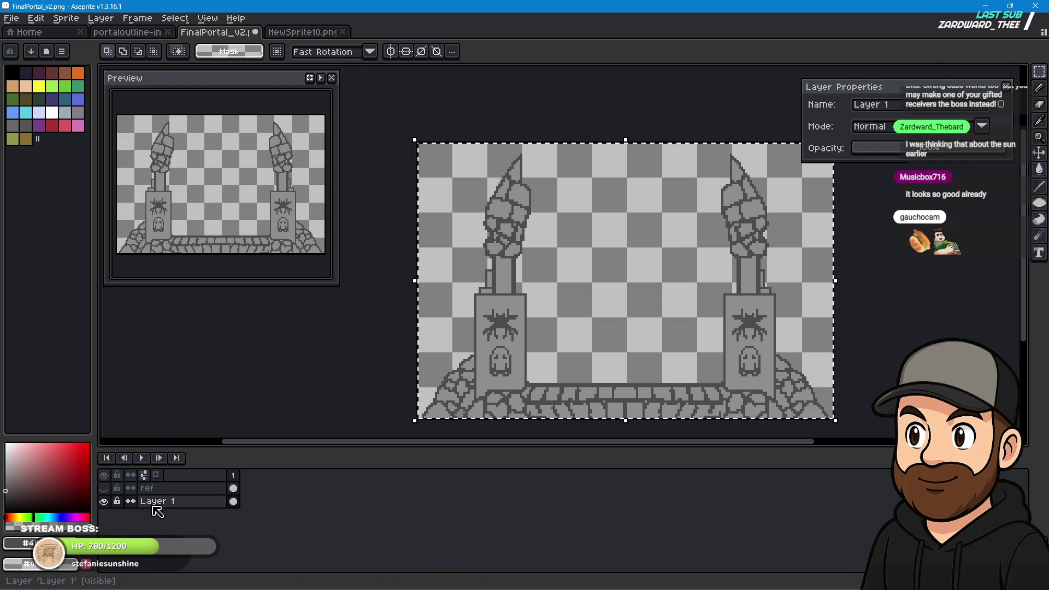
click(118, 501)
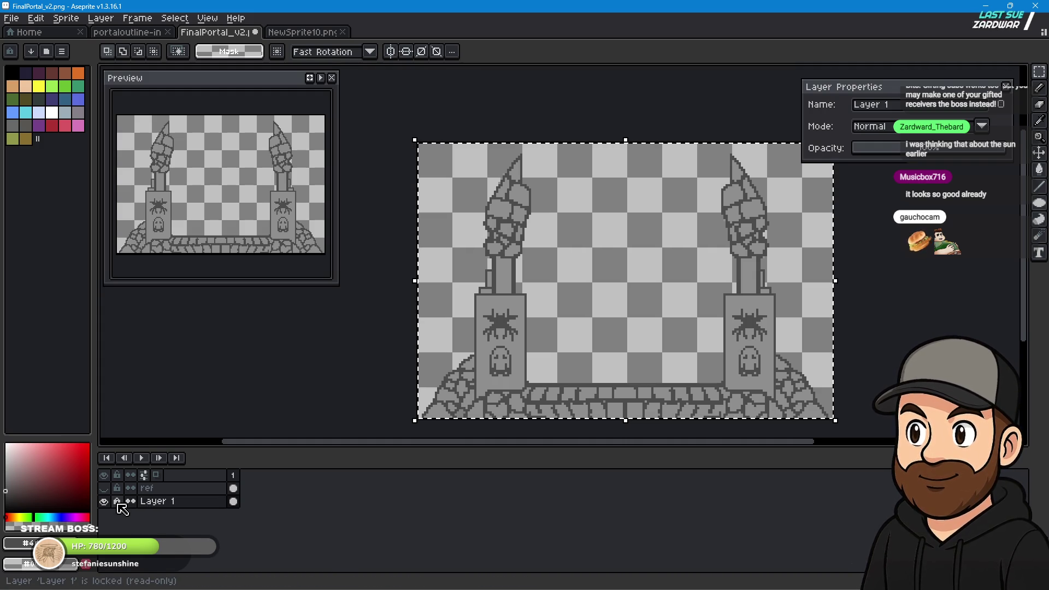
click(183, 505)
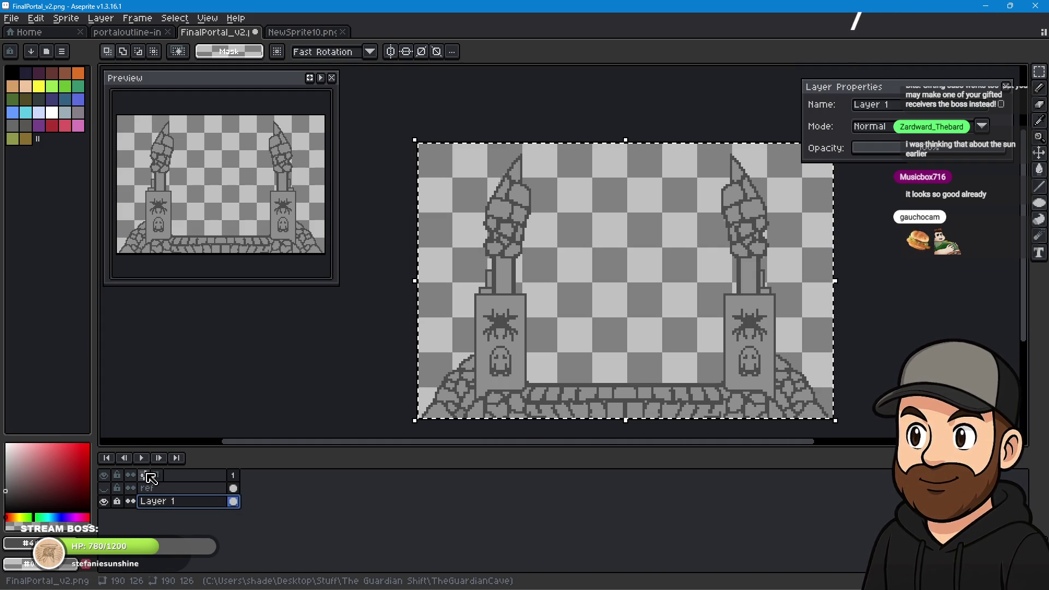
click(144, 475)
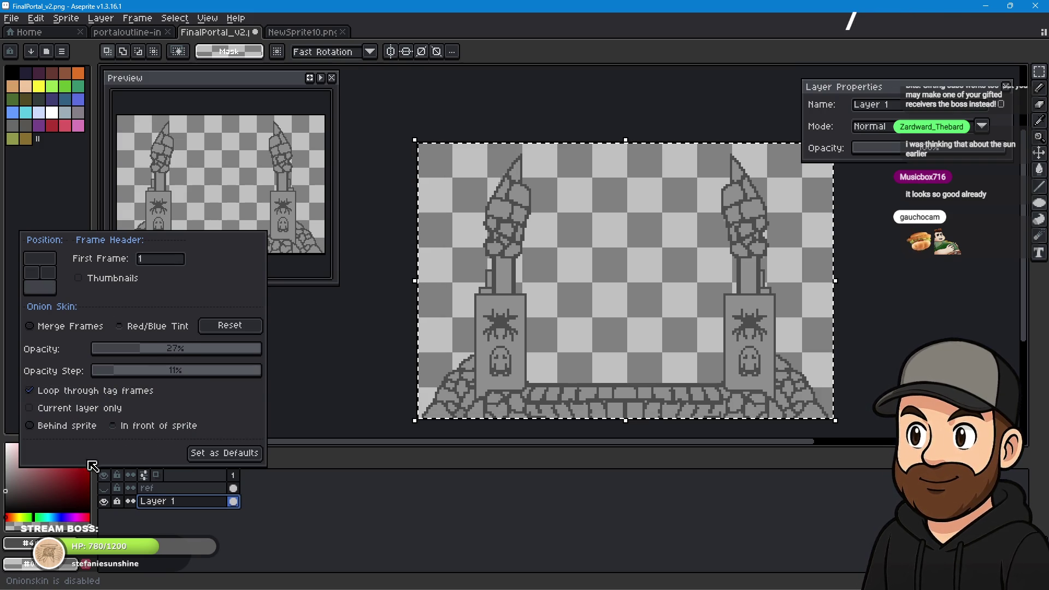
drag(144, 355, 137, 354)
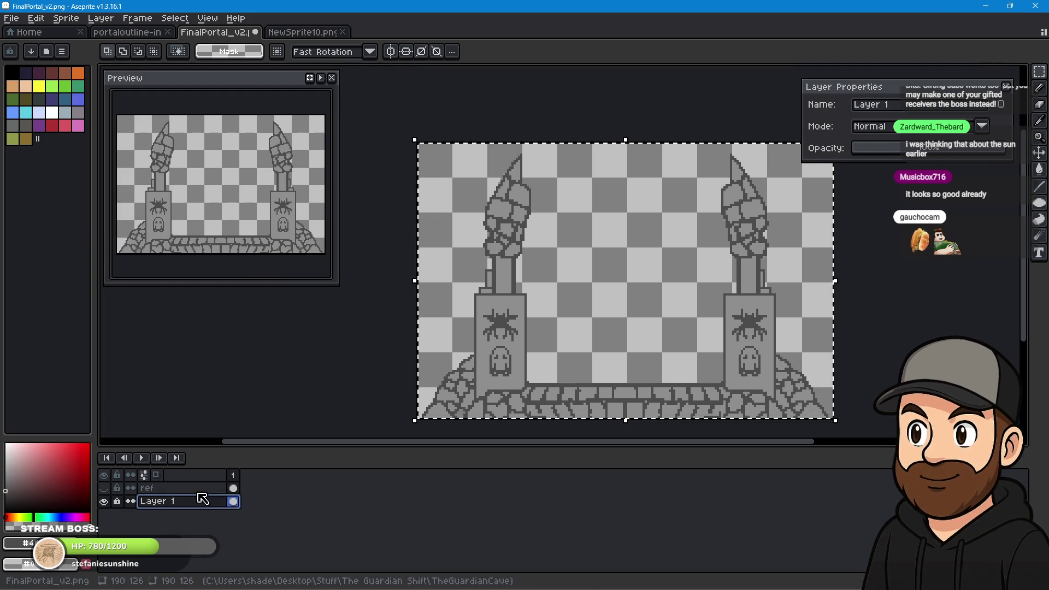
click(100, 18)
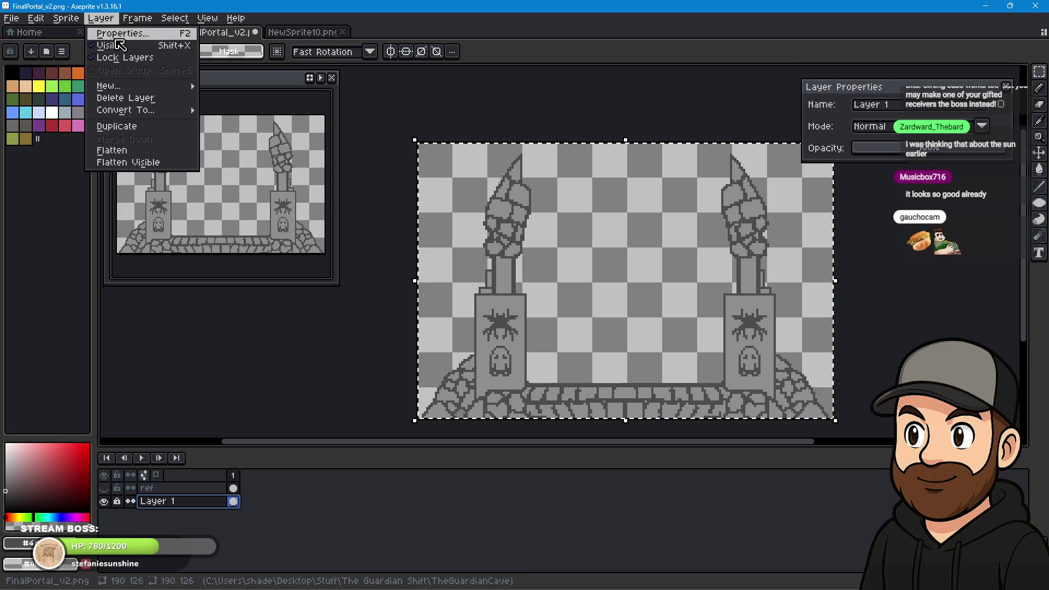
Add a new empty Layer 2, then reselect Layer 1.
mouse_move(141, 86)
click(235, 86)
click(164, 501)
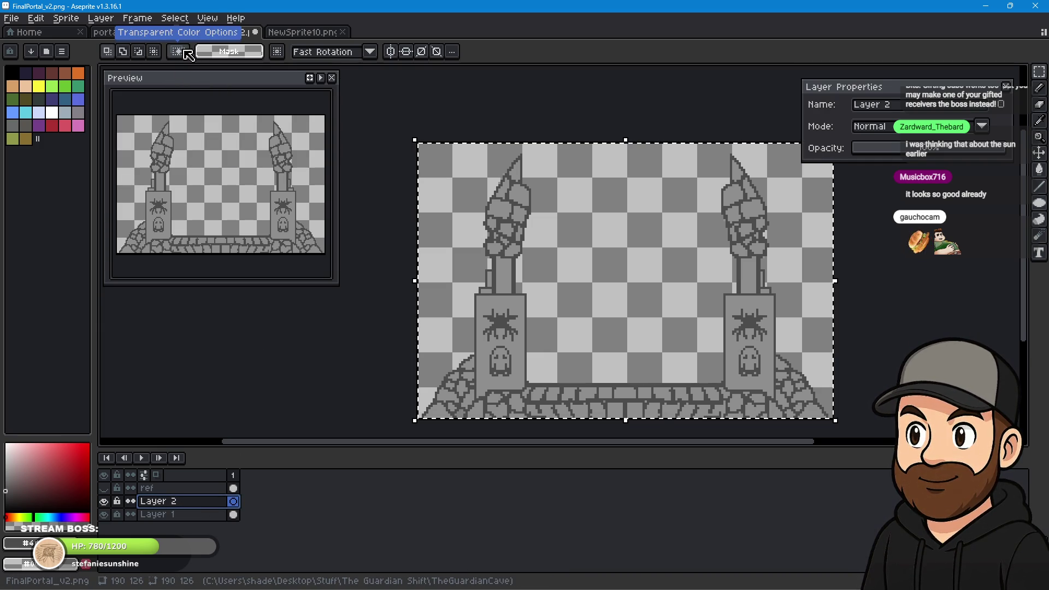
click(167, 514)
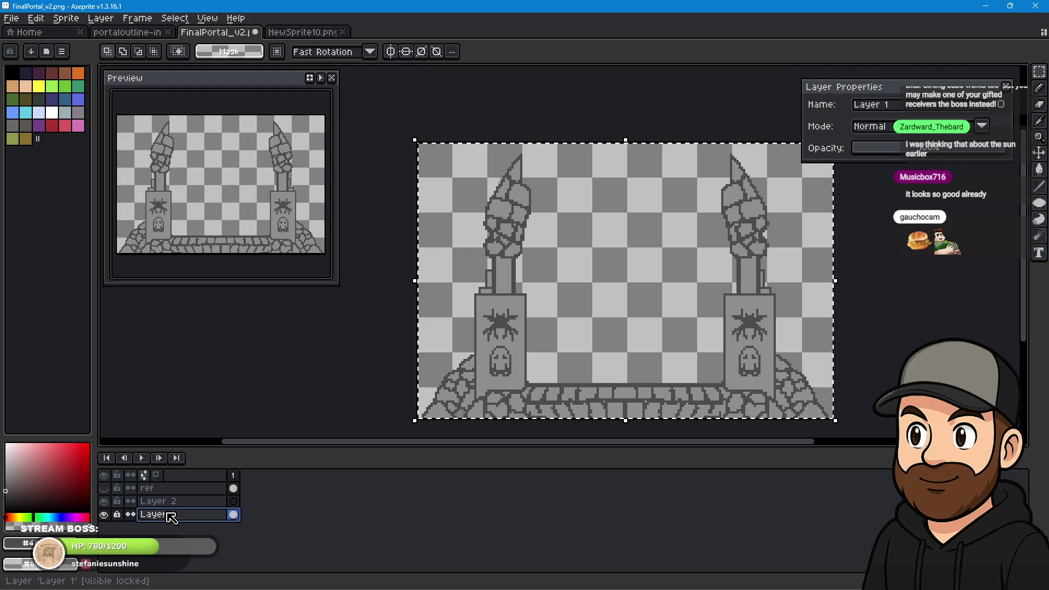
Dock the timeline on the right, resize its splitter, and move the Layer Properties panel aside.
click(145, 476)
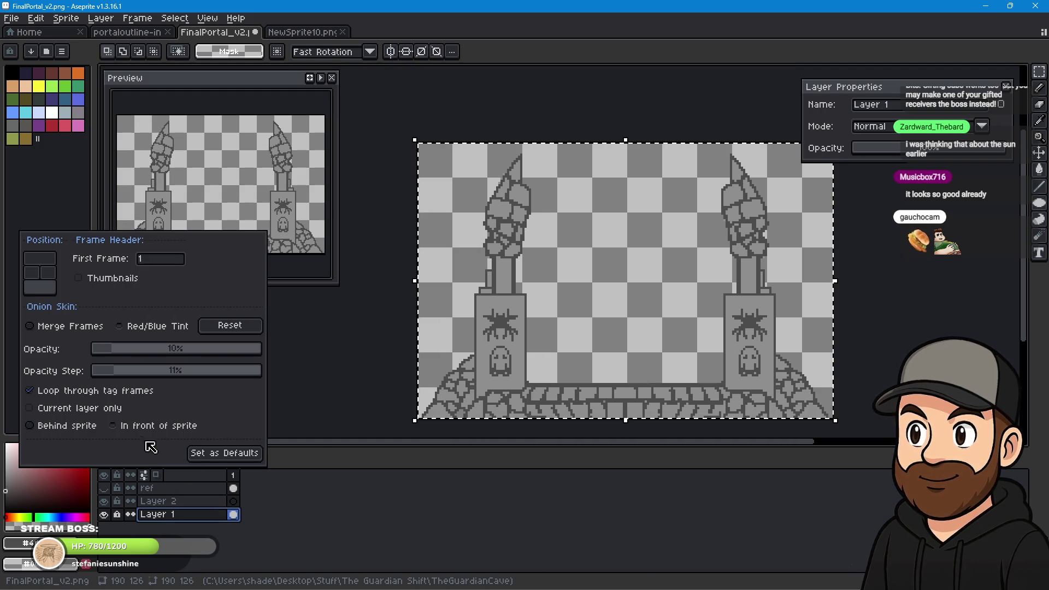
click(36, 275)
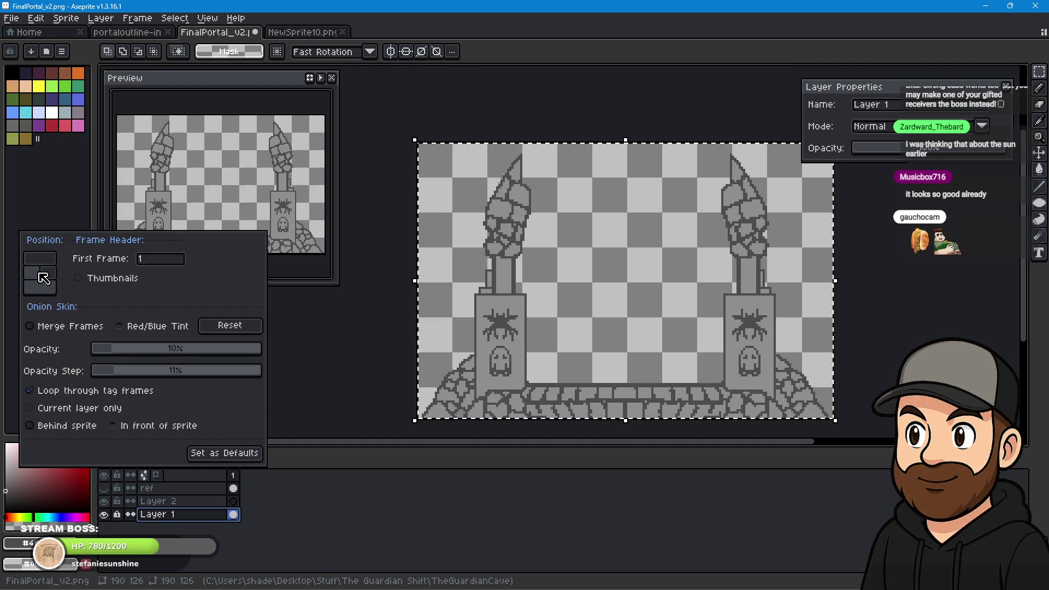
click(47, 278)
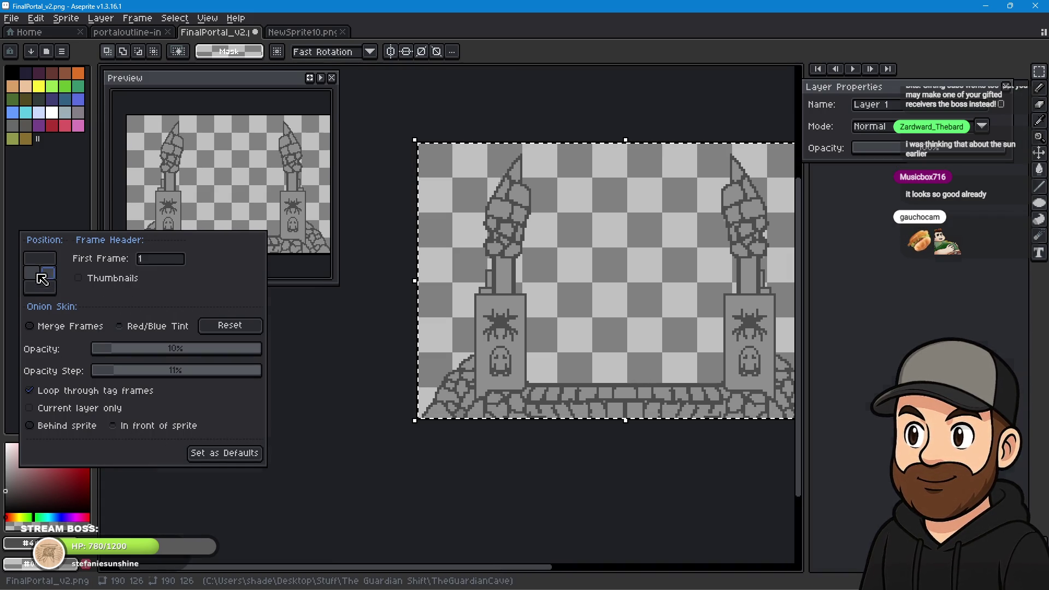
click(47, 293)
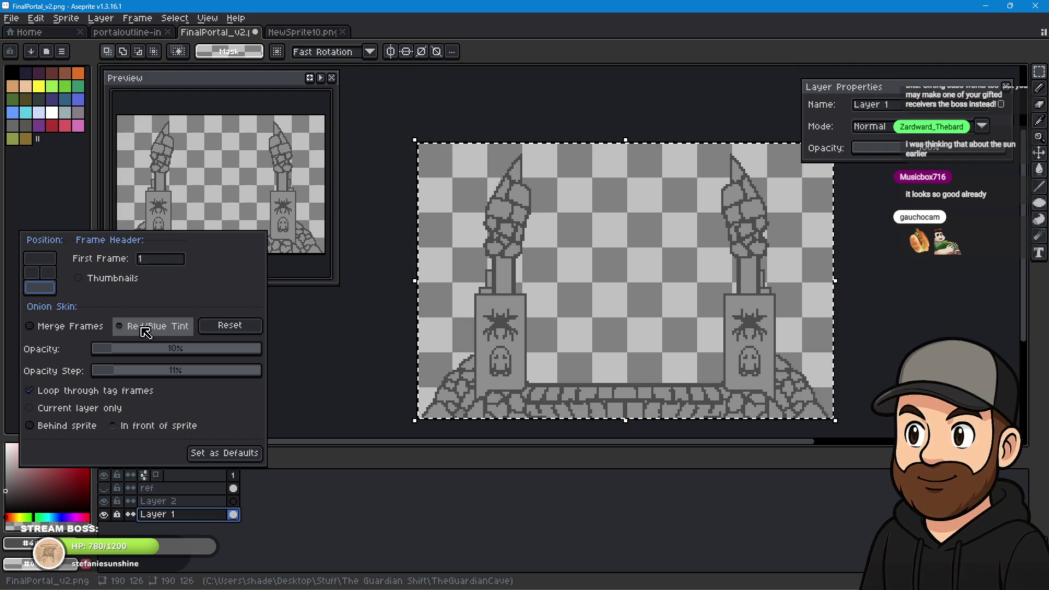
click(48, 273)
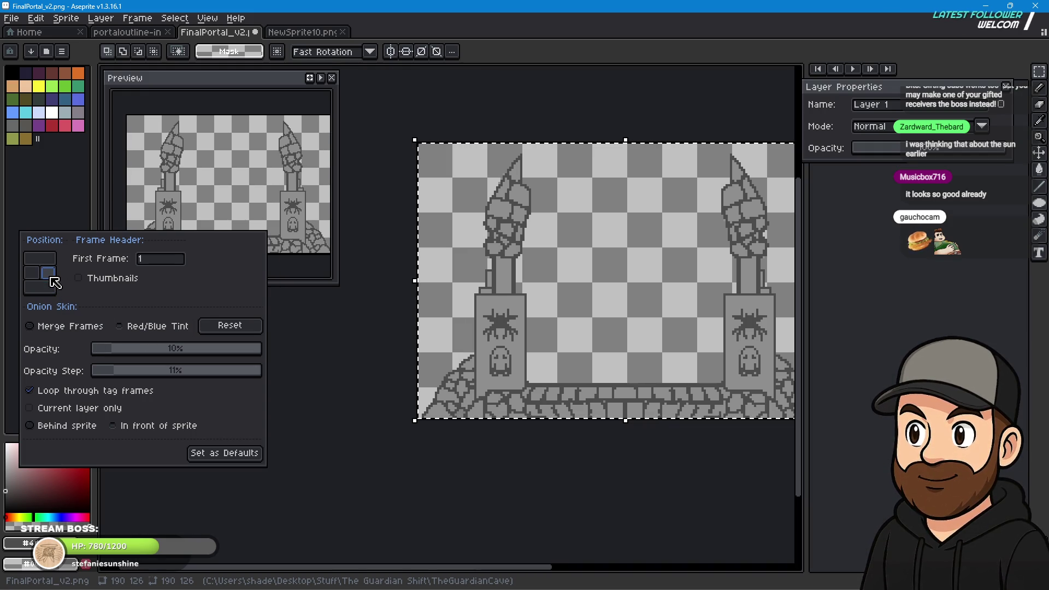
drag(807, 250, 886, 255)
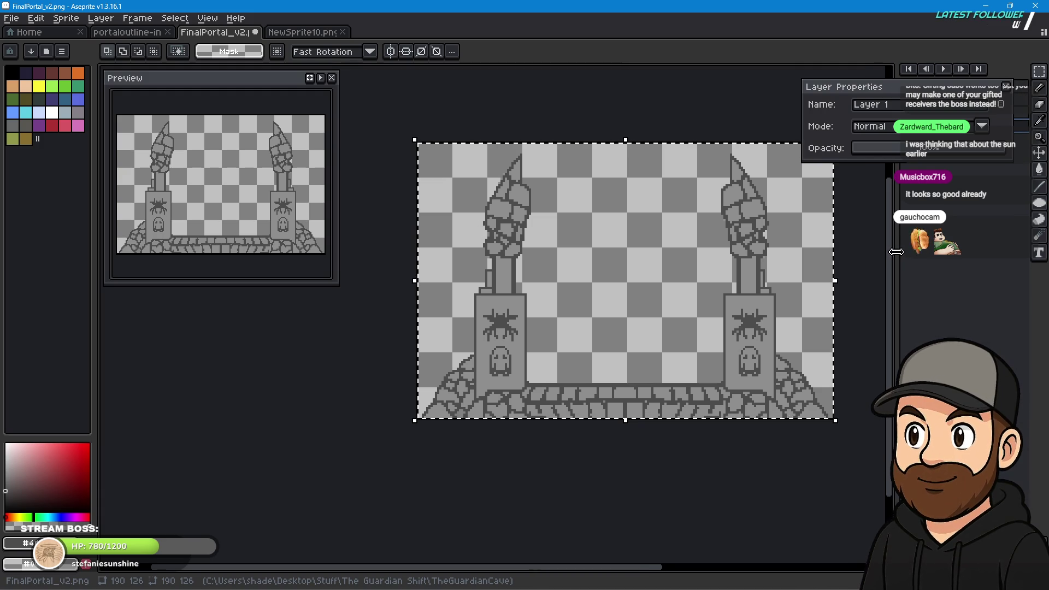
drag(885, 255, 881, 258)
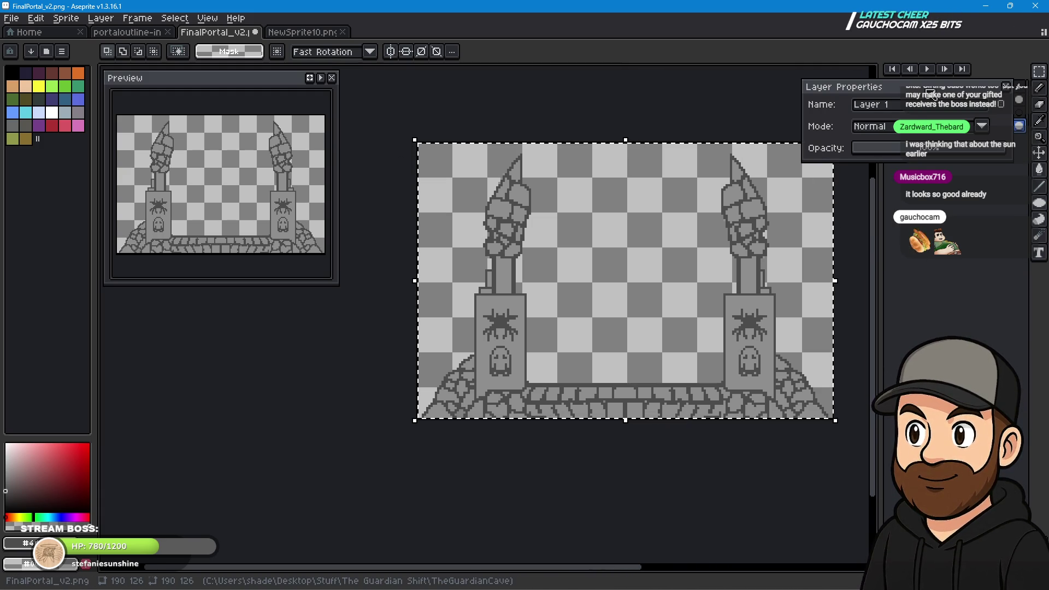
drag(931, 94, 267, 330)
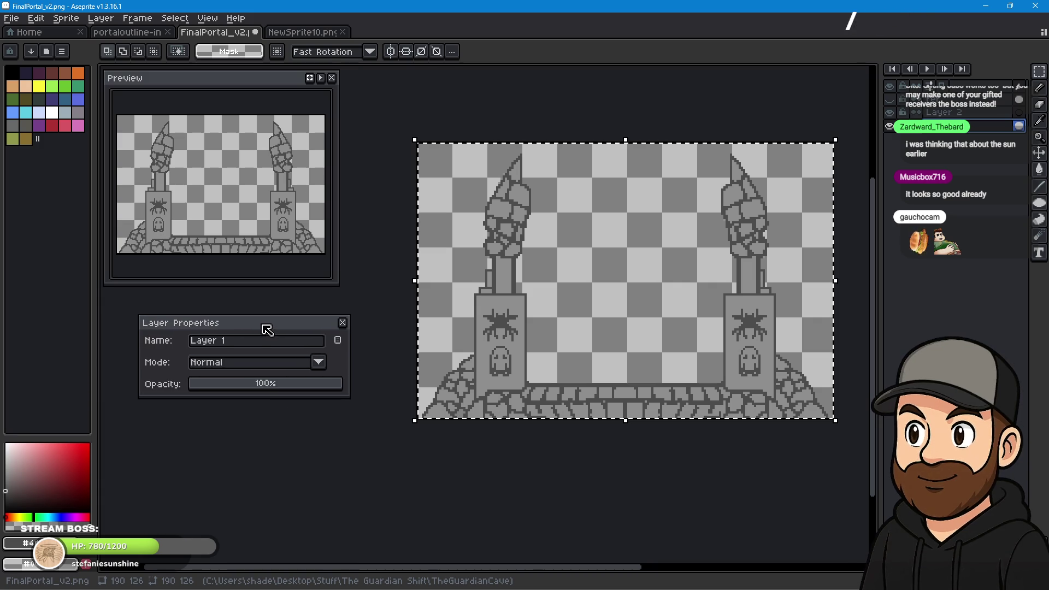
Move the Layer Properties and preview panels aside and zoom in on the left pillar's top.
scroll(610, 289, up, 2)
scroll(610, 289, up, 1)
scroll(609, 288, down, 1)
drag(238, 331, 107, 336)
drag(278, 82, 162, 107)
scroll(633, 236, up, 1)
mouse_move(582, 287)
mouse_down()
mouse_move(581, 258)
mouse_move(641, 233)
mouse_up()
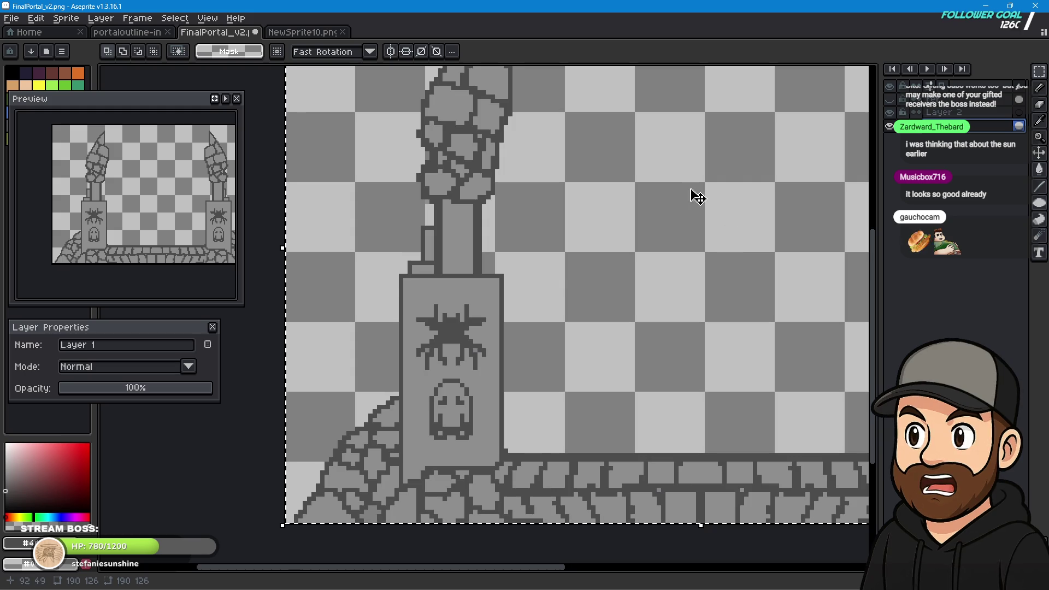
drag(698, 196, 687, 238)
Fade Layer 1 to about 45% opacity and make the ref layer visible again.
drag(191, 390, 139, 391)
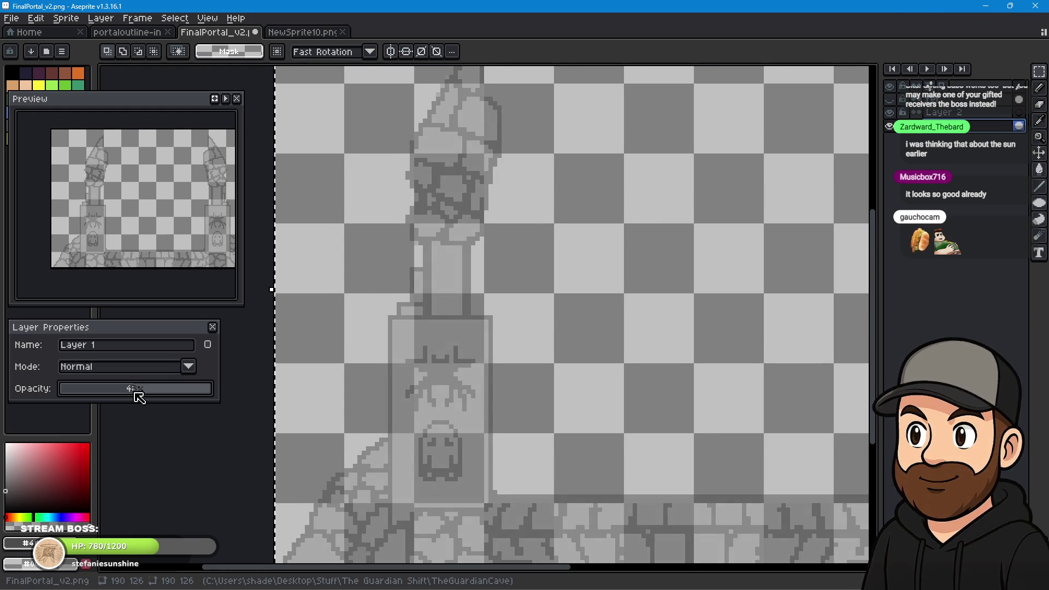
click(962, 112)
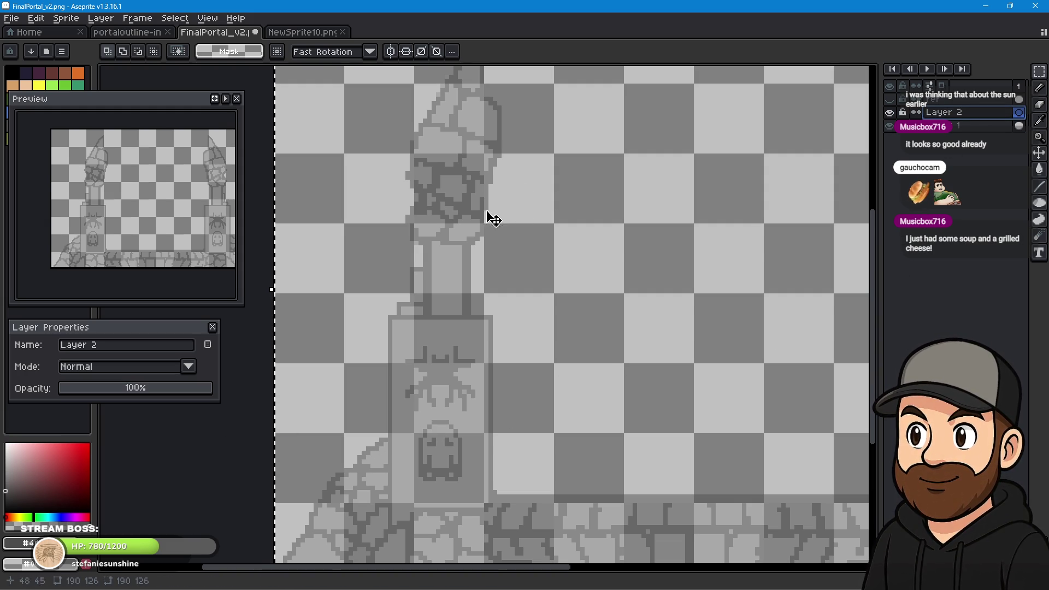
click(889, 99)
click(962, 99)
click(1040, 120)
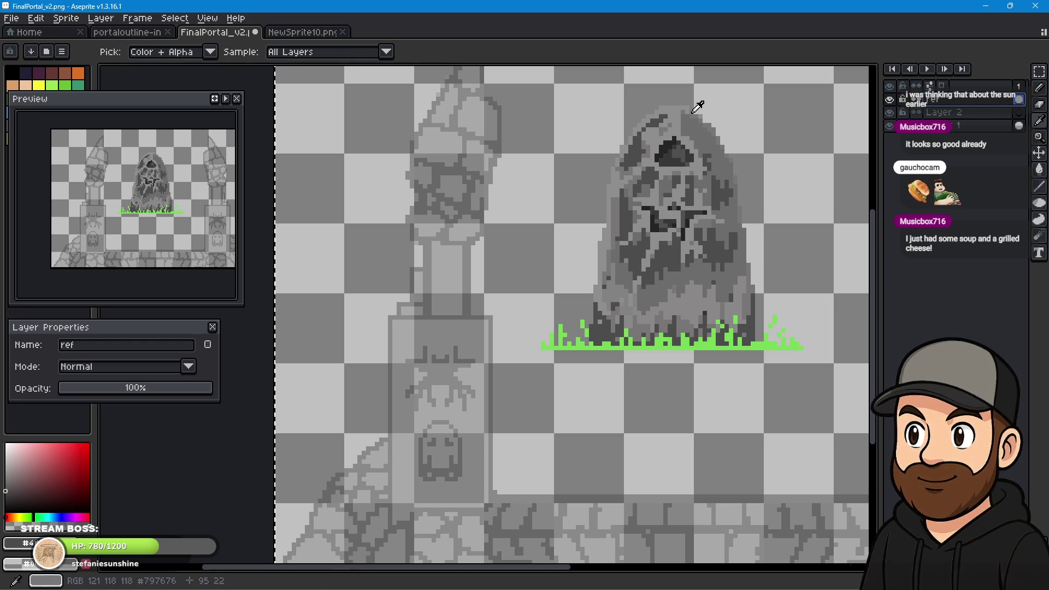
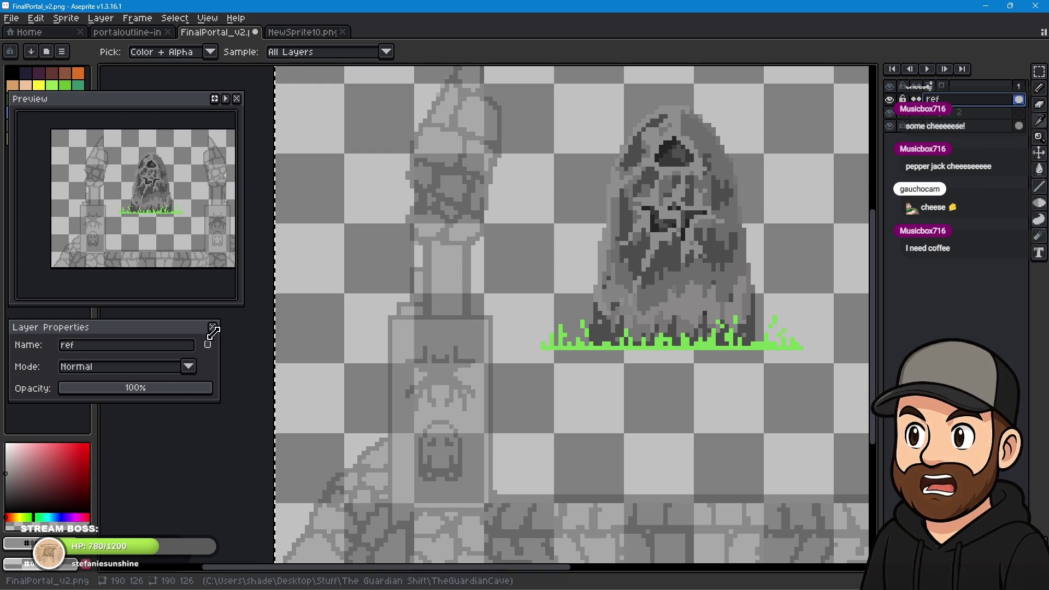
Hide the ref layer, select Layer 2 and switch to the Pencil.
click(890, 100)
click(937, 113)
click(1037, 90)
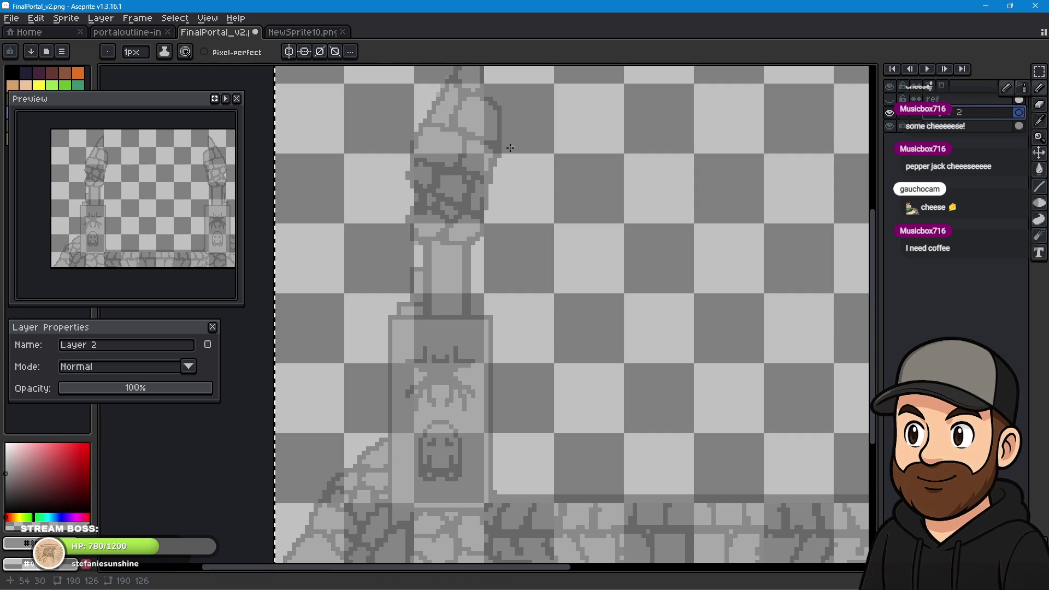
Zoom in on the left statue and reshape the spire's pointed tip and its left edge.
drag(472, 117, 479, 219)
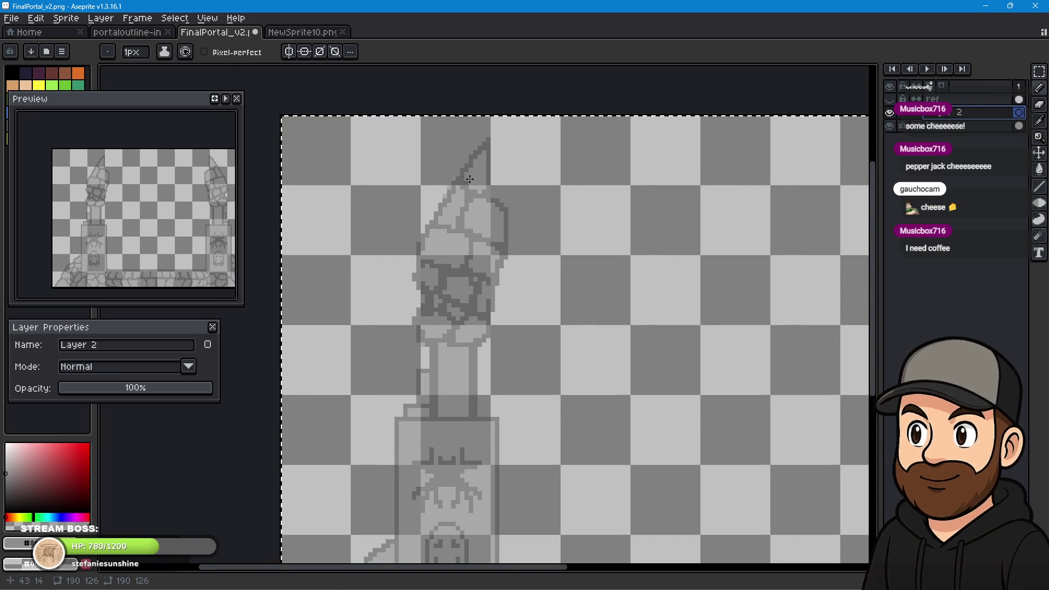
scroll(492, 221, up, 1)
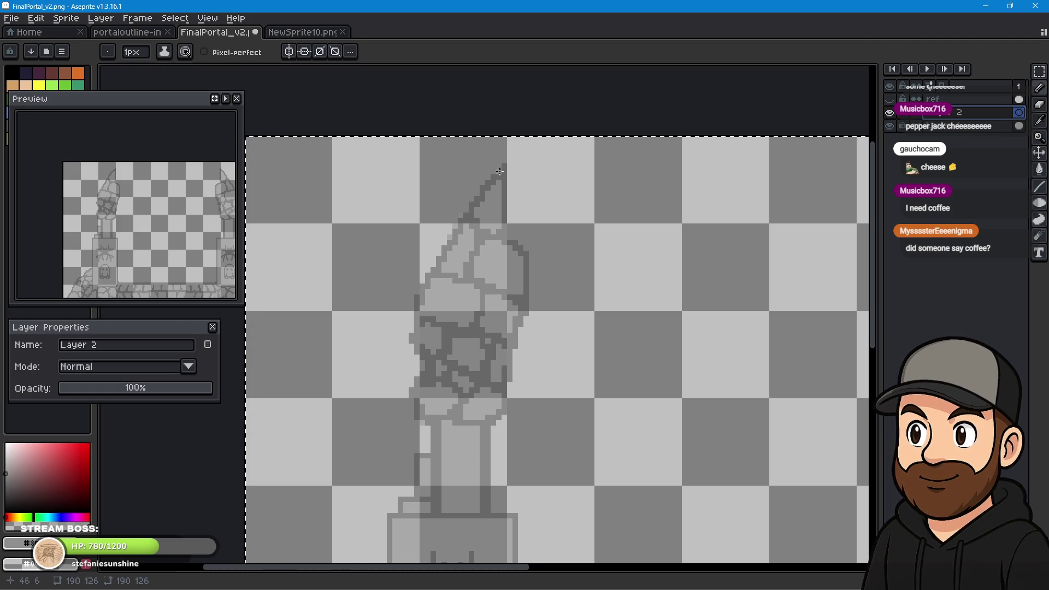
drag(504, 168, 487, 188)
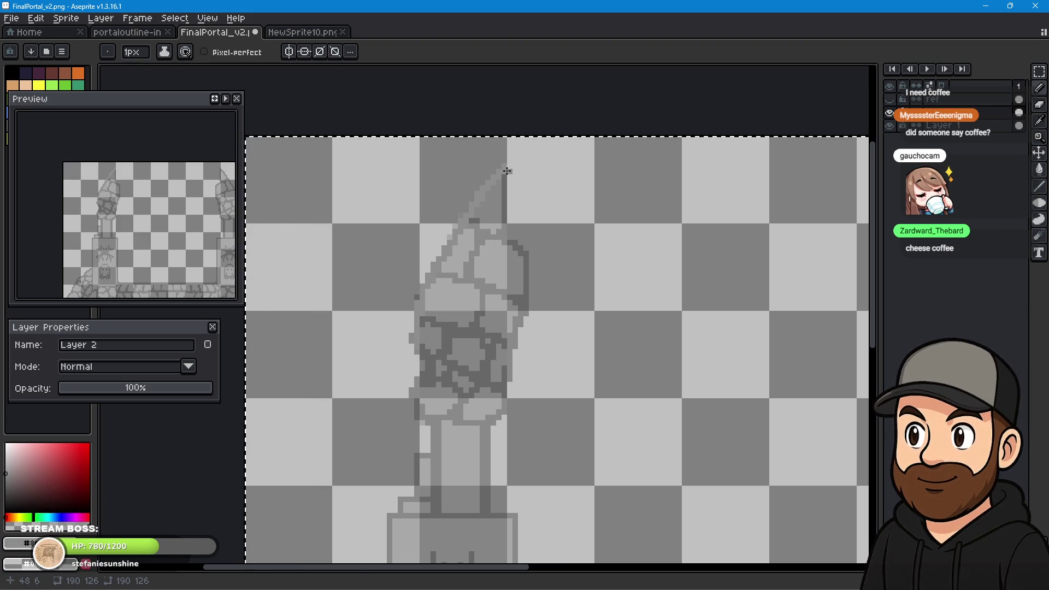
click(508, 174)
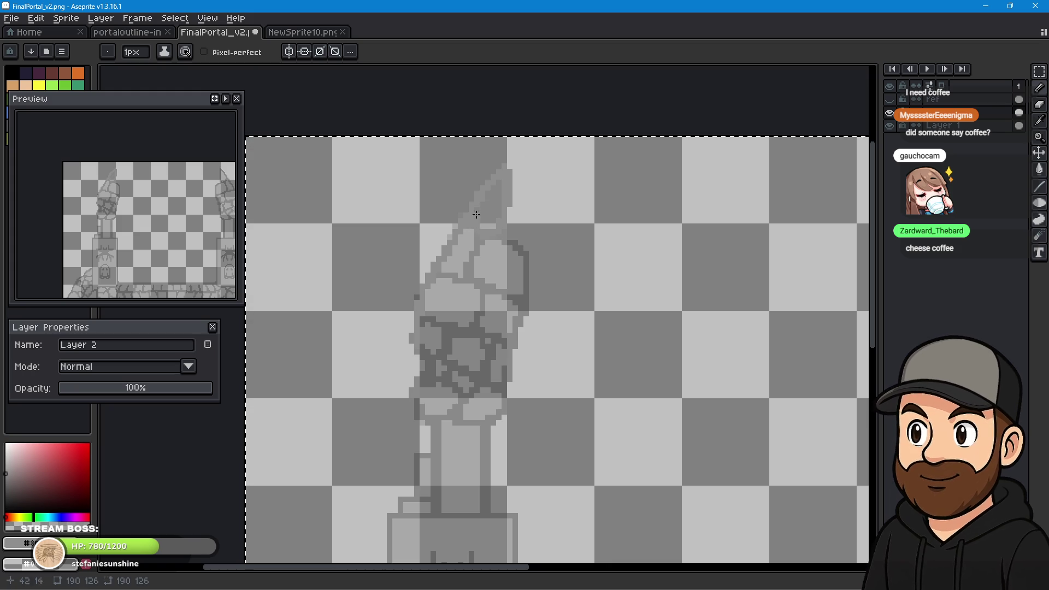
drag(481, 243, 473, 246)
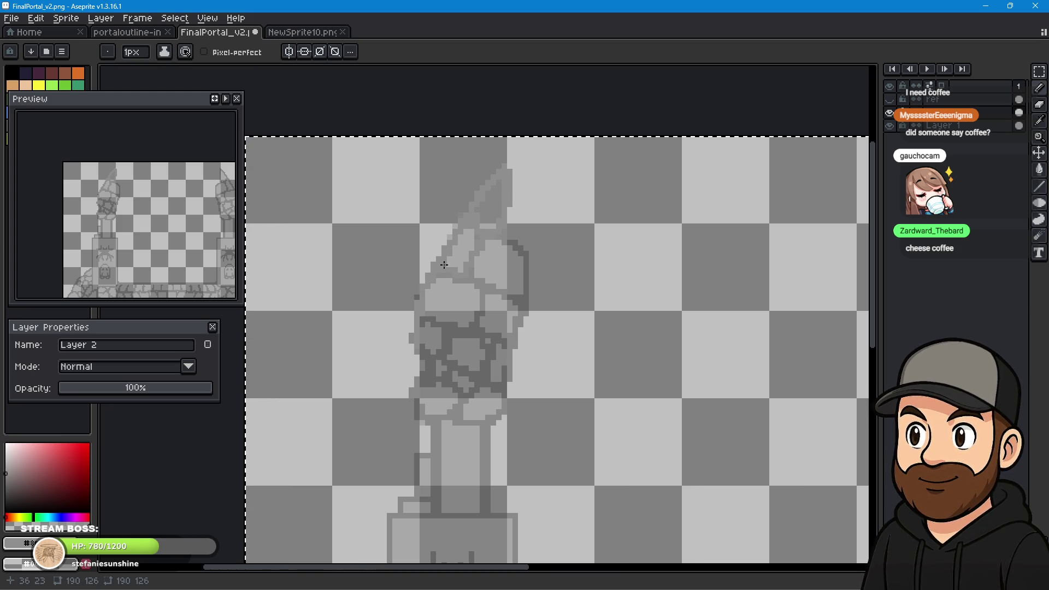
Paint light grey over the dark face markings, the band under the head and the vertical line.
mouse_move(508, 251)
mouse_down()
mouse_move(510, 242)
mouse_move(524, 291)
mouse_move(521, 322)
mouse_move(501, 343)
mouse_up()
drag(488, 292, 486, 258)
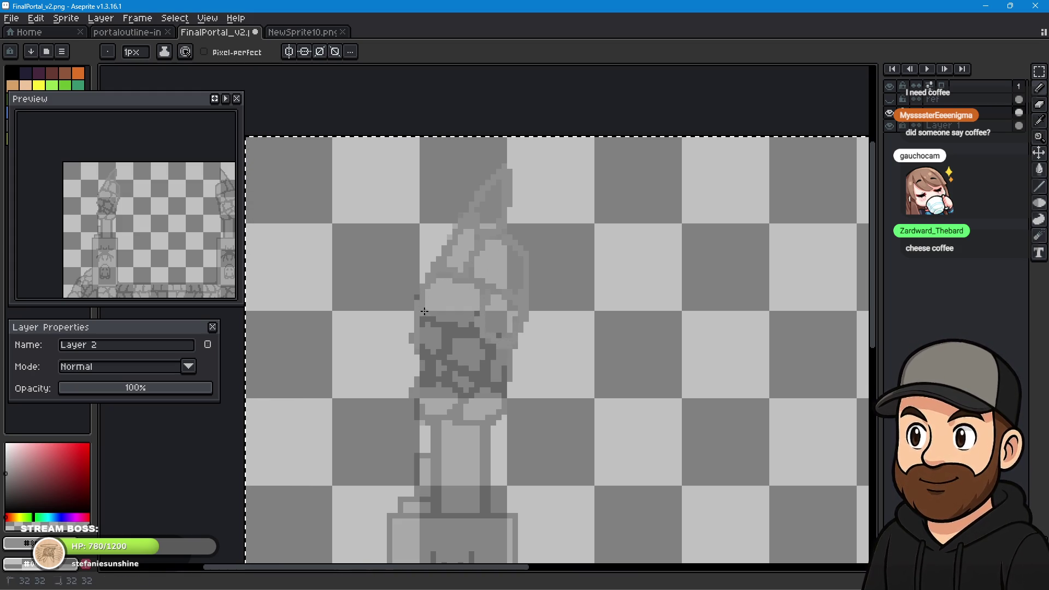
mouse_move(480, 316)
mouse_down()
mouse_move(420, 317)
mouse_move(446, 348)
mouse_up()
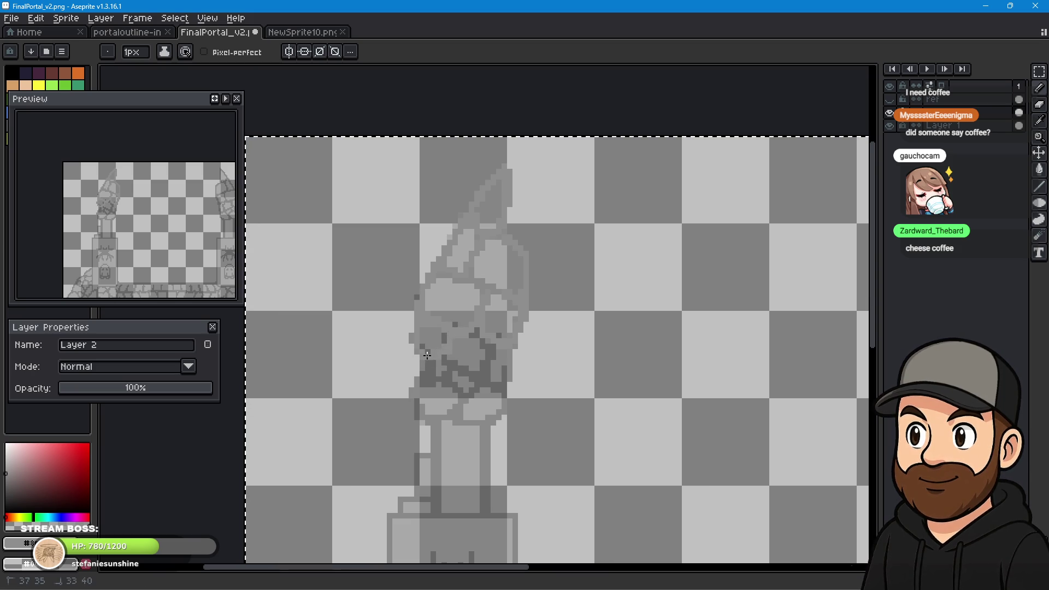
mouse_move(430, 381)
mouse_down()
mouse_move(453, 370)
mouse_move(446, 350)
mouse_move(480, 376)
mouse_move(481, 338)
mouse_move(502, 339)
mouse_up()
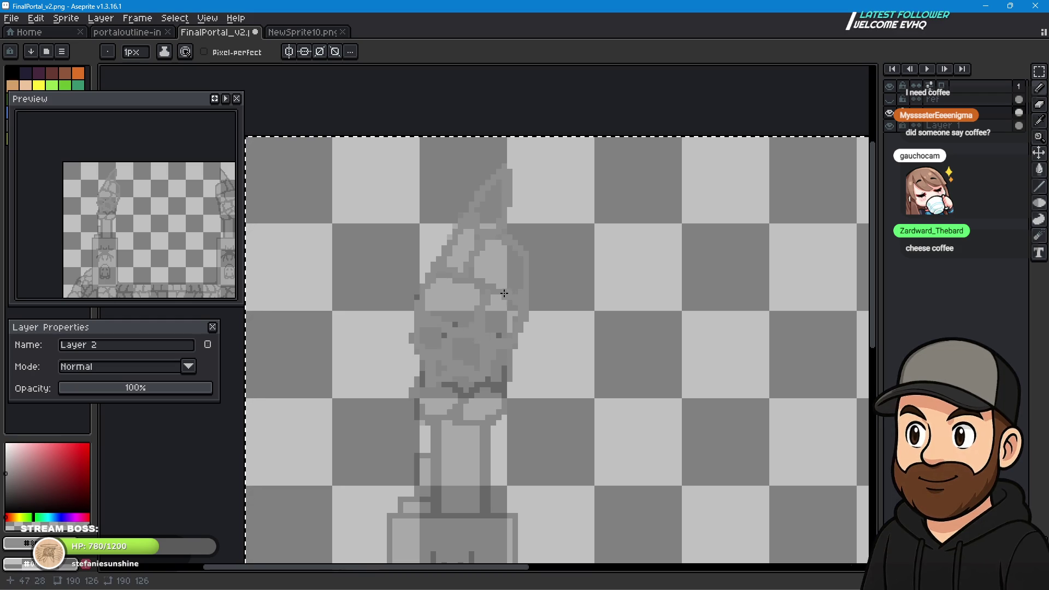
click(498, 336)
click(455, 324)
drag(484, 379, 457, 388)
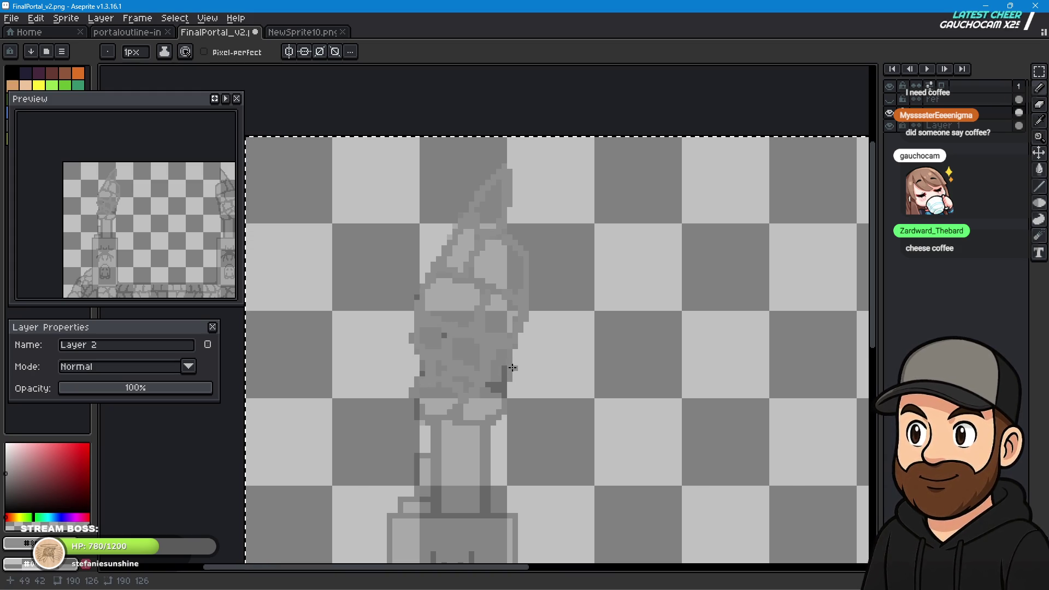
drag(510, 373, 503, 384)
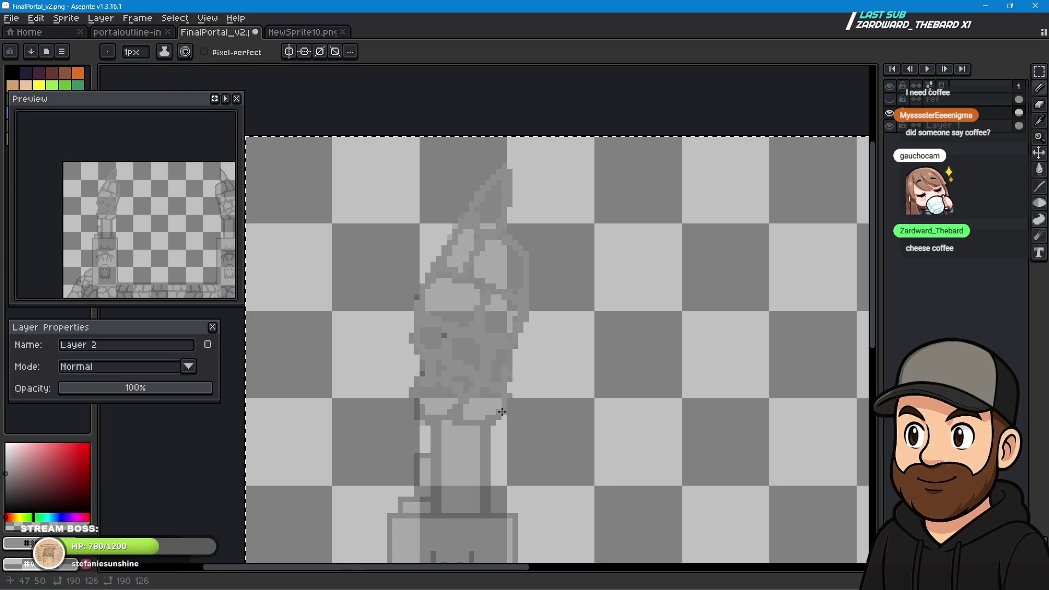
drag(487, 423, 477, 427)
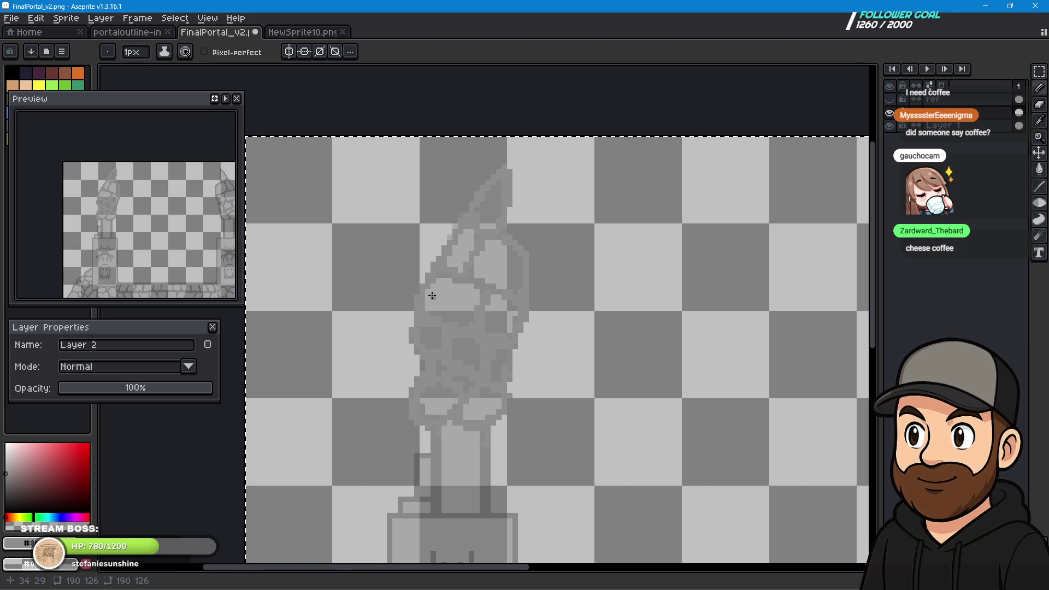
scroll(656, 454, down, 1)
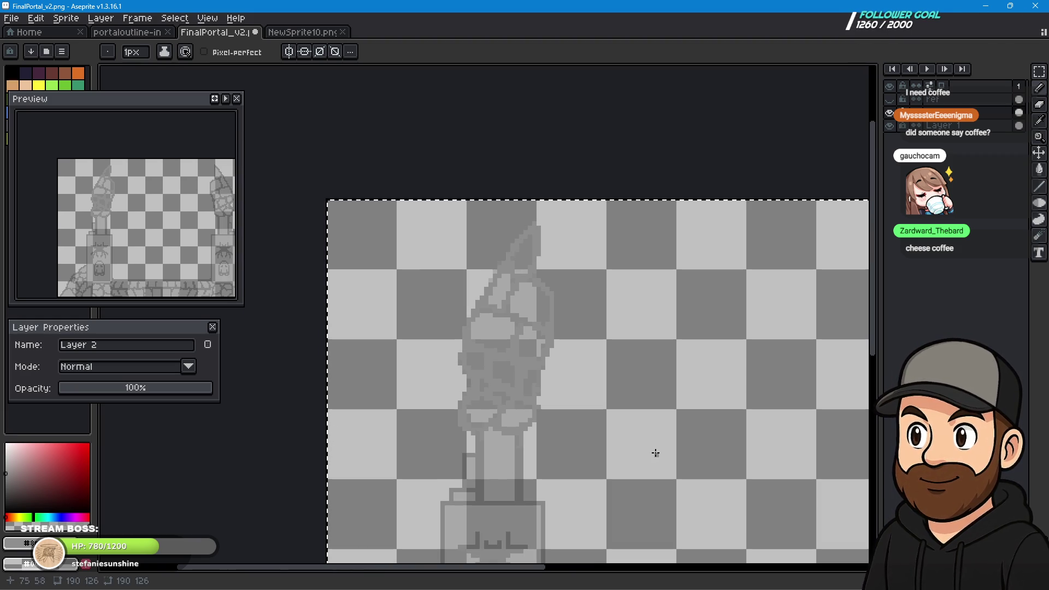
Re-centre on the left statue, extend its neck column toward the pedestal, then hide Layer 1.
mouse_move(691, 438)
mouse_down()
mouse_move(395, 378)
mouse_move(605, 281)
mouse_up()
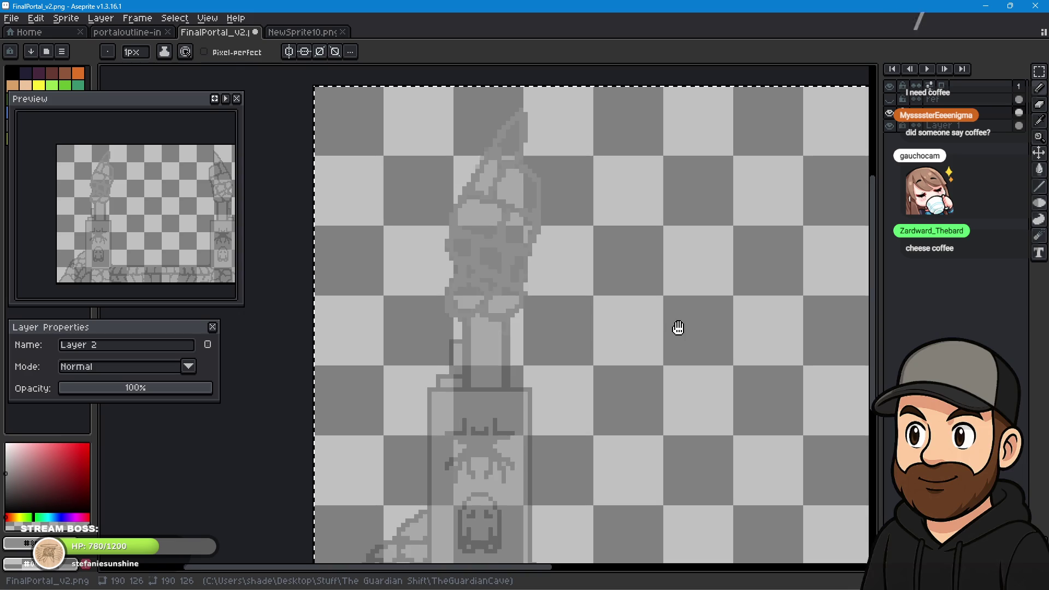
drag(534, 333, 581, 398)
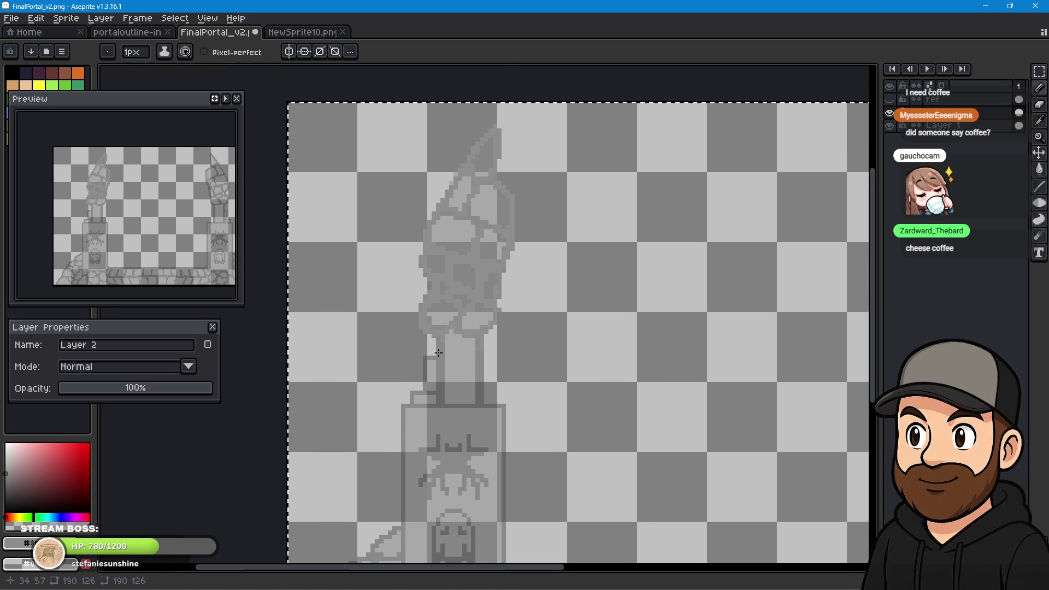
scroll(462, 369, up, 1)
scroll(462, 369, up, 1)
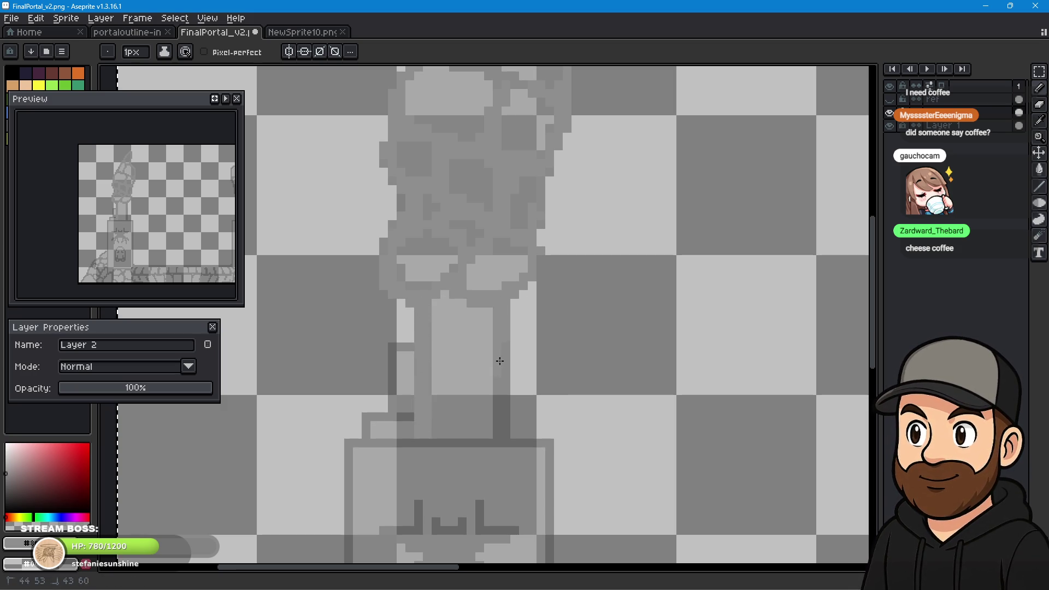
drag(497, 389, 498, 427)
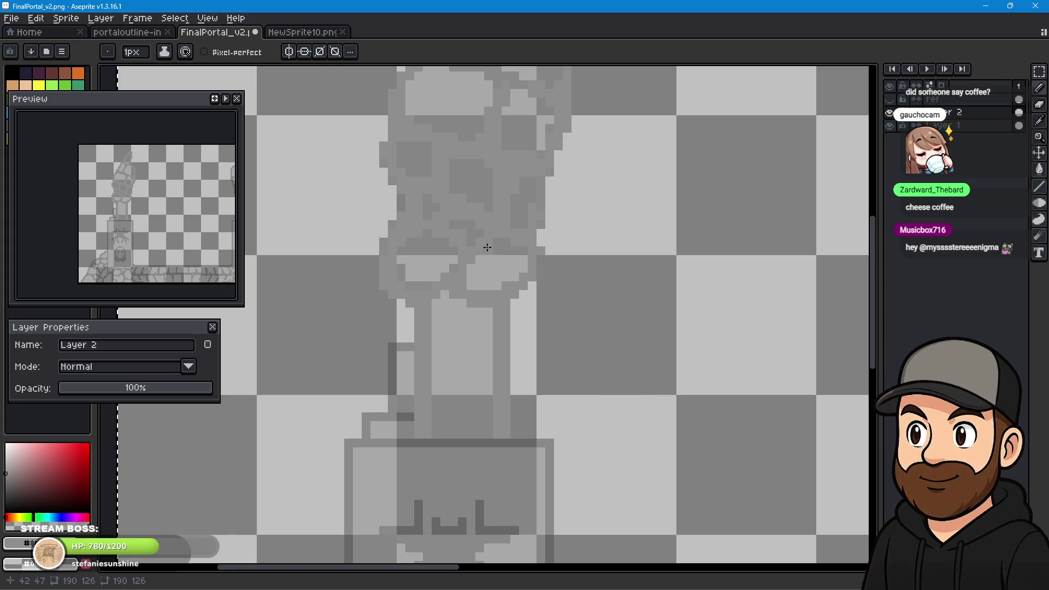
click(894, 125)
Show the tombstone reference layer again and re-centre on the statue's spire.
drag(555, 277, 529, 496)
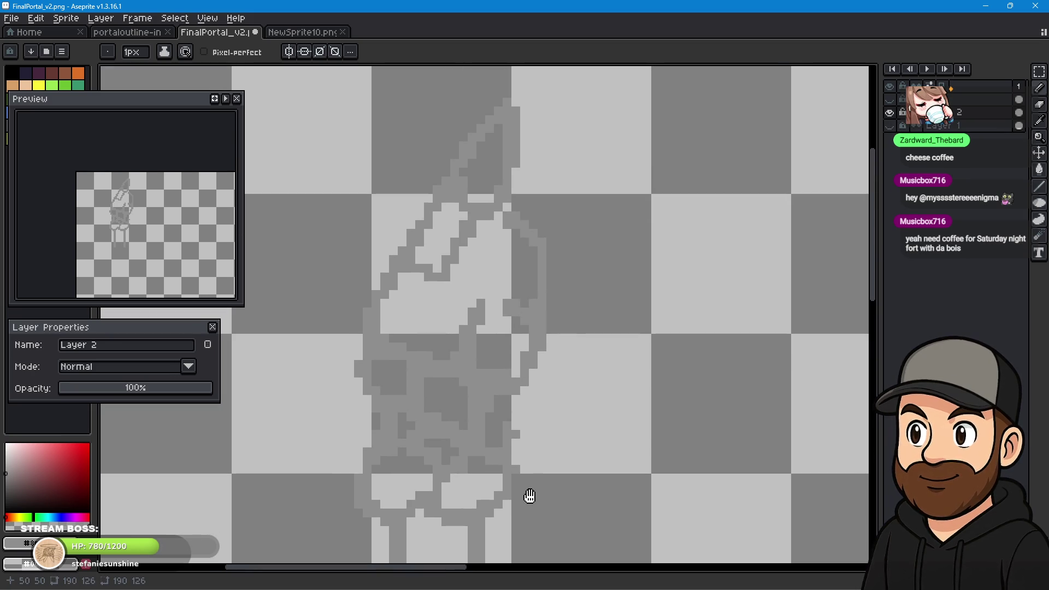
click(890, 99)
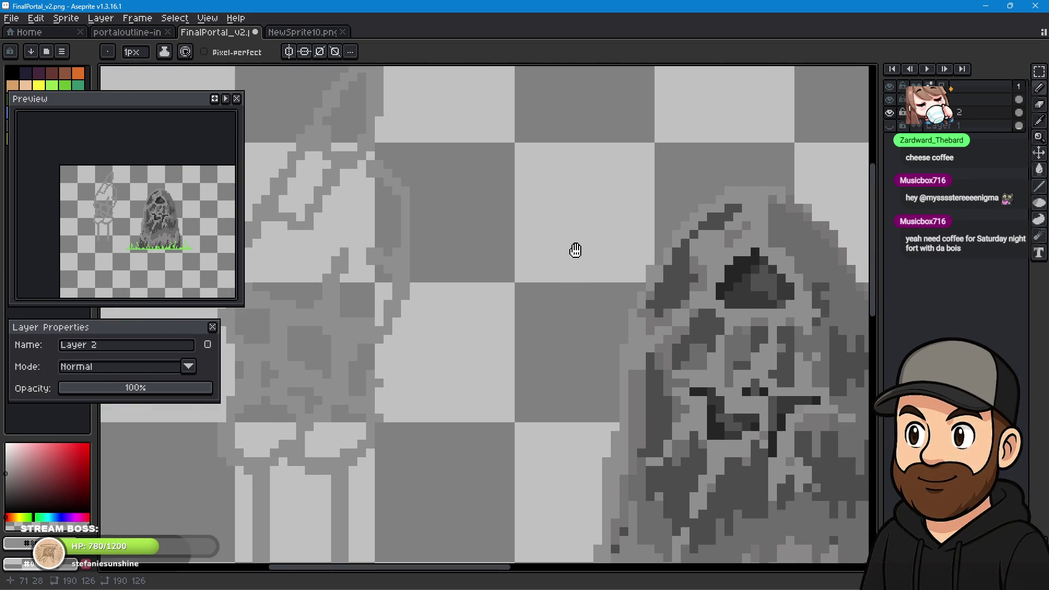
drag(712, 302, 616, 222)
click(1041, 89)
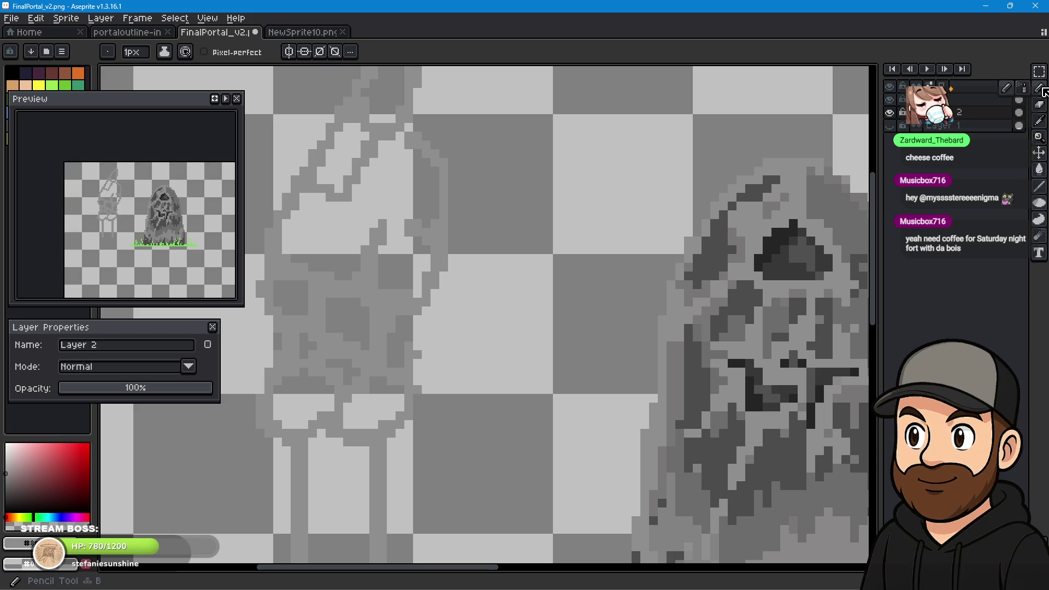
drag(518, 294, 564, 353)
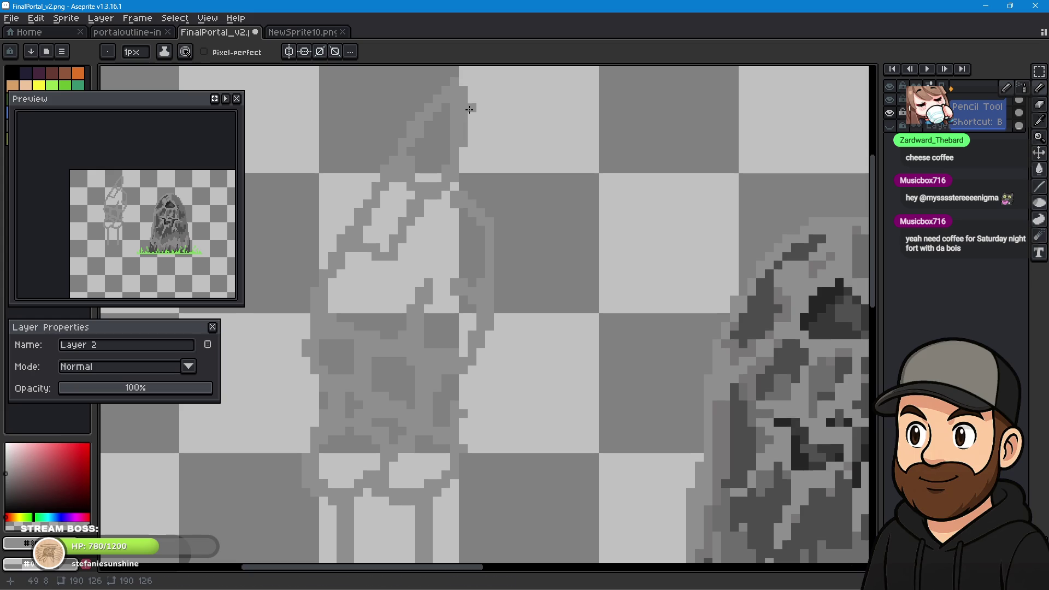
Sample a grey from the canvas and darken the spire's left outline up to its tip.
click(1040, 134)
click(792, 298)
key(b)
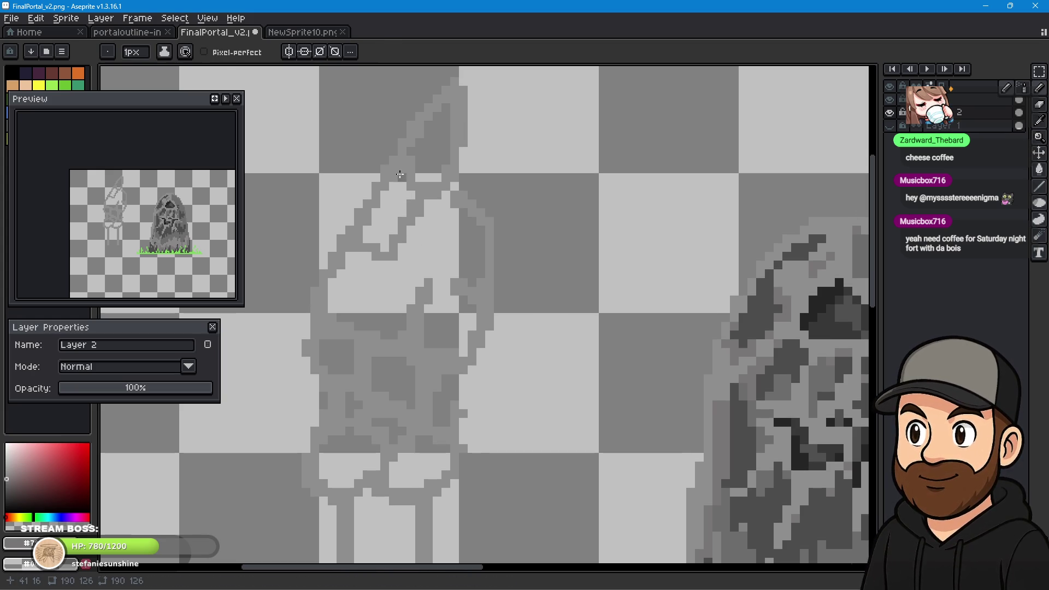
mouse_move(397, 178)
mouse_down()
mouse_move(377, 222)
mouse_move(429, 163)
mouse_move(427, 138)
mouse_up()
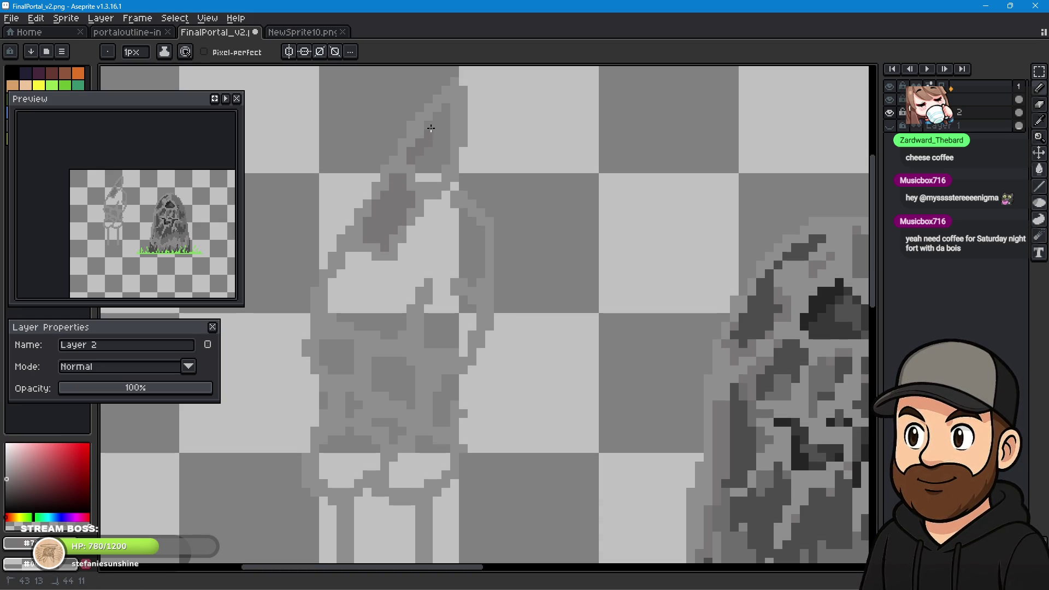
mouse_move(446, 138)
mouse_down()
mouse_move(431, 160)
mouse_move(449, 165)
mouse_up()
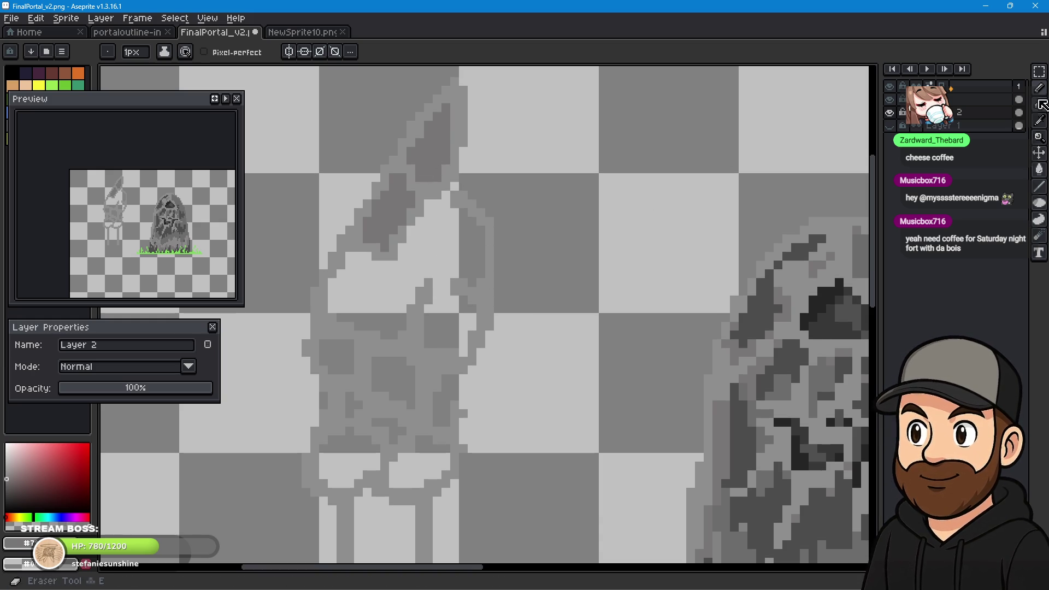
click(1040, 122)
Sample a slightly different grey and add darker pixels along the spire outline.
click(471, 278)
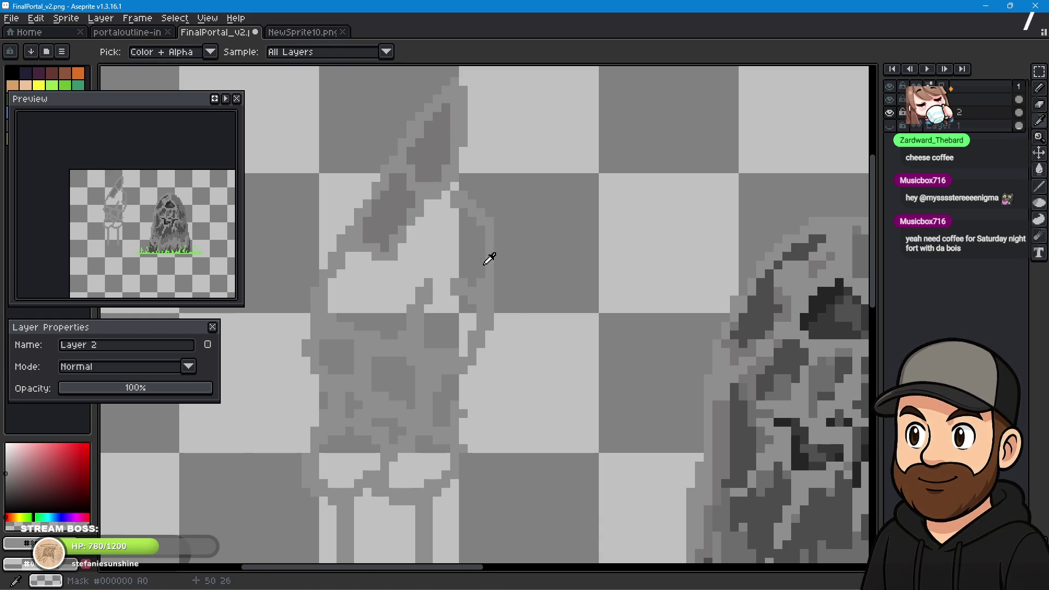
key(b)
click(448, 281)
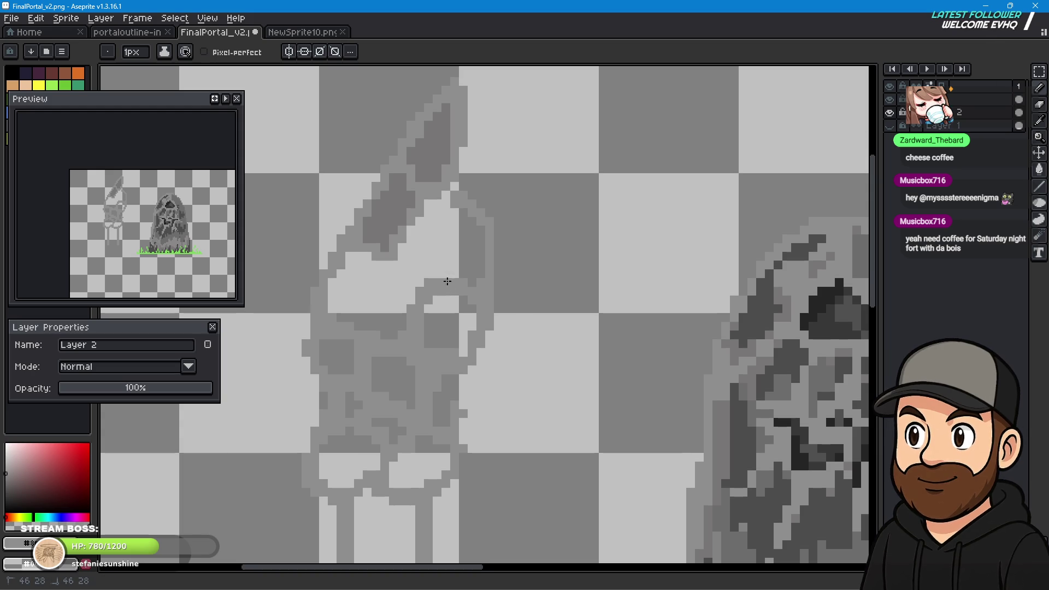
drag(434, 276, 410, 254)
click(448, 203)
click(454, 189)
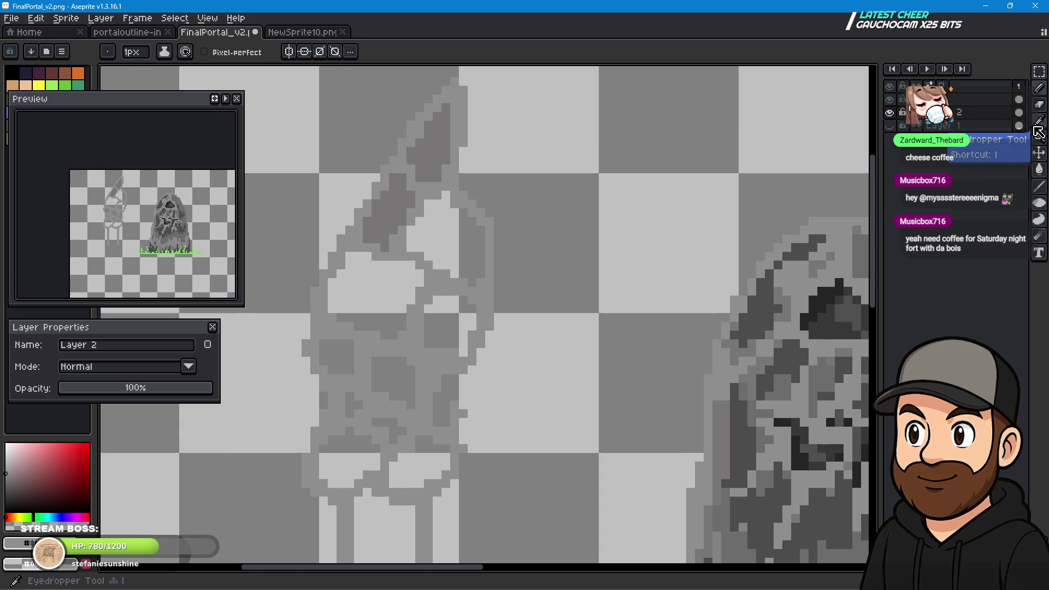
Bucket-fill the statue's spire and head areas mid-grey, undoing the stray background fill.
click(1042, 178)
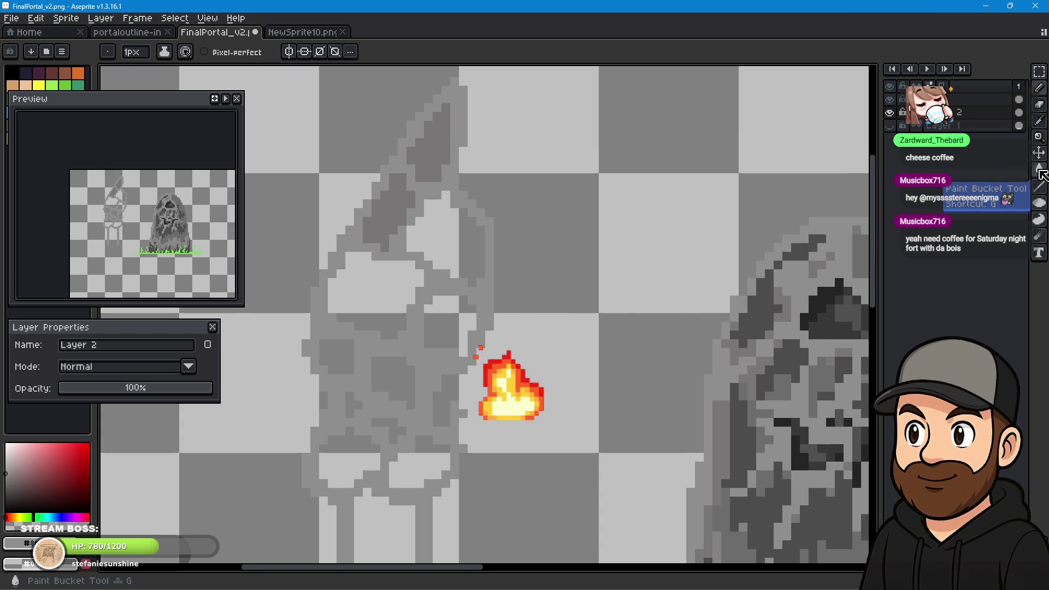
click(449, 239)
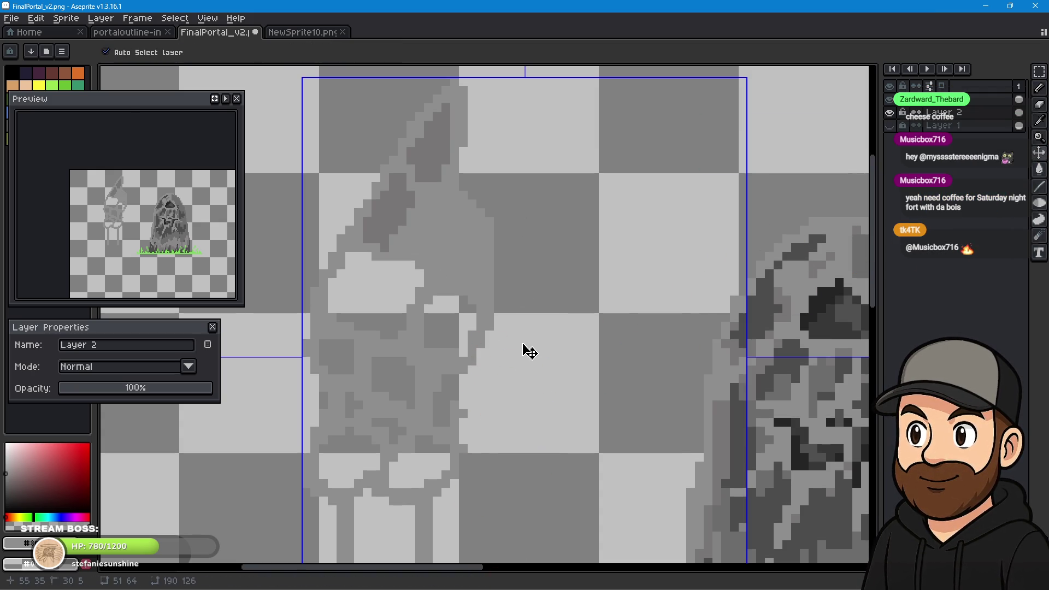
key(ctrl+z)
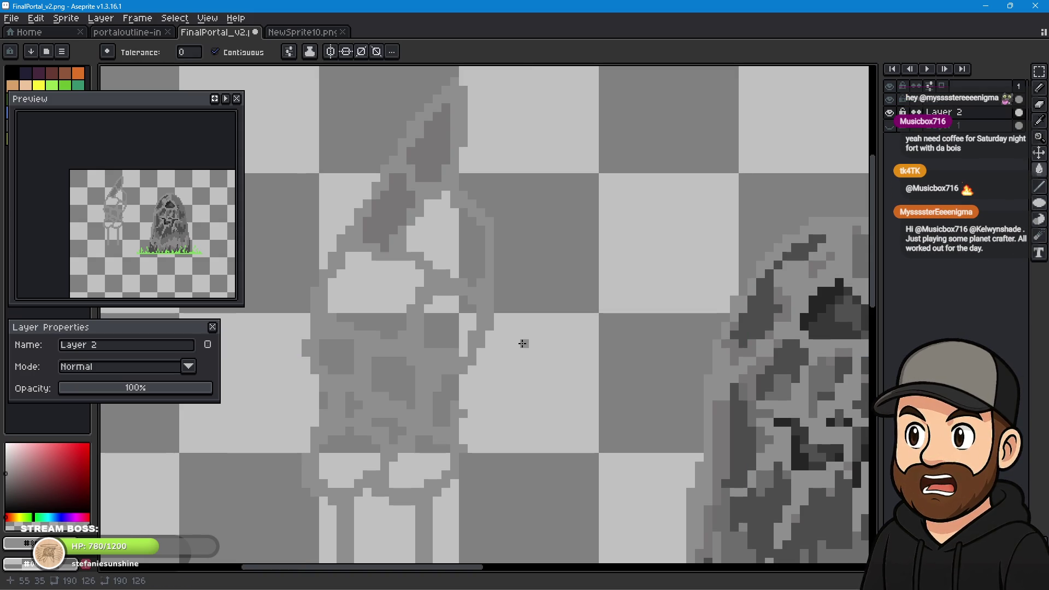
click(460, 243)
click(377, 284)
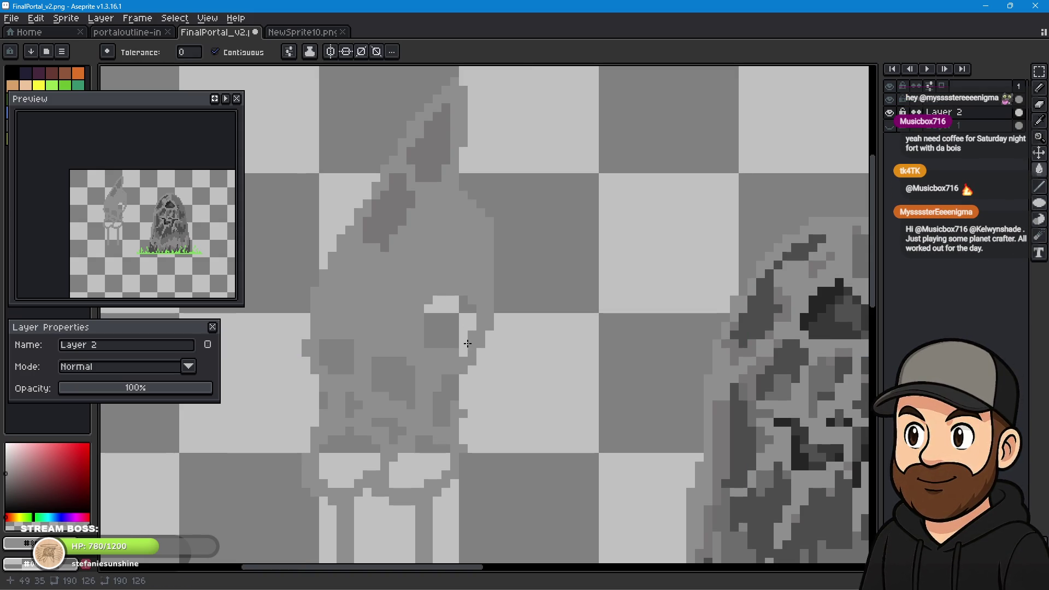
click(445, 322)
click(394, 383)
click(342, 354)
click(433, 408)
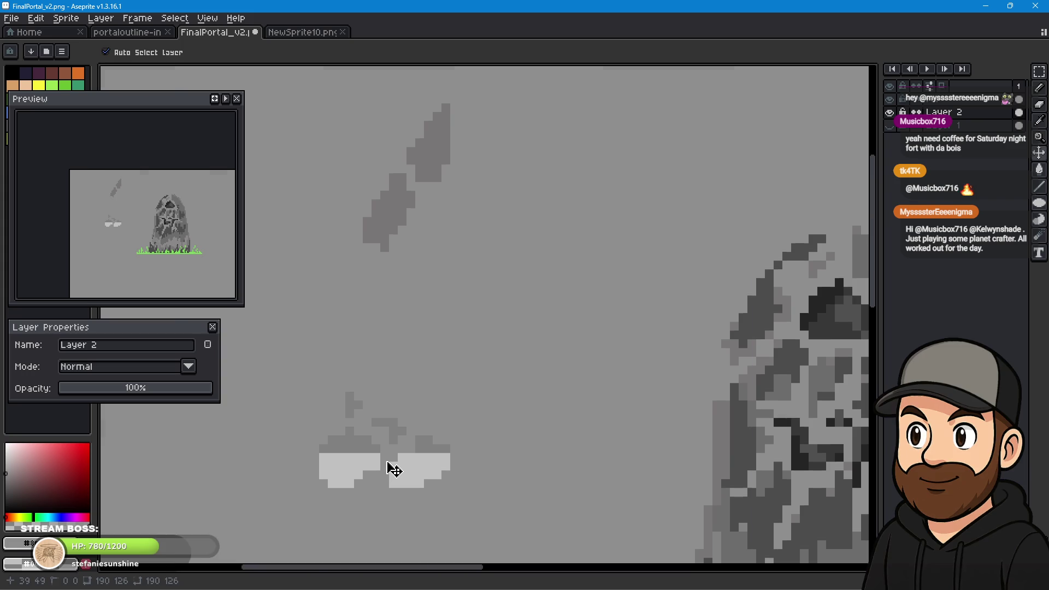
key(ctrl+z)
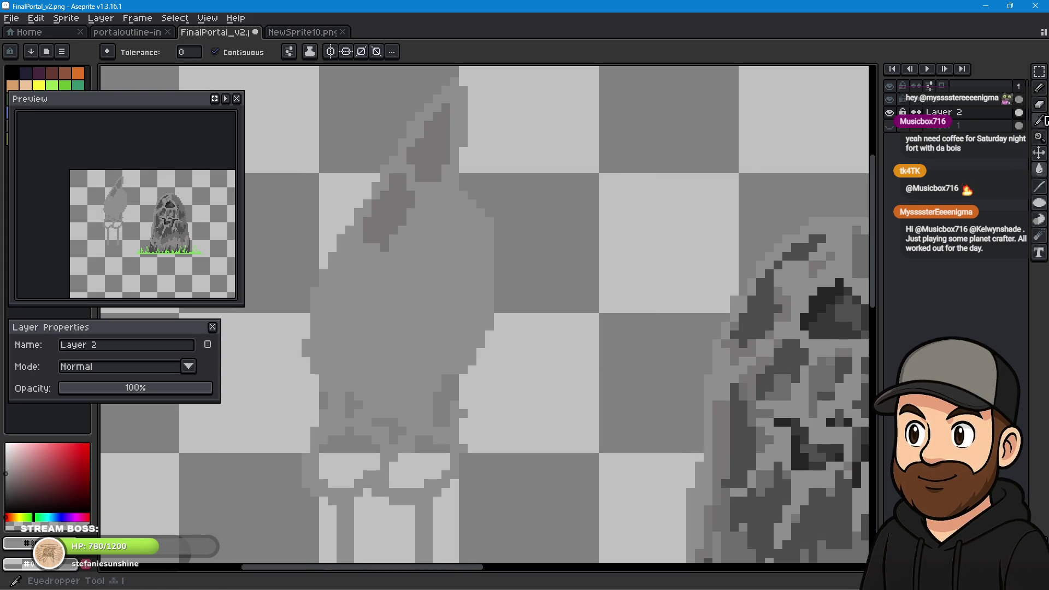
click(1041, 89)
click(1040, 121)
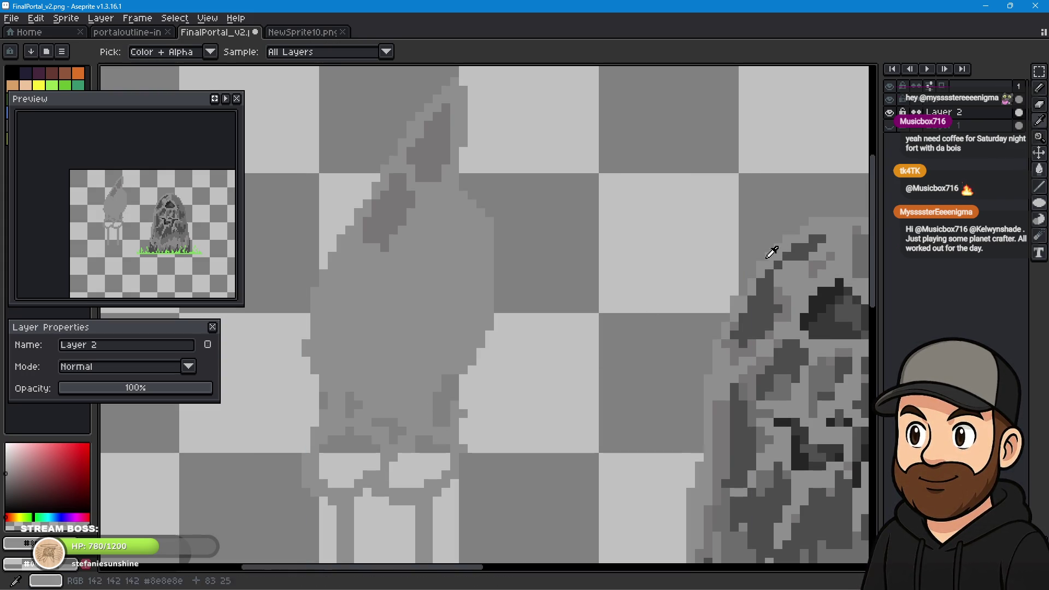
Draw darker grey crack lines through the statue's upper and middle sections.
key(b)
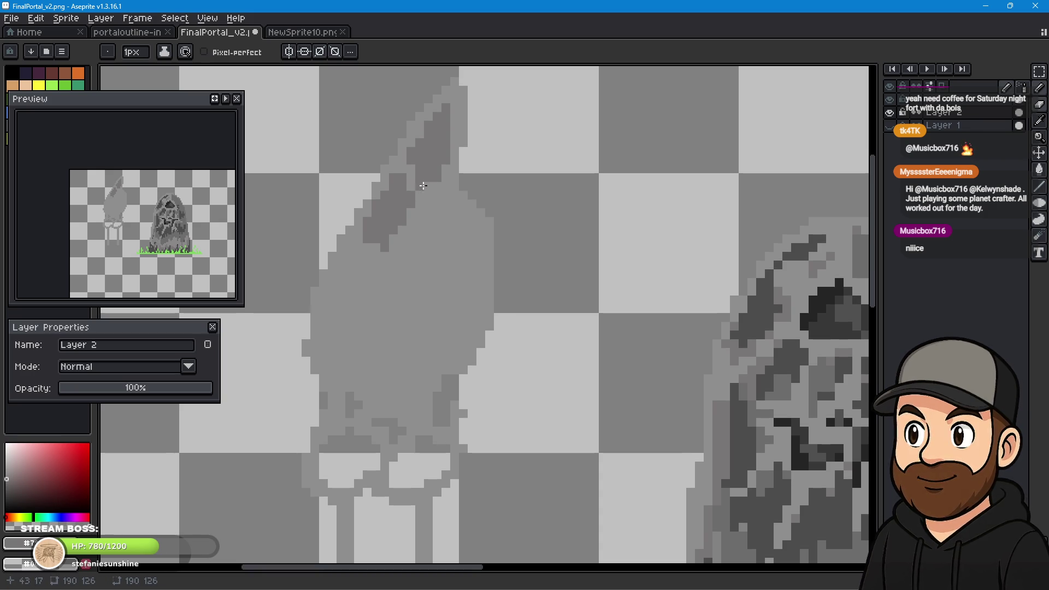
drag(378, 247, 365, 245)
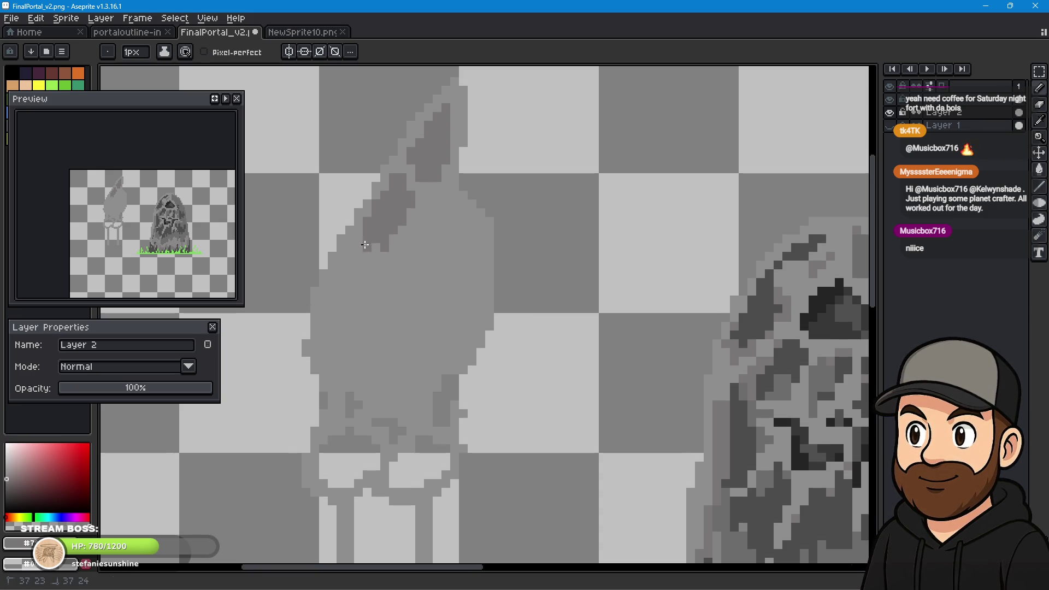
drag(393, 283, 341, 314)
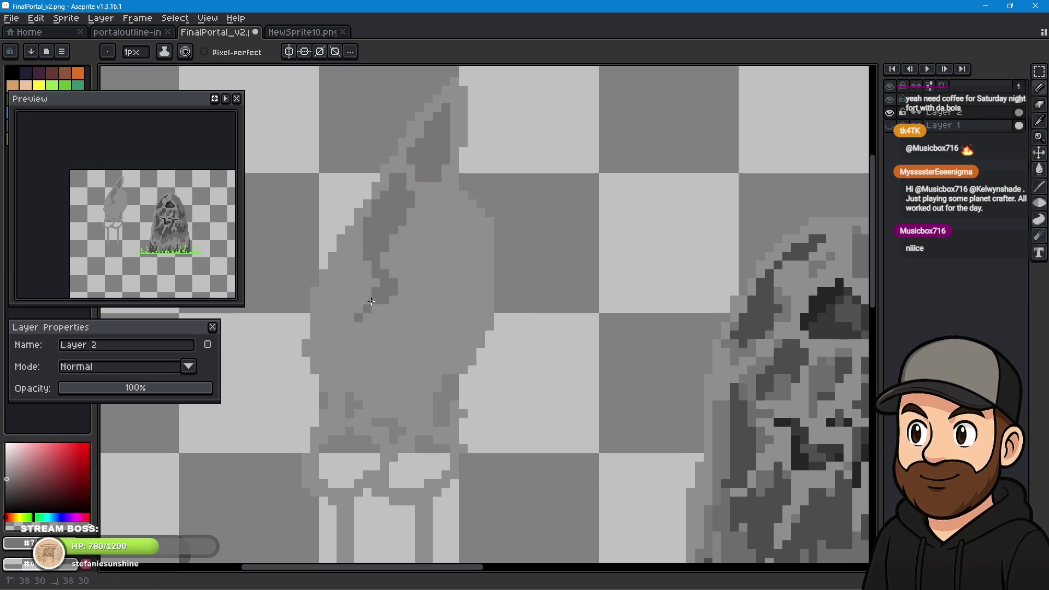
drag(383, 312, 390, 371)
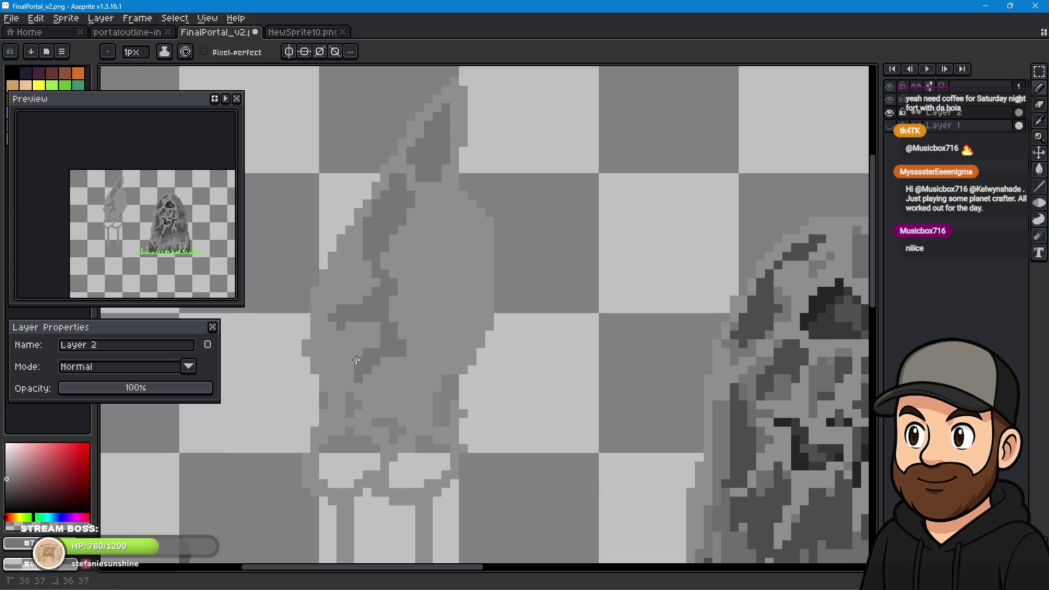
drag(405, 298, 419, 252)
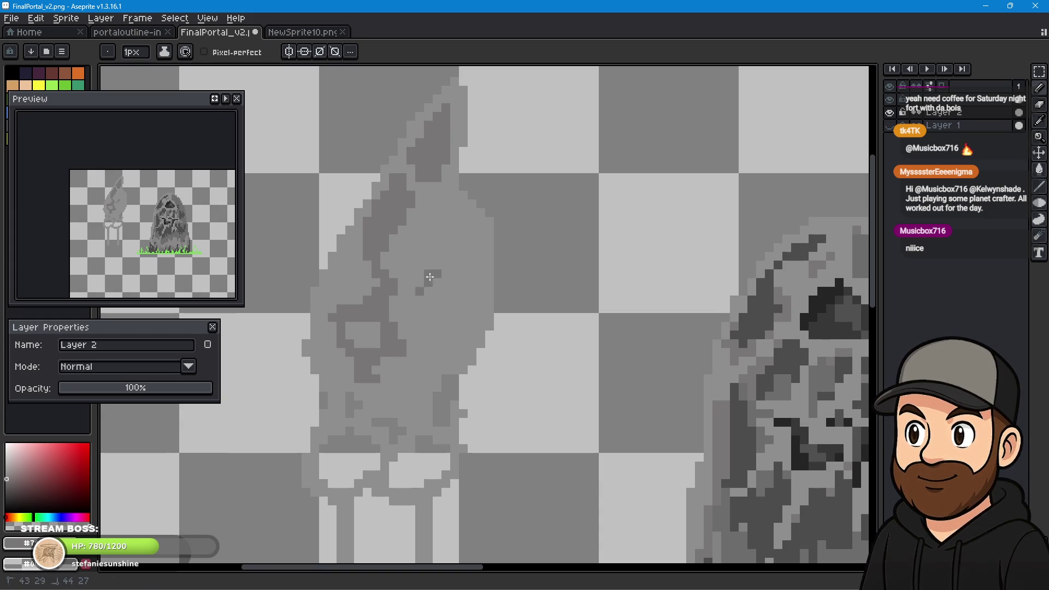
mouse_move(420, 204)
mouse_down()
mouse_move(449, 241)
mouse_move(407, 231)
mouse_move(360, 254)
mouse_move(380, 266)
mouse_up()
mouse_move(408, 312)
mouse_down()
mouse_move(468, 323)
mouse_move(453, 431)
mouse_up()
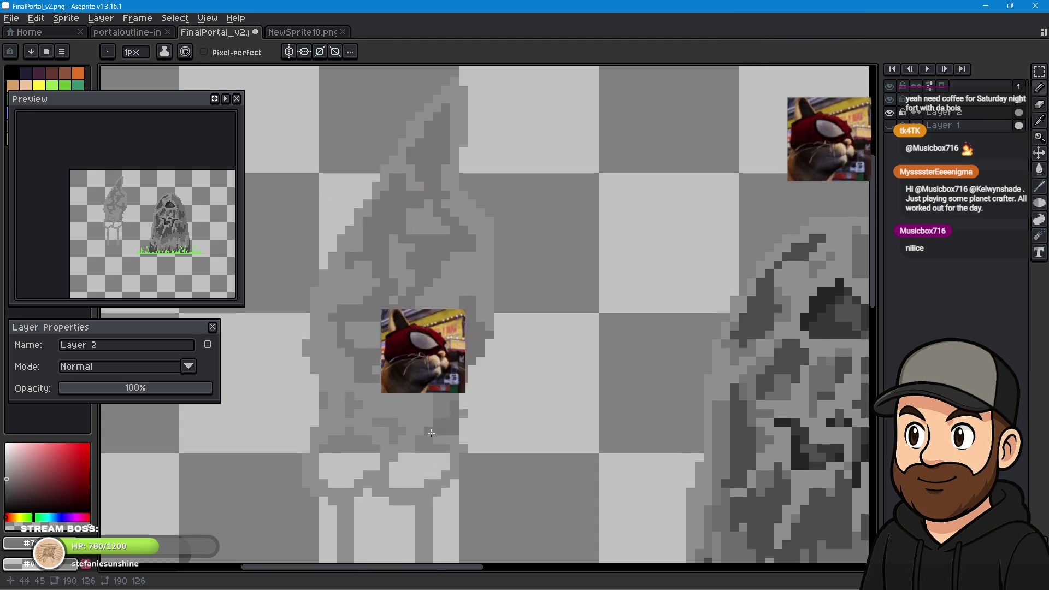
drag(396, 379, 387, 378)
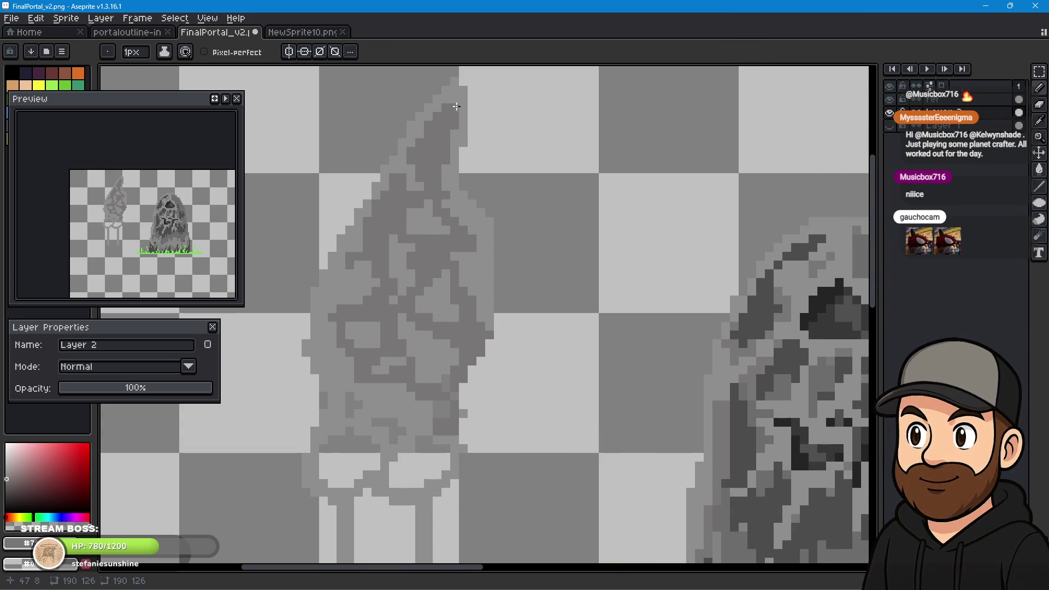
Darken the statue's right edge and add cracks down its lower half and base.
click(458, 143)
click(451, 168)
click(466, 204)
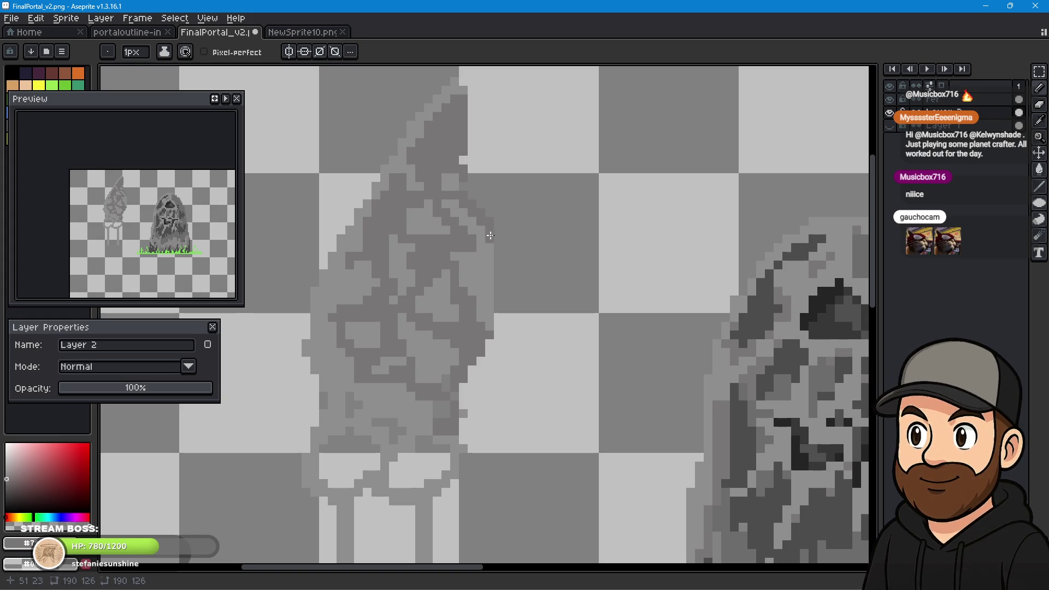
click(488, 294)
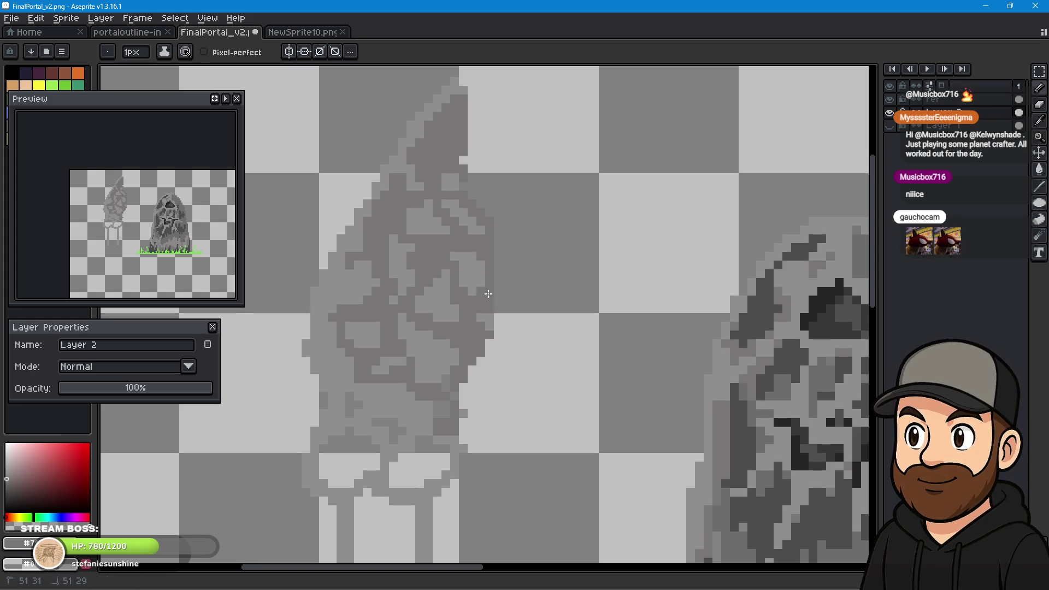
mouse_move(351, 360)
mouse_down()
mouse_move(371, 403)
mouse_move(360, 422)
mouse_up()
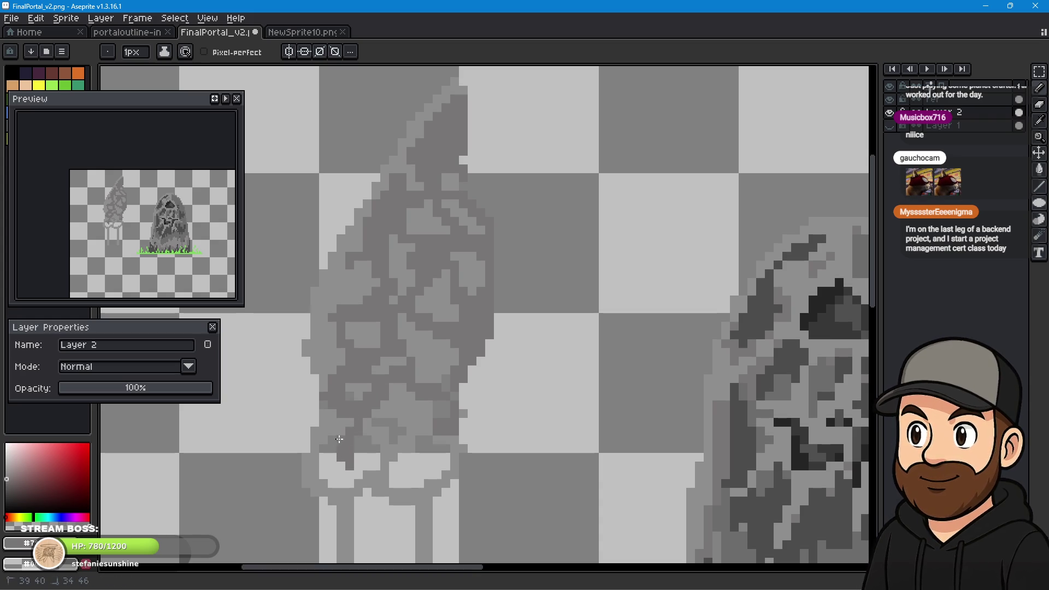
mouse_move(340, 462)
mouse_down()
mouse_move(386, 447)
mouse_move(414, 412)
mouse_up()
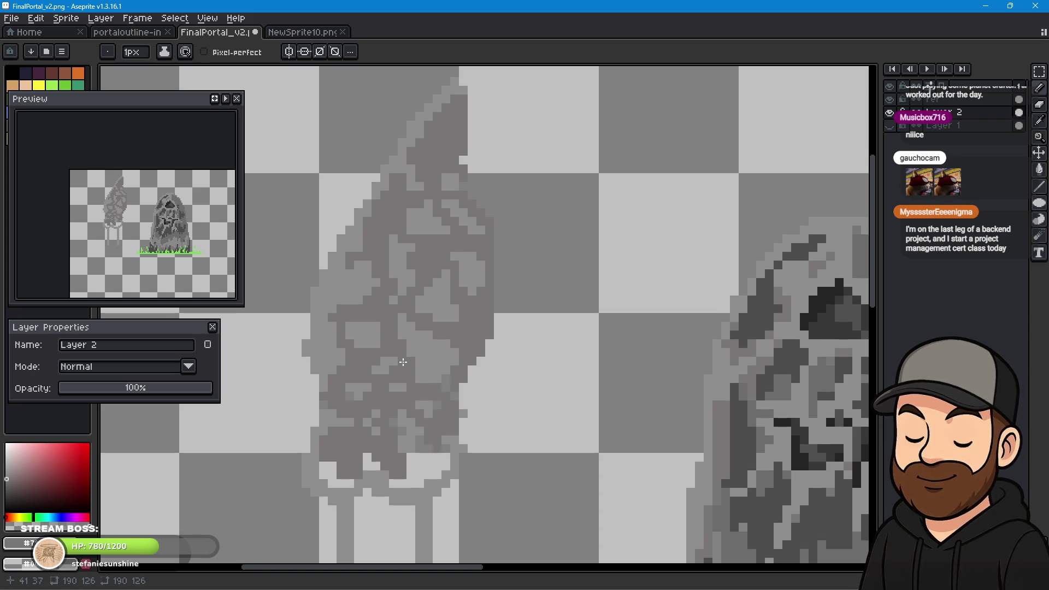
scroll(512, 377, down, 1)
Bring the statue and tombstone into view and sample a darker grey.
scroll(586, 426, down, 2)
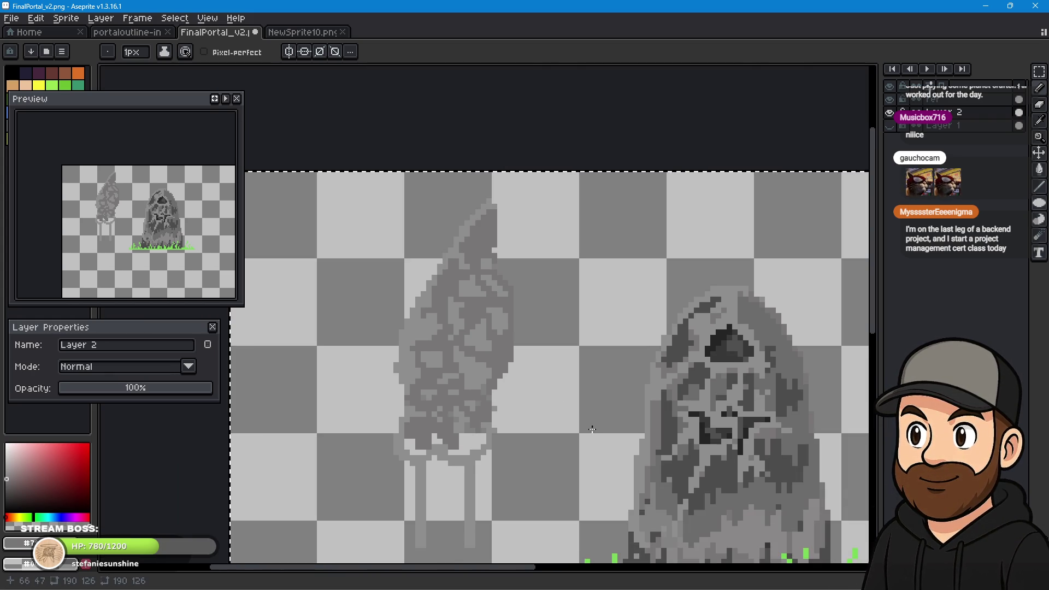
scroll(581, 393, up, 1)
scroll(555, 441, up, 1)
scroll(558, 439, down, 1)
mouse_move(569, 427)
mouse_down()
mouse_move(538, 418)
mouse_move(536, 386)
mouse_up()
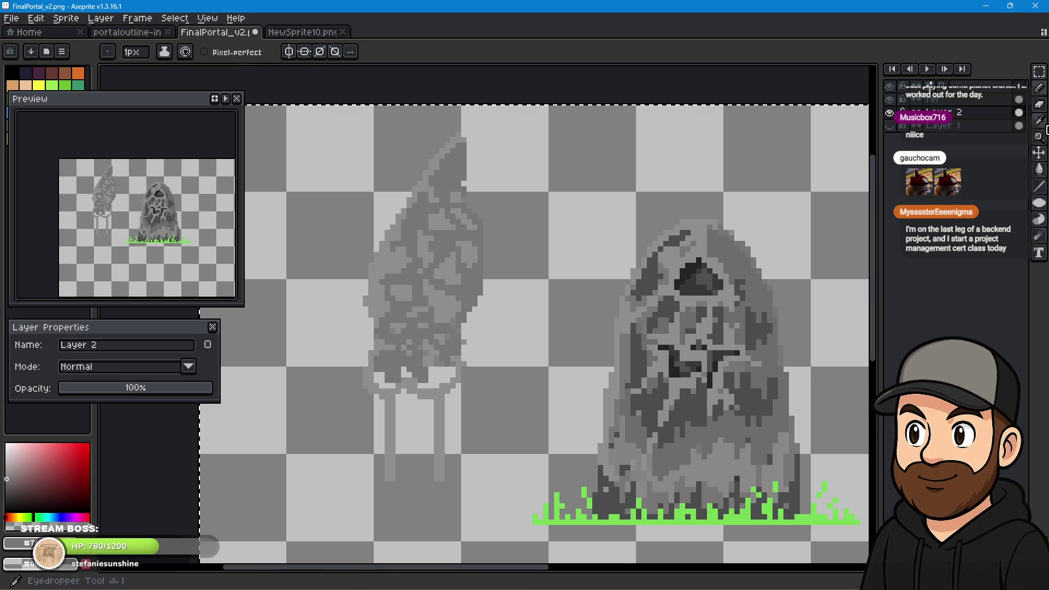
click(1039, 136)
click(695, 260)
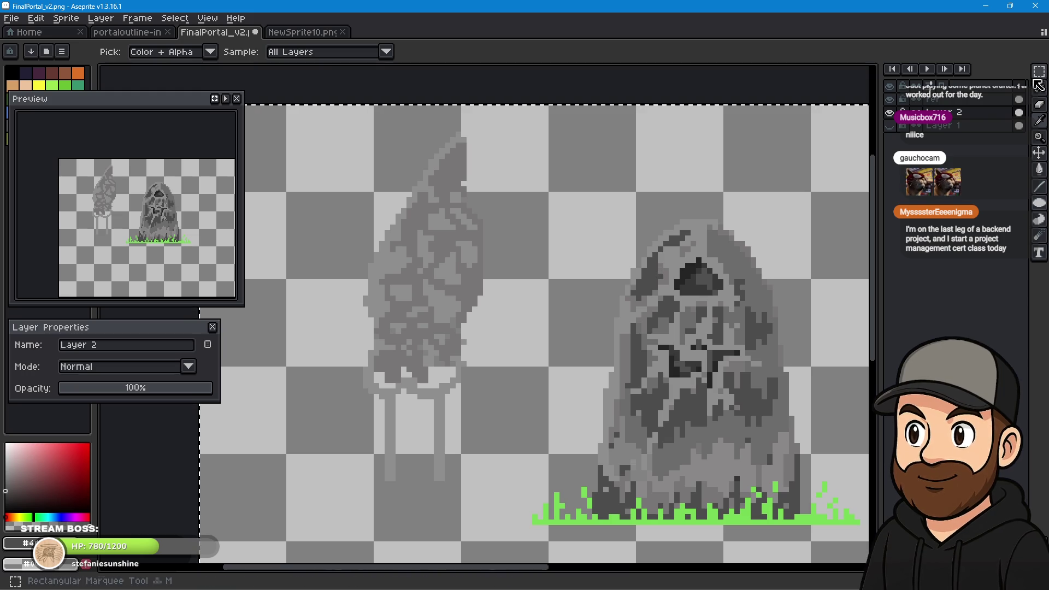
click(1039, 88)
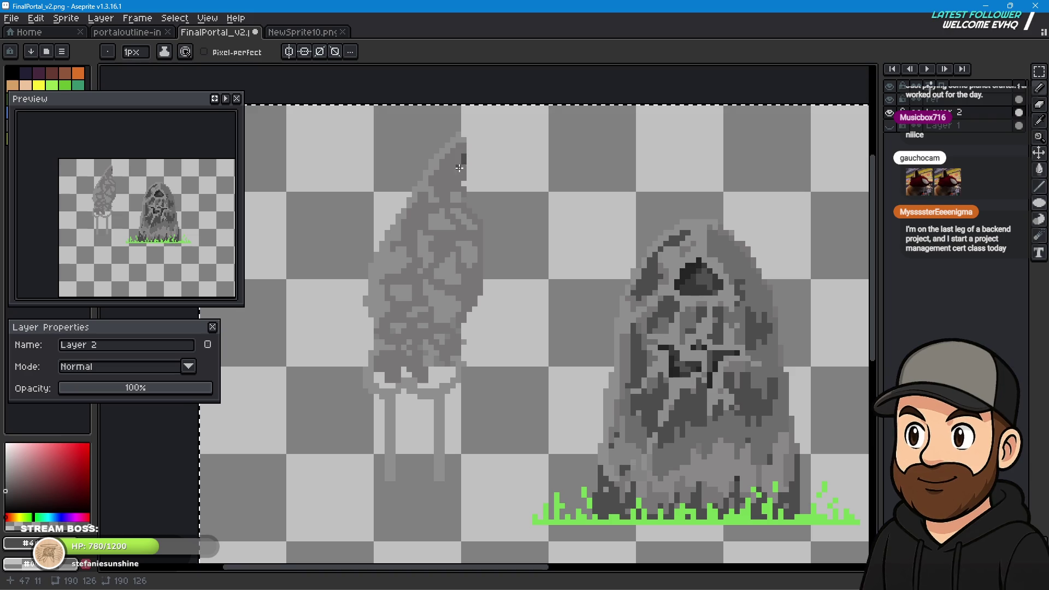
Darken the statue's right edge and deepen the cracks through its middle and lower parts.
mouse_move(464, 159)
mouse_down()
mouse_move(453, 187)
mouse_move(465, 197)
mouse_up()
click(467, 206)
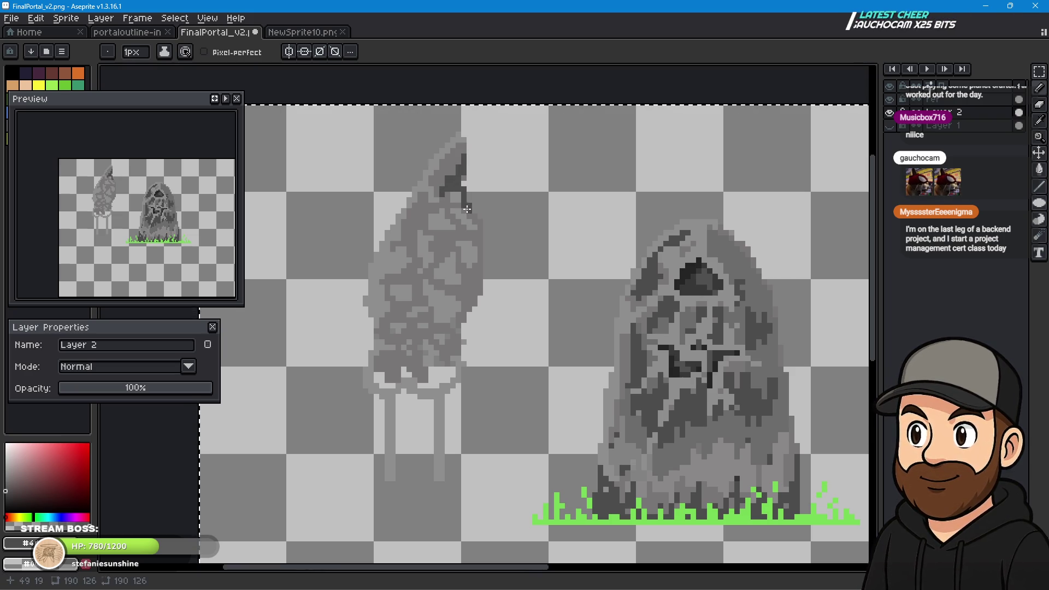
mouse_move(443, 245)
mouse_down()
mouse_move(456, 242)
mouse_move(431, 274)
mouse_move(474, 297)
mouse_up()
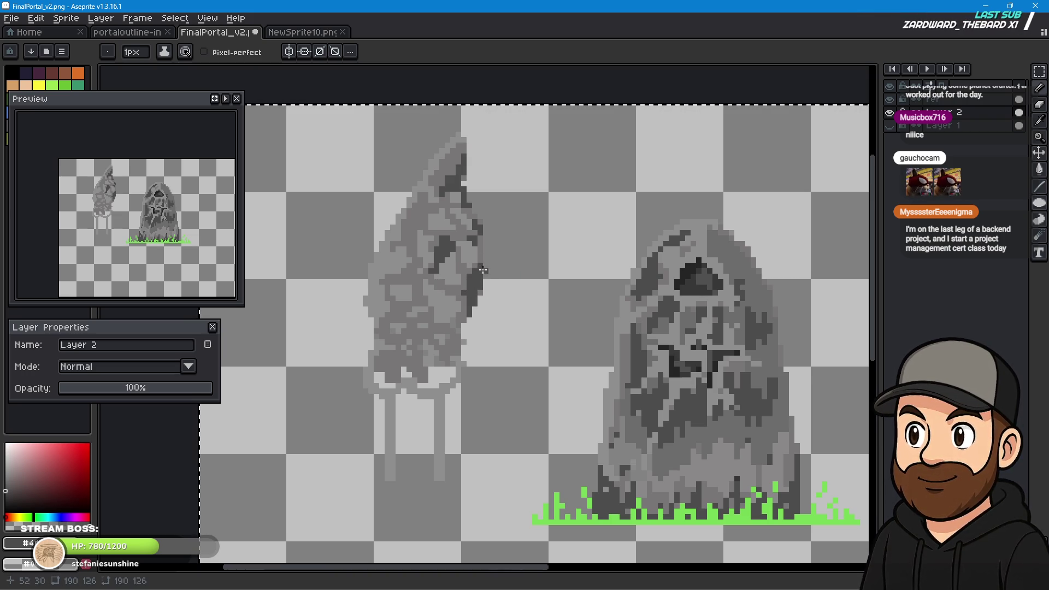
drag(468, 310, 432, 343)
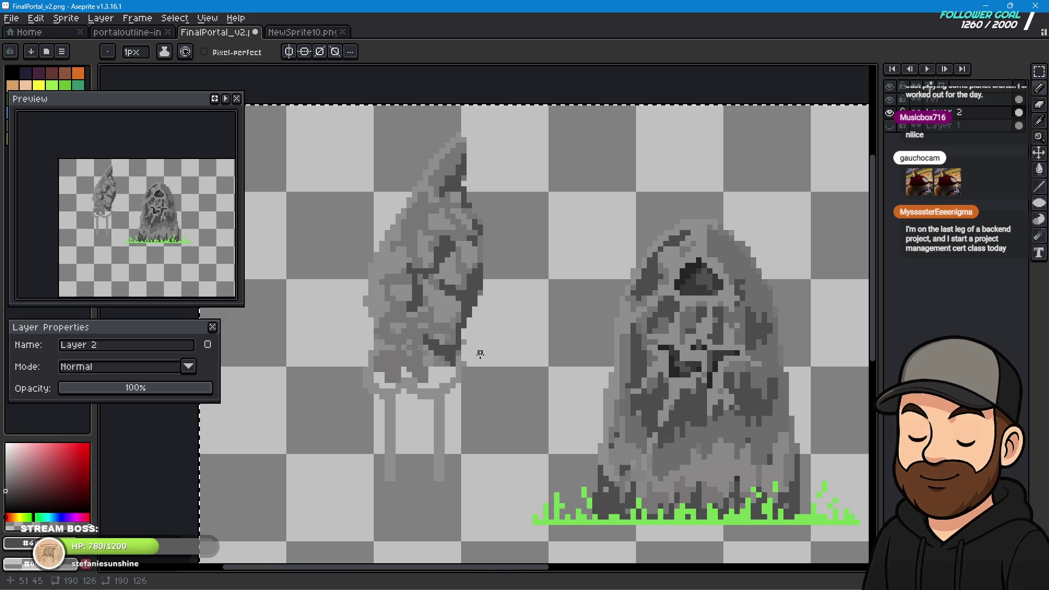
drag(393, 339, 447, 384)
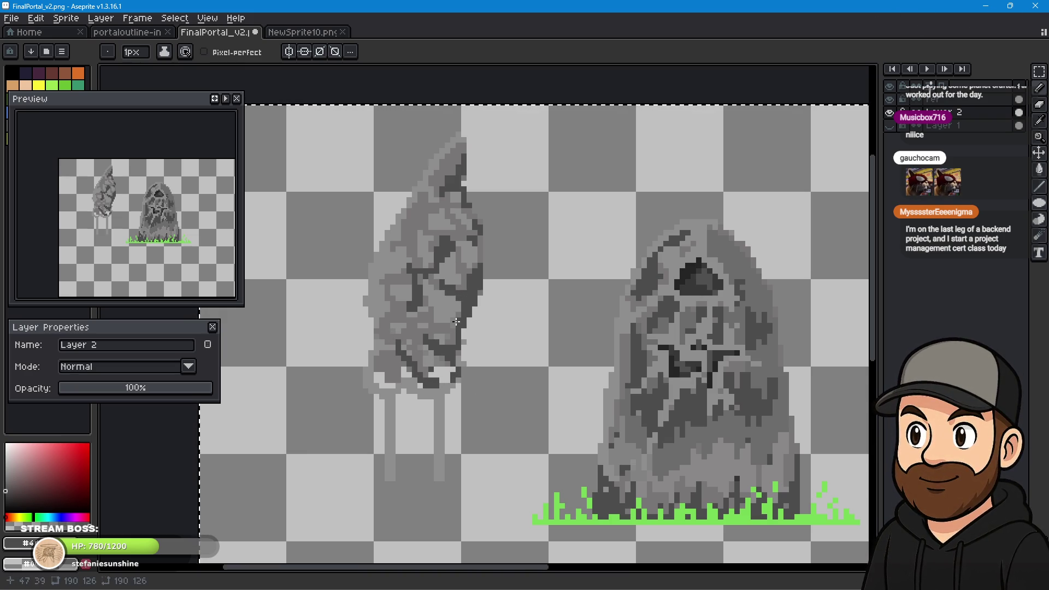
drag(418, 236, 414, 239)
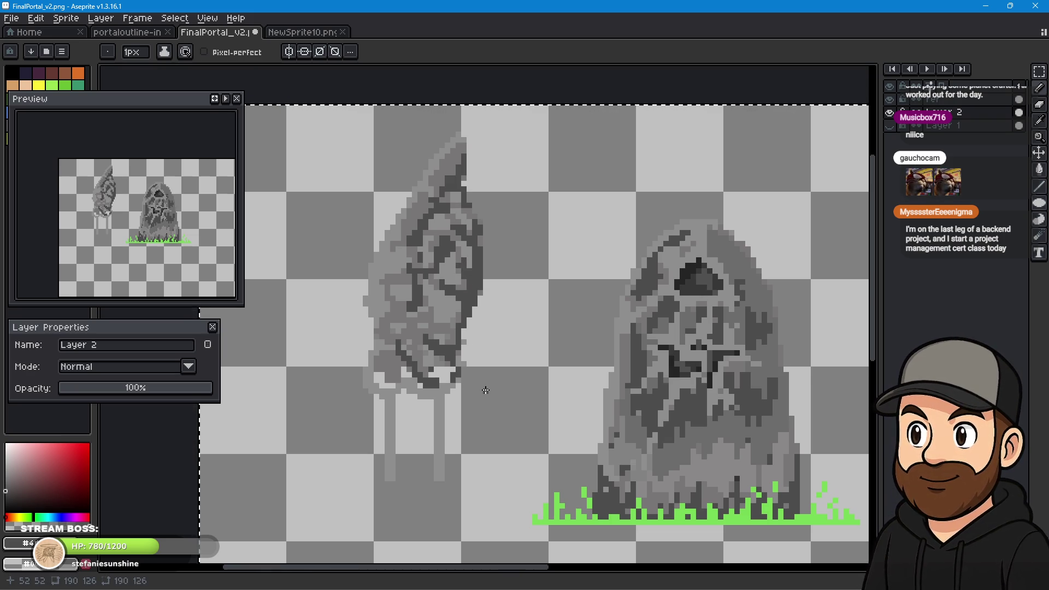
scroll(519, 328, down, 1)
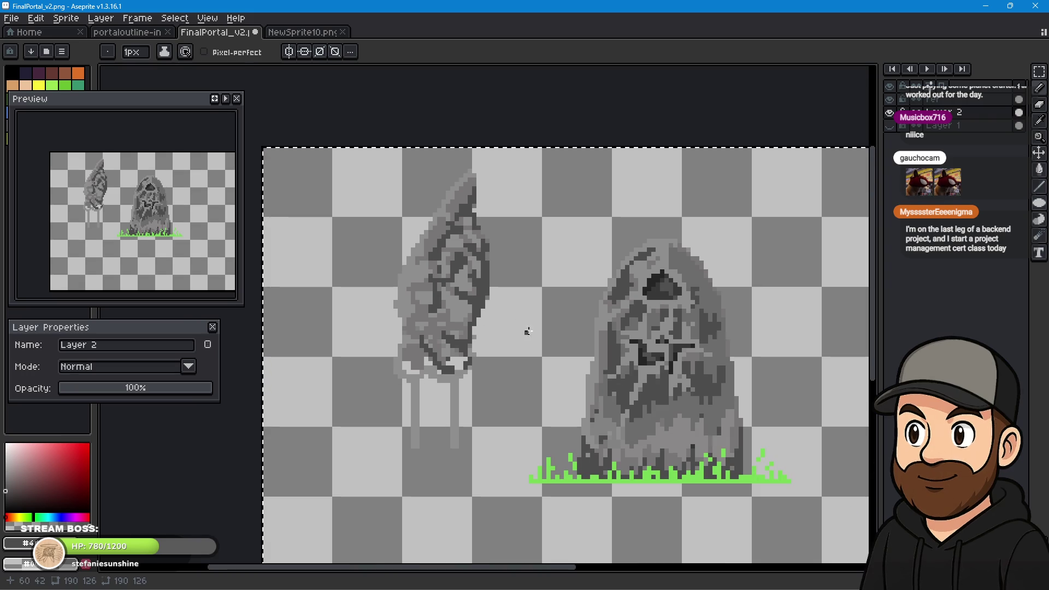
Zoom in on the left statue's drips and add a light grey stroke below the left drip.
drag(555, 350, 475, 328)
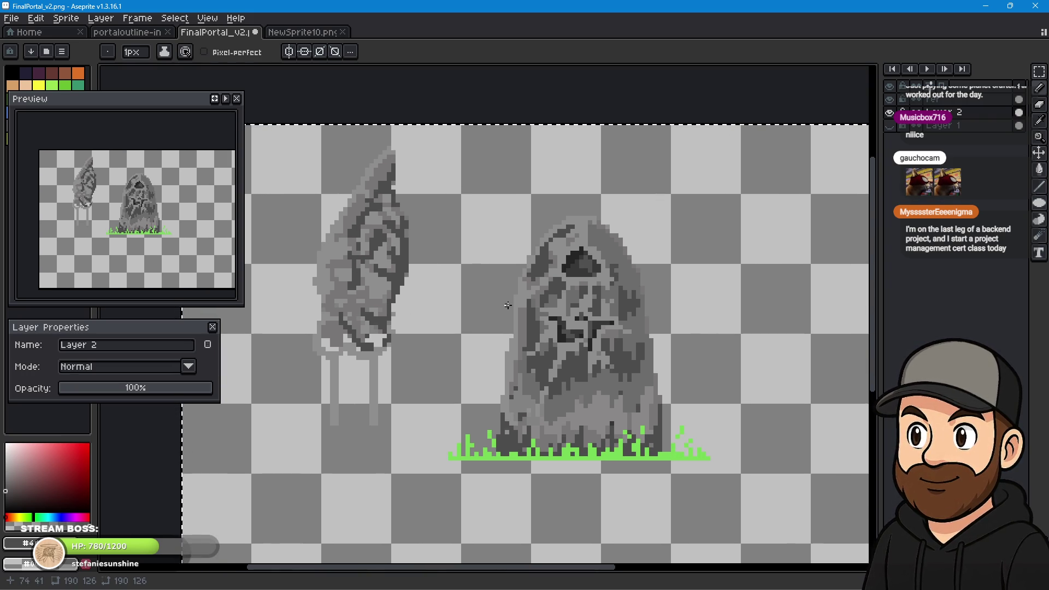
scroll(508, 305, down, 1)
scroll(546, 307, down, 1)
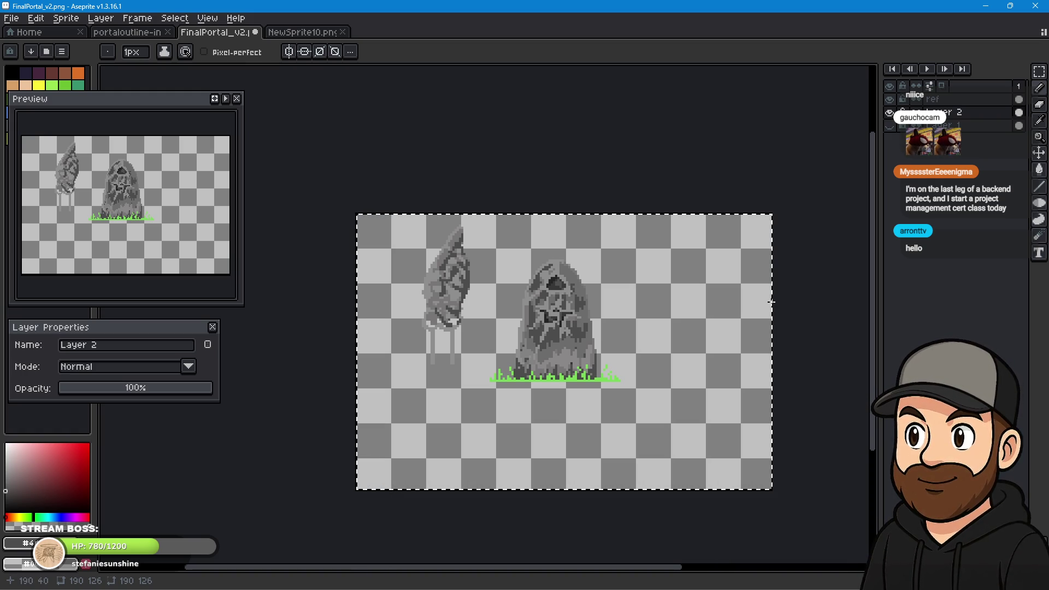
scroll(413, 322, up, 2)
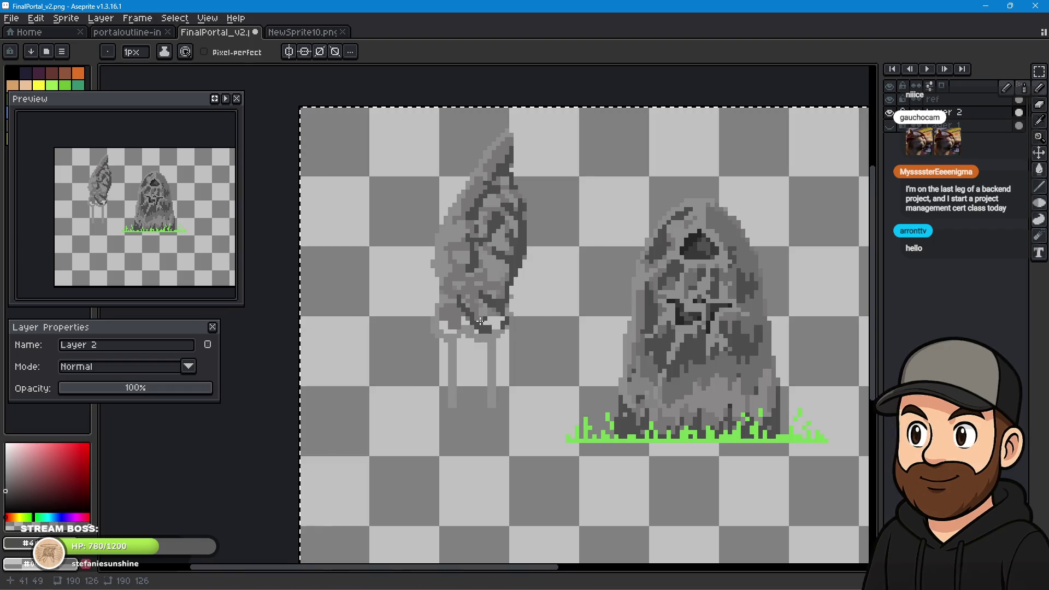
scroll(481, 322, up, 1)
drag(527, 324, 547, 302)
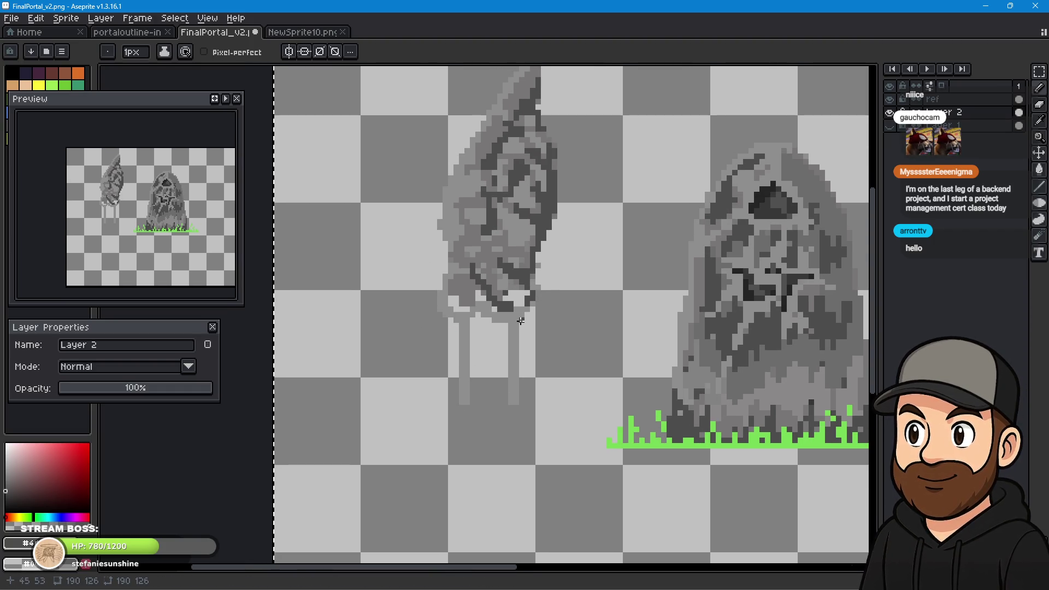
click(1039, 121)
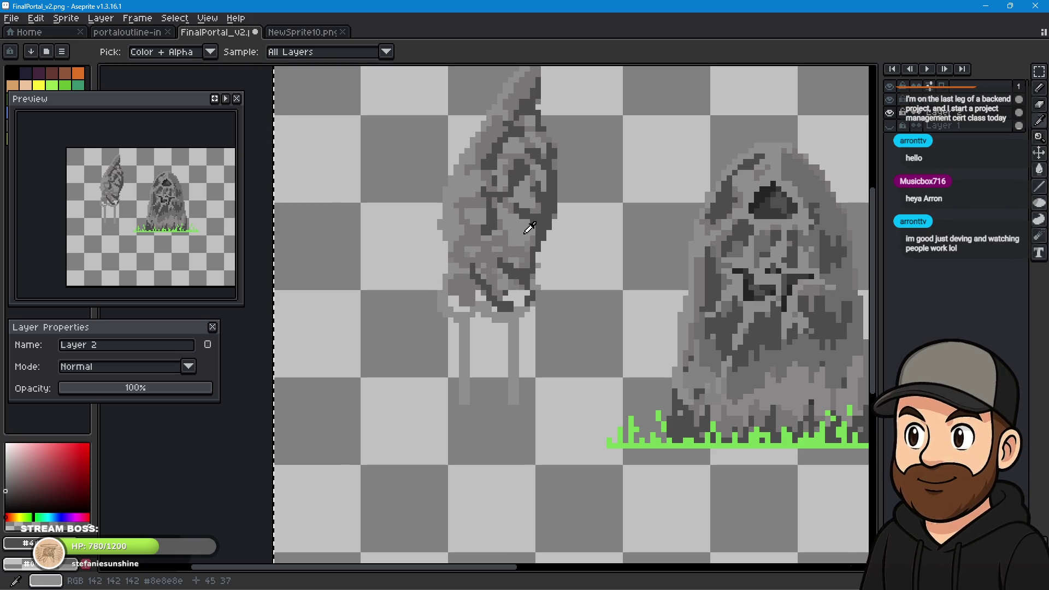
click(1040, 87)
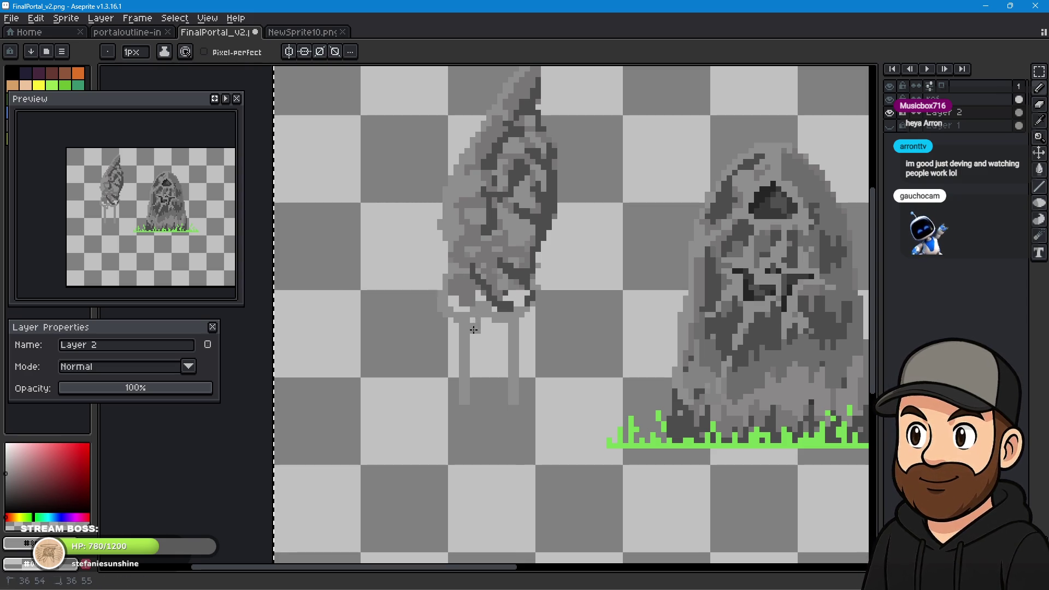
drag(474, 330, 474, 343)
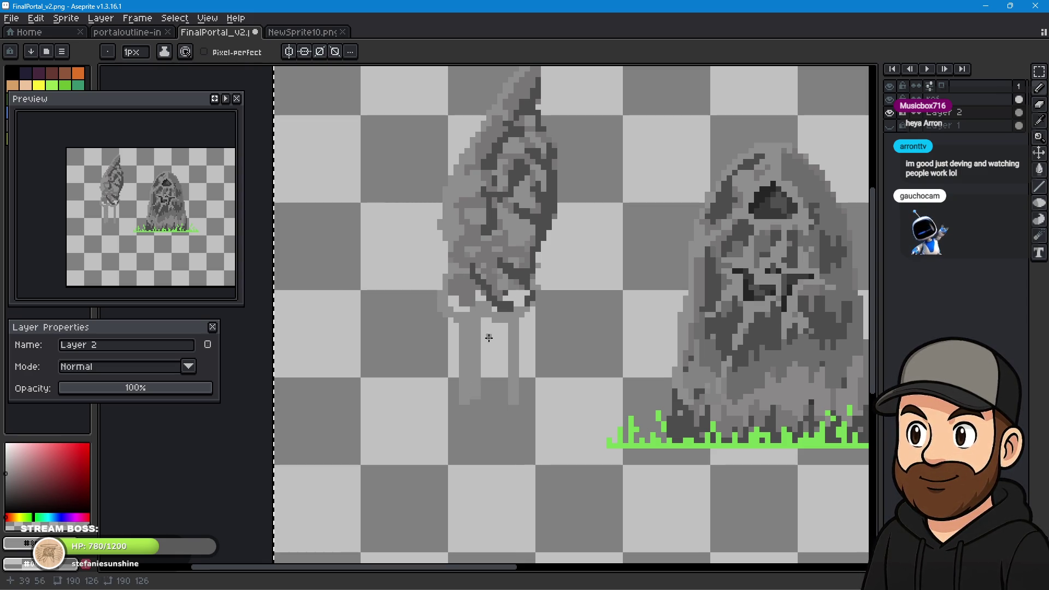
Sample a mid grey, extend the column downward, and make Layer 1 visible to show the pedestal.
key(i)
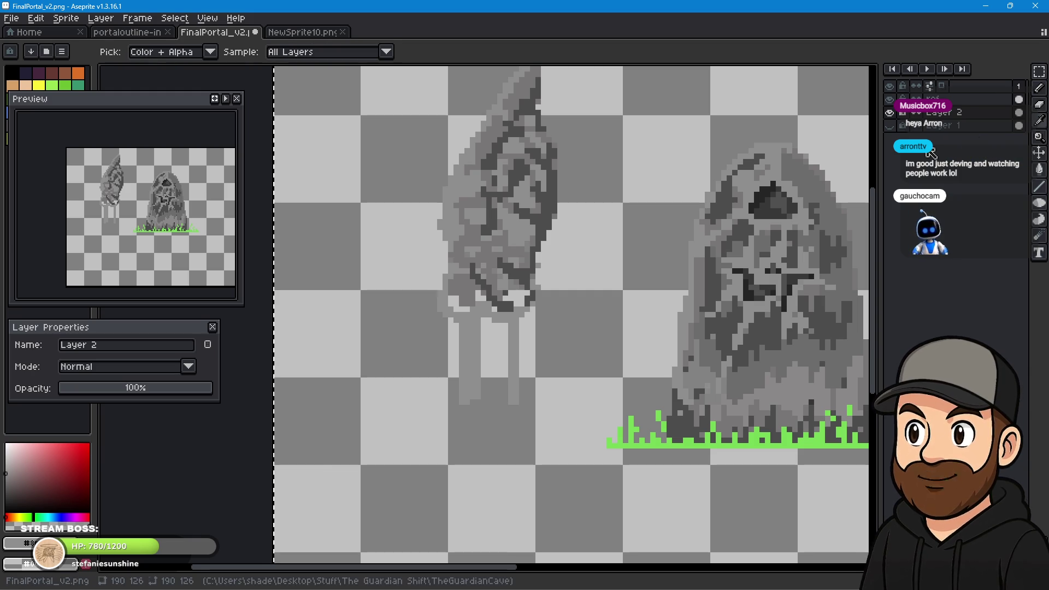
click(517, 156)
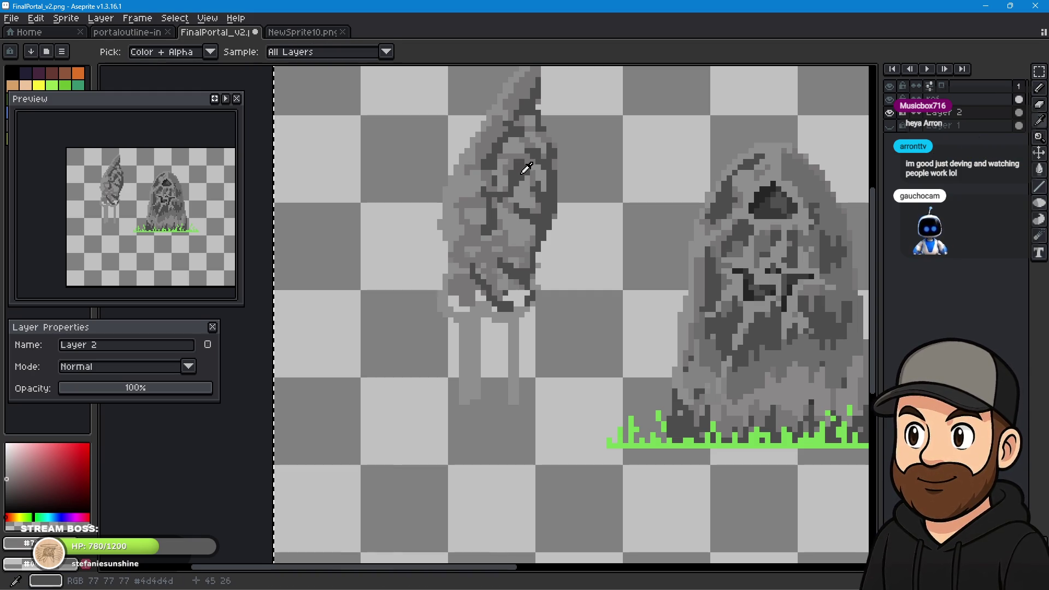
click(1039, 87)
drag(485, 333, 492, 385)
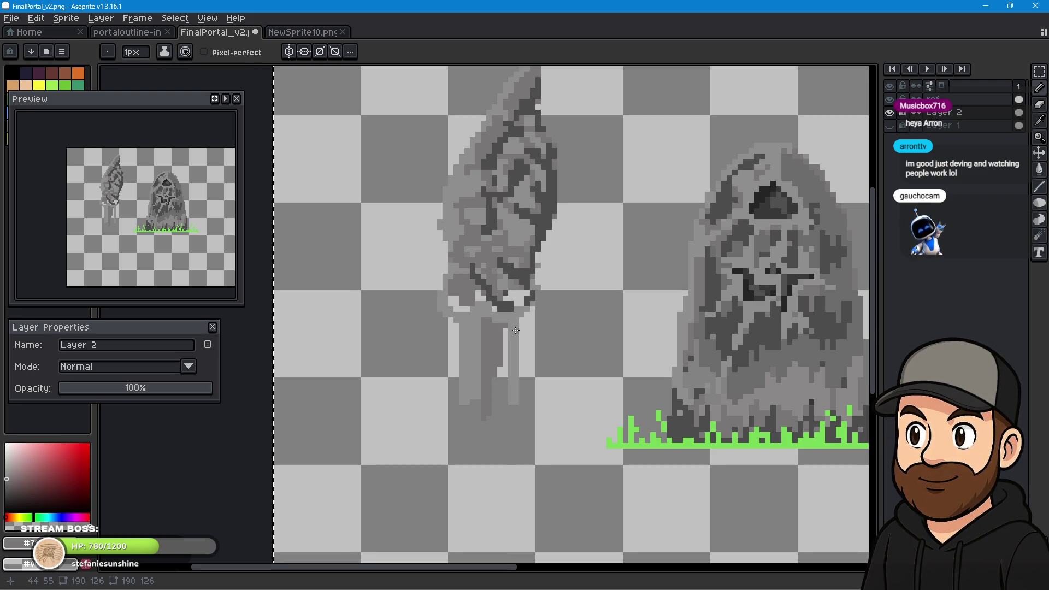
click(891, 101)
click(890, 100)
click(891, 125)
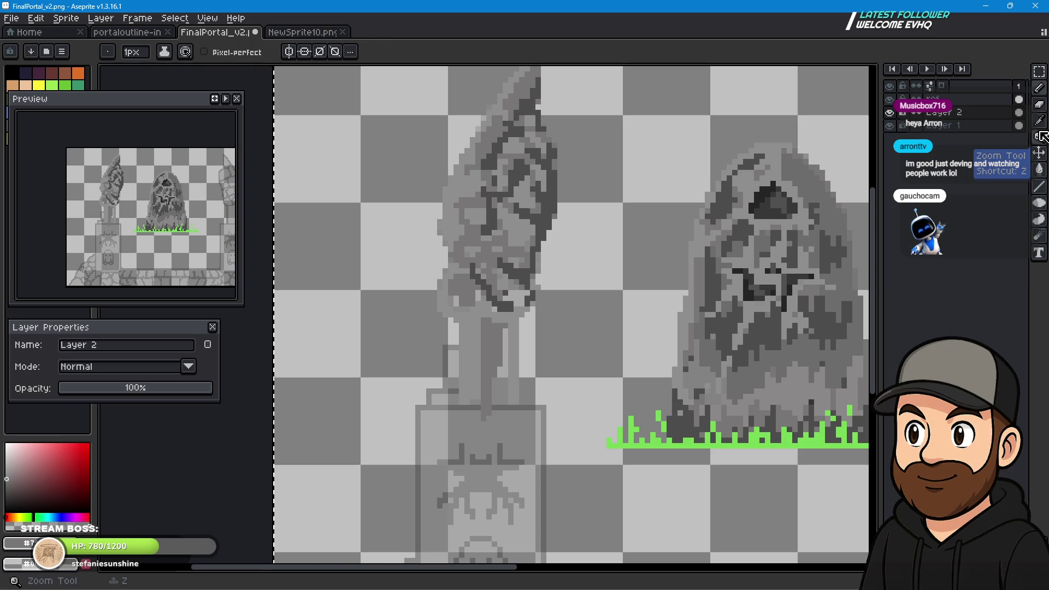
Sample dark grey #4d4d4d and draw a dark line down the column's right edge.
click(1039, 120)
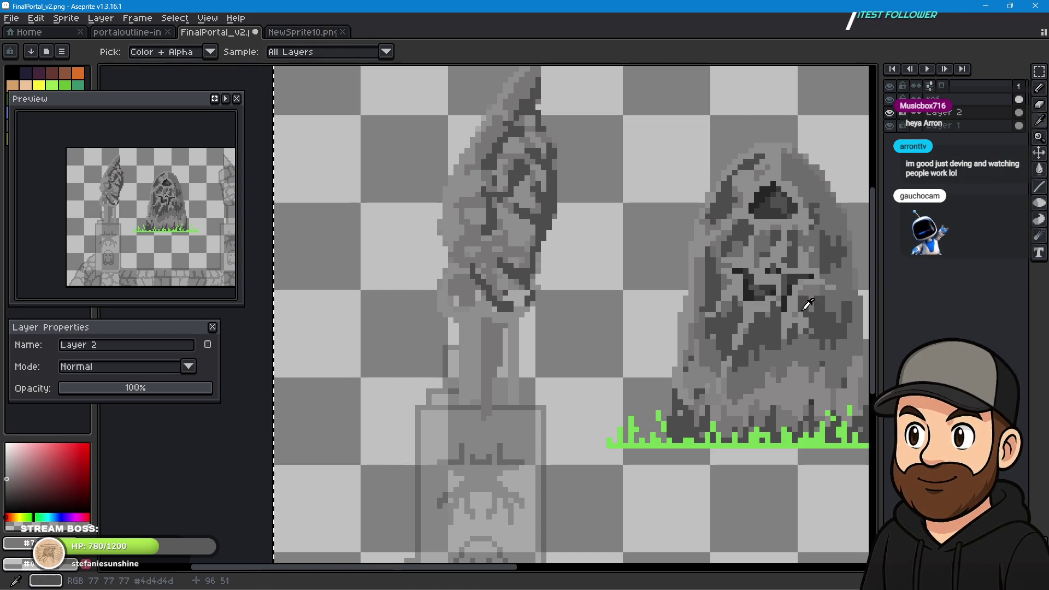
click(783, 318)
click(1041, 93)
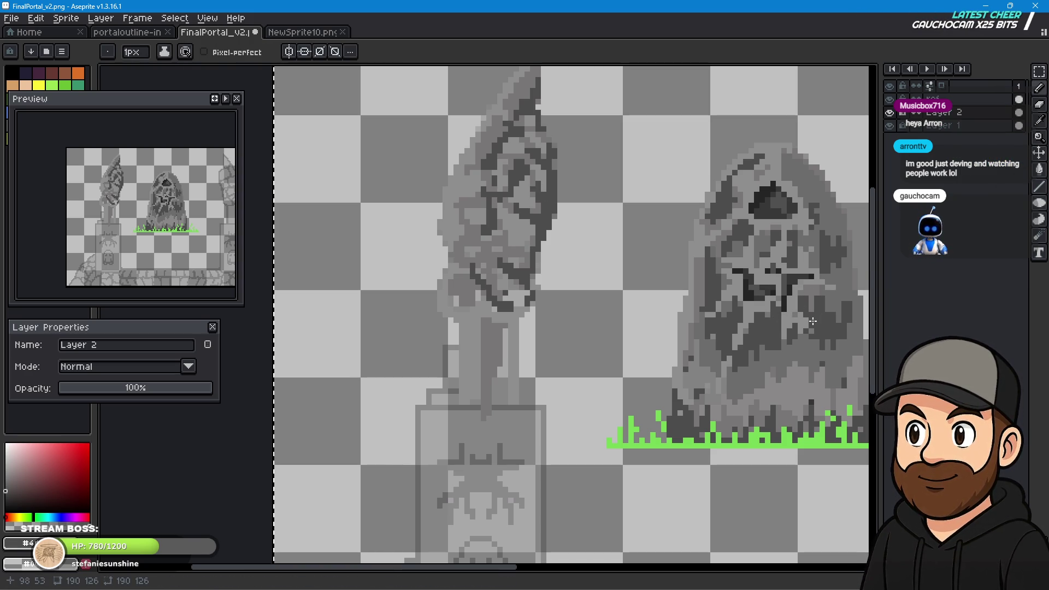
click(515, 321)
drag(515, 321, 511, 393)
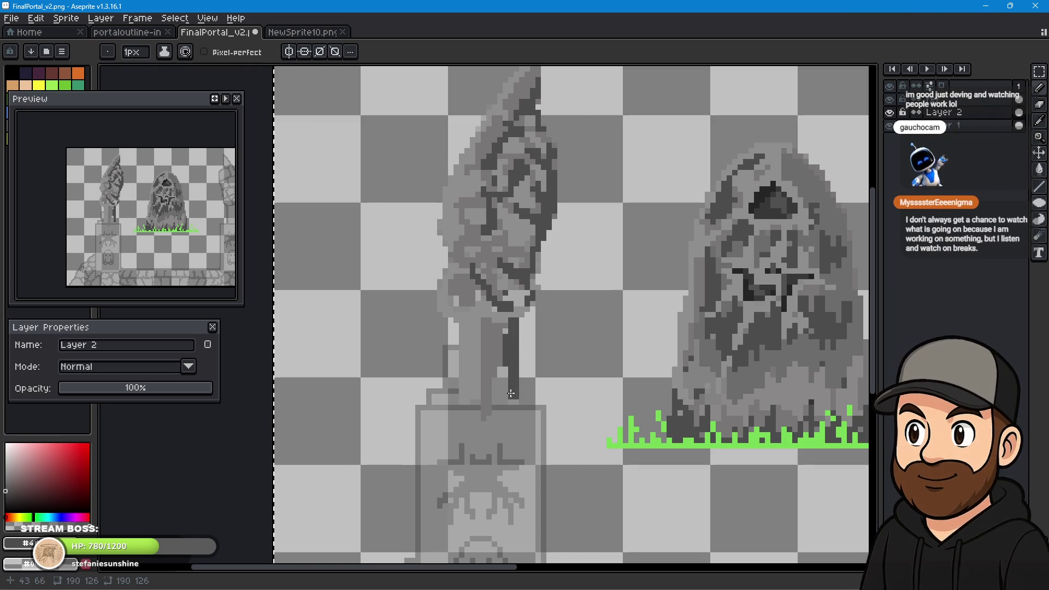
Draw dark cracks from the column's top up into the statue and across its lower left.
click(492, 321)
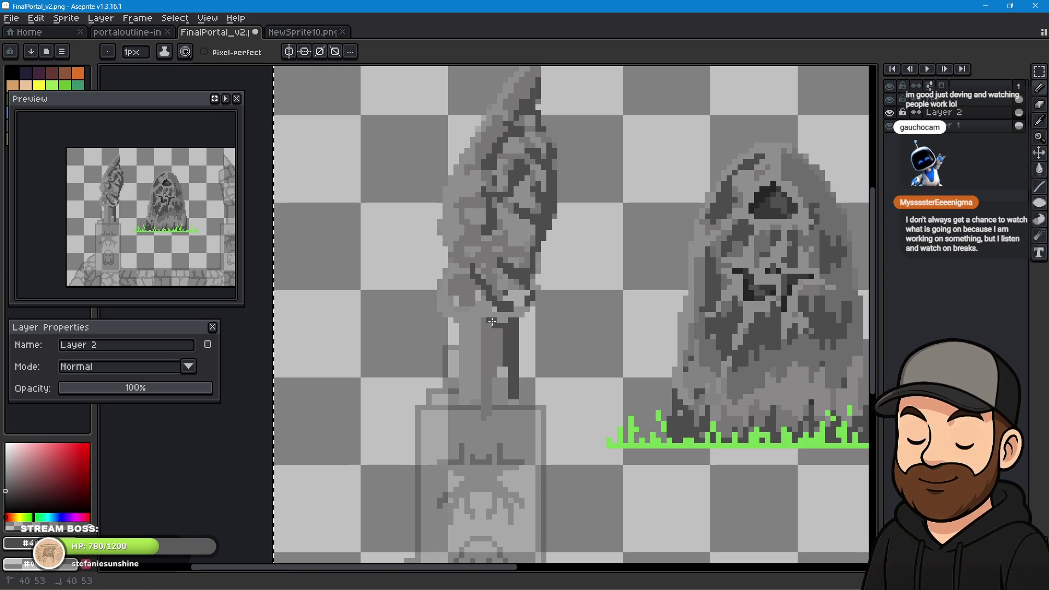
drag(508, 321, 538, 296)
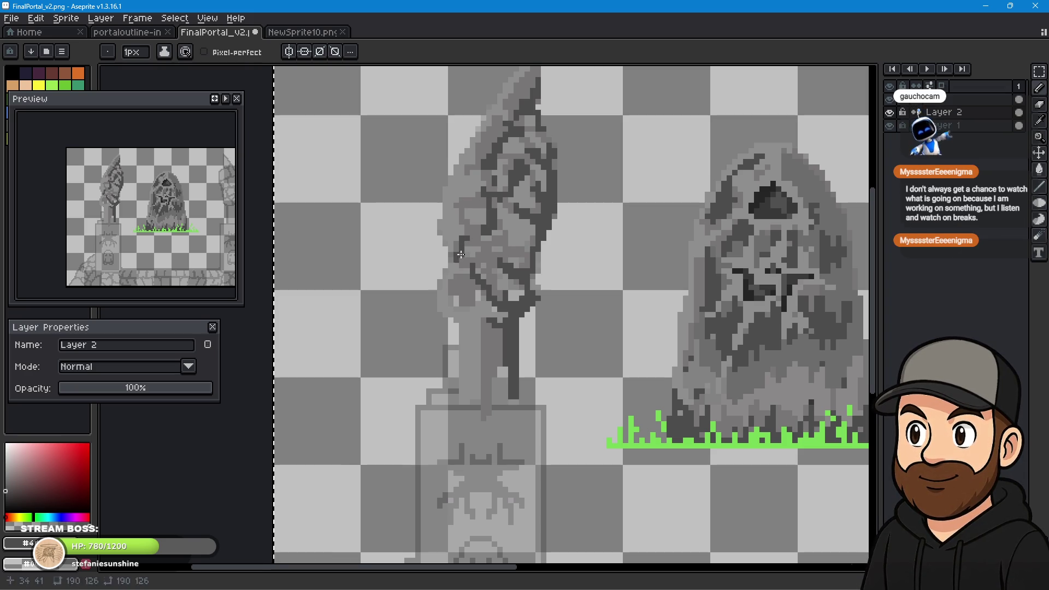
drag(472, 281, 468, 282)
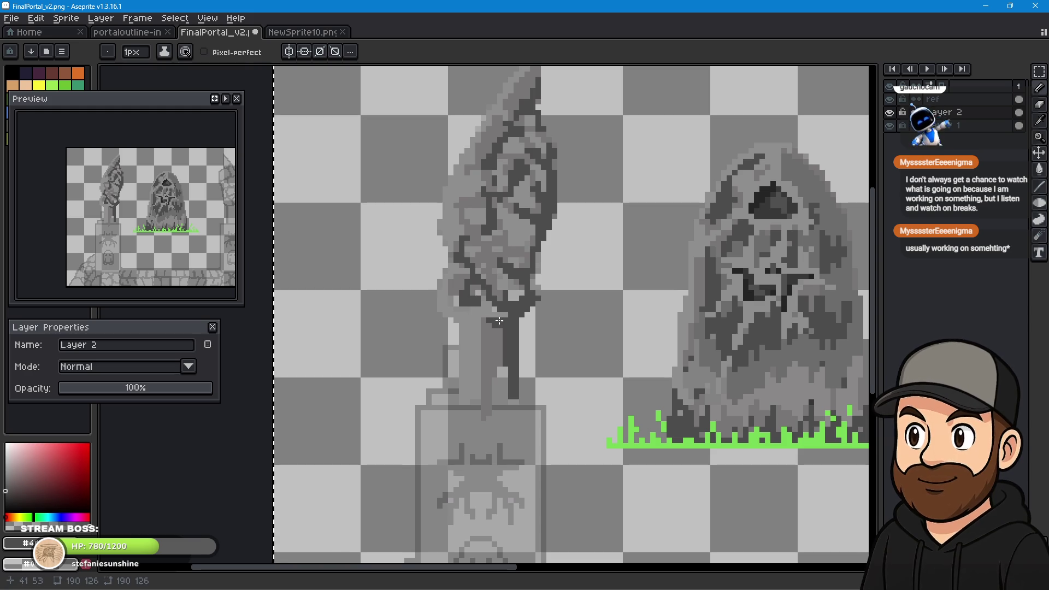
drag(481, 309, 494, 330)
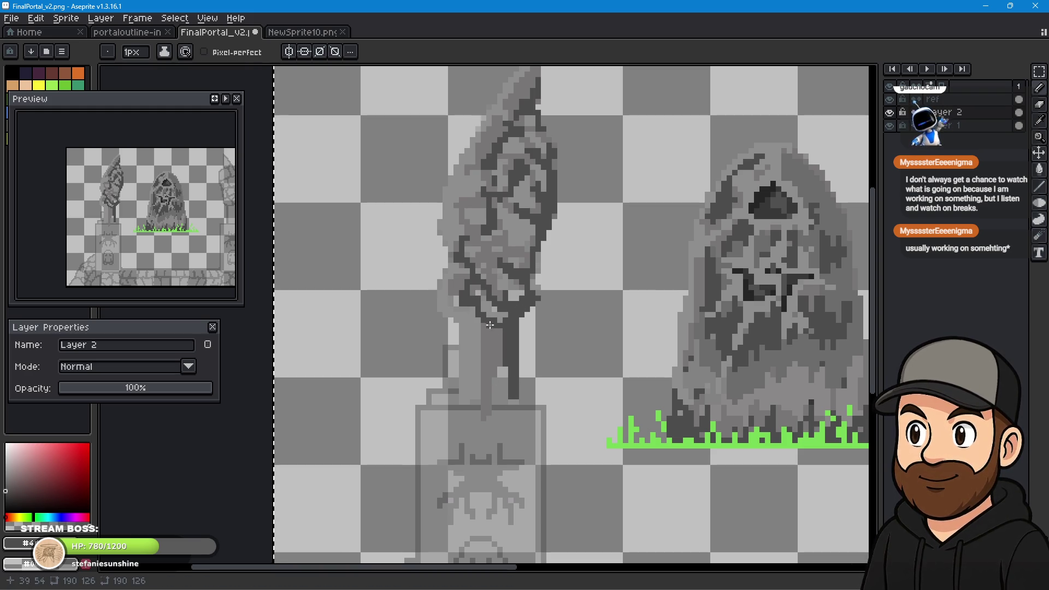
drag(487, 322, 494, 346)
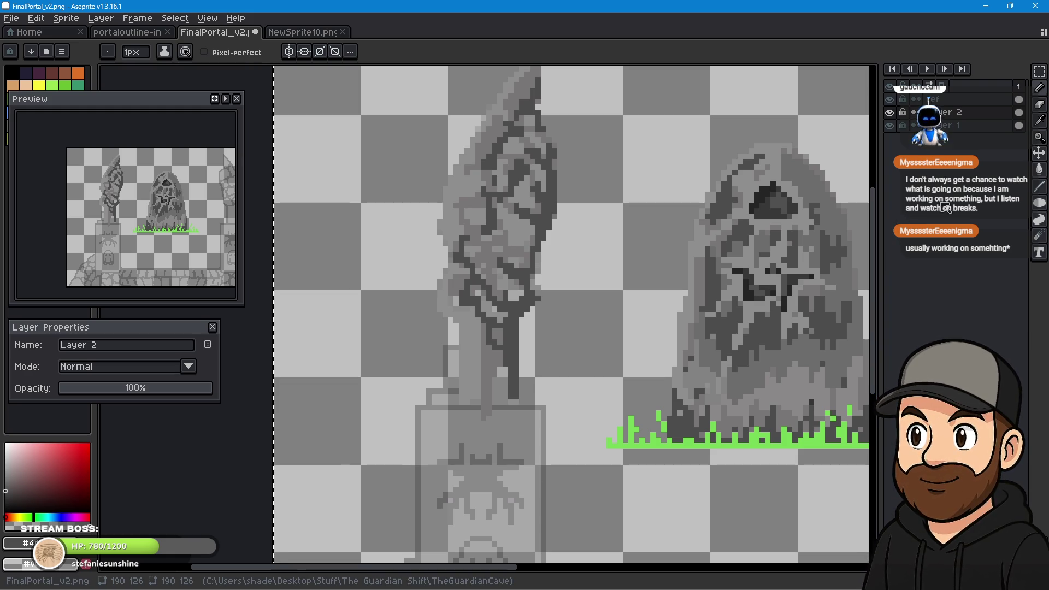
click(1028, 109)
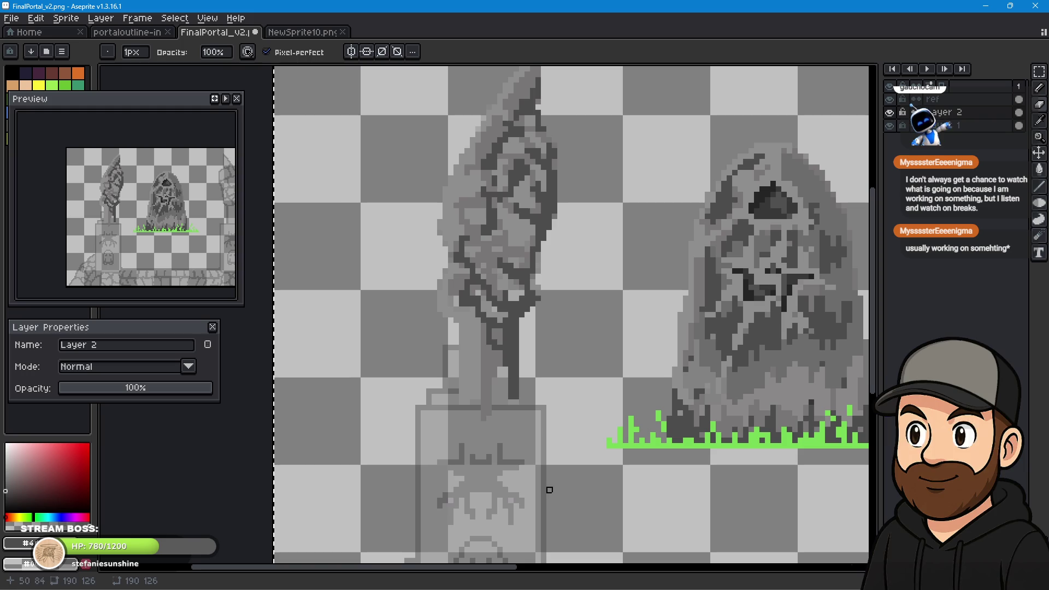
Erase a few pixels at the column's base and inspect the statue at different zoom levels.
drag(484, 414, 484, 419)
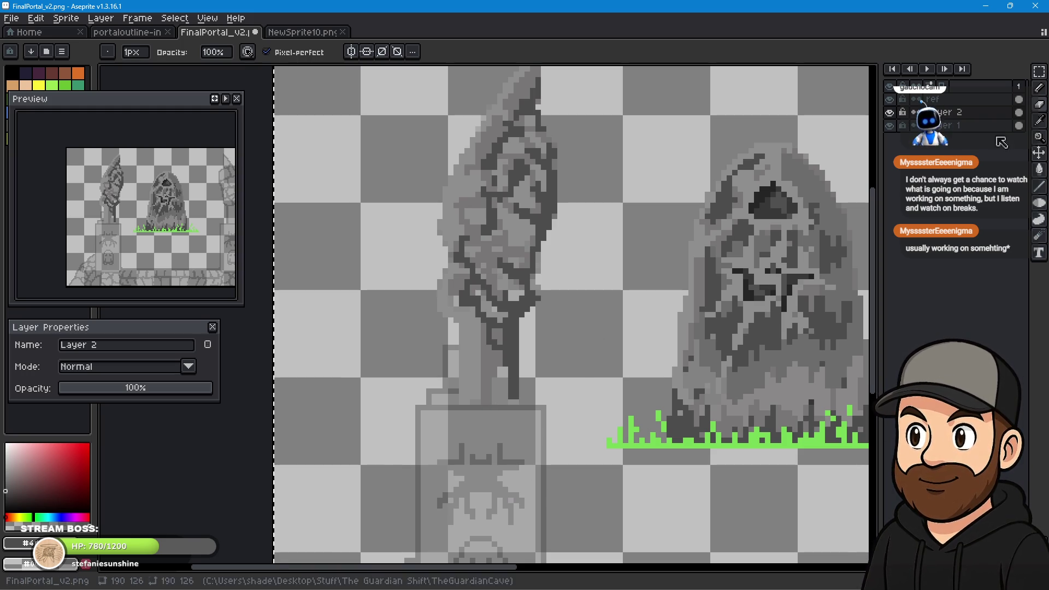
click(1041, 93)
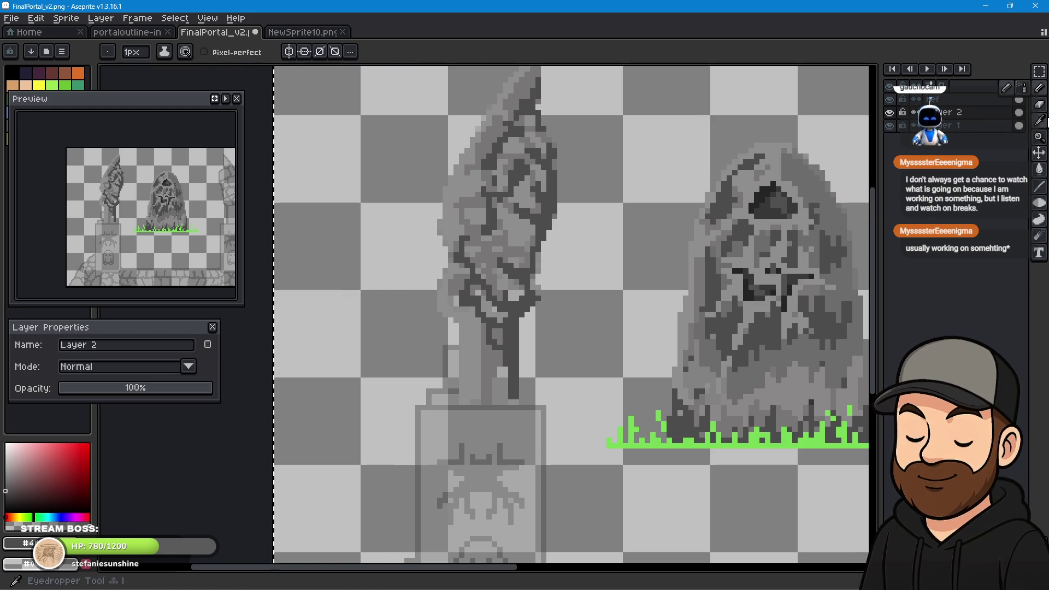
key(i)
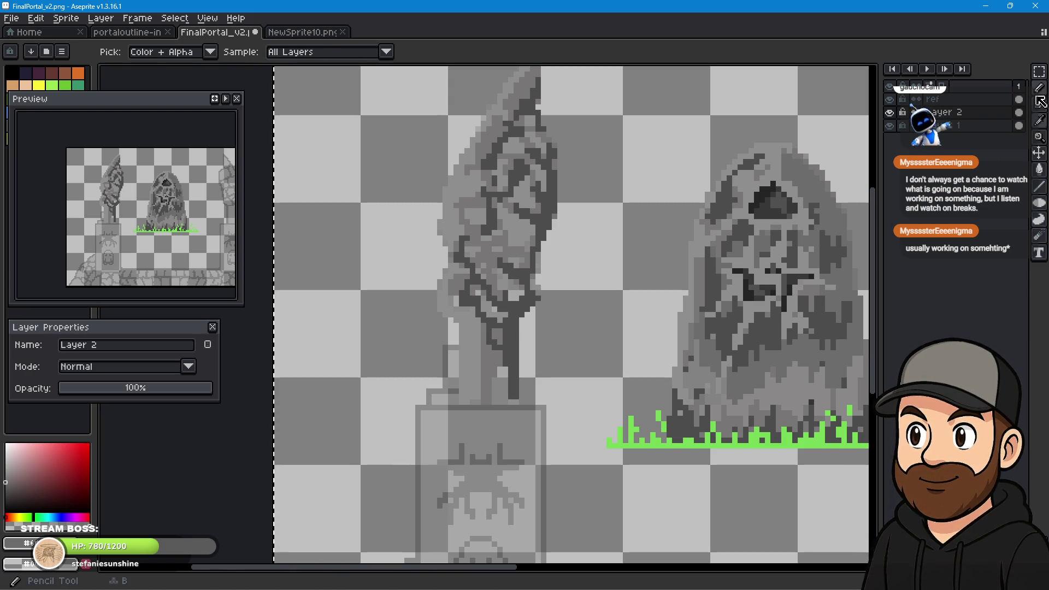
click(1040, 88)
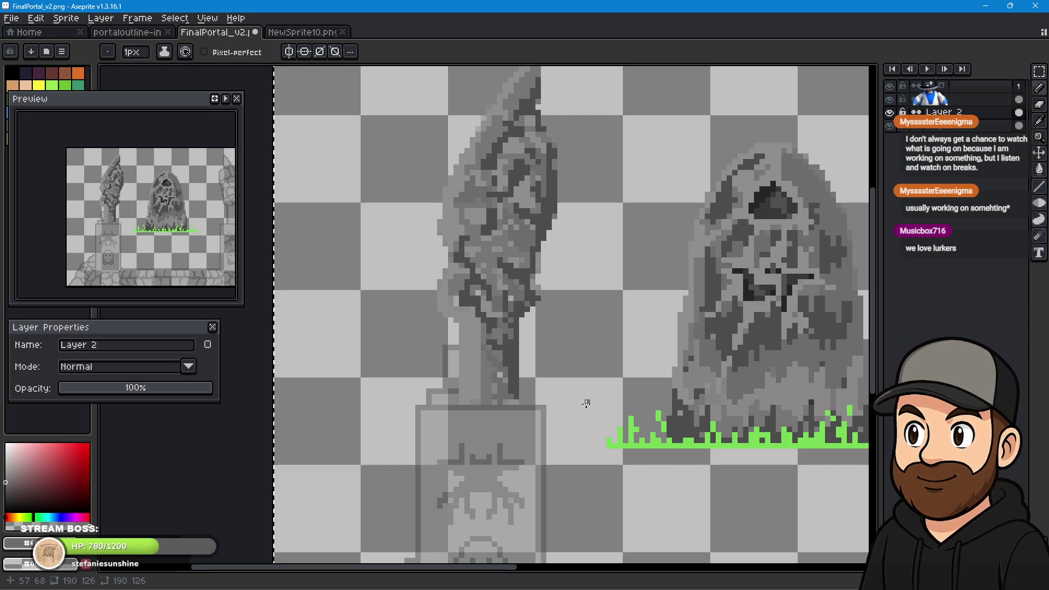
scroll(494, 415, down, 1)
scroll(525, 426, up, 1)
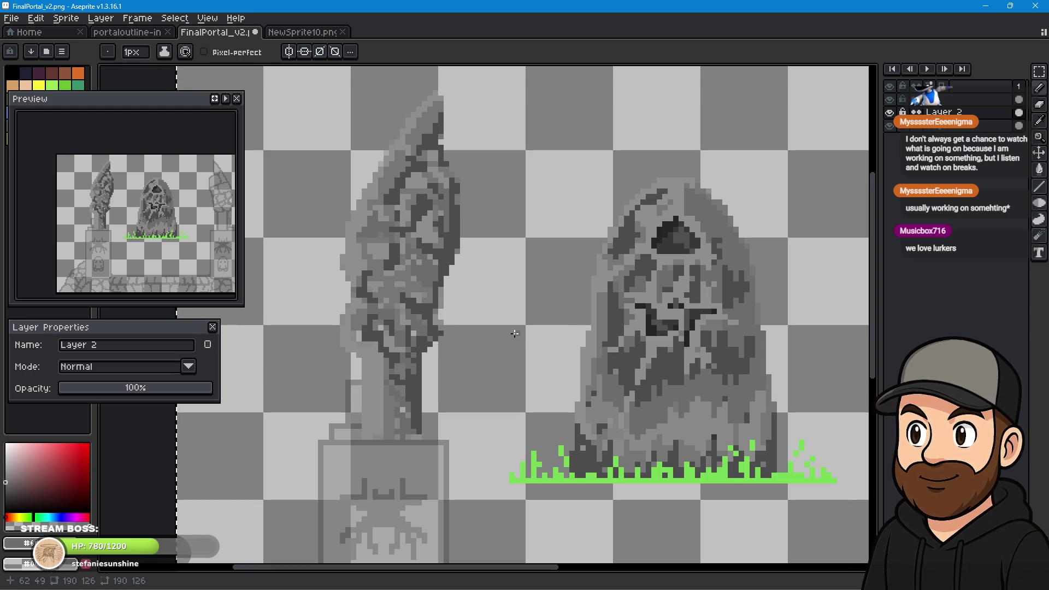
scroll(462, 356, up, 2)
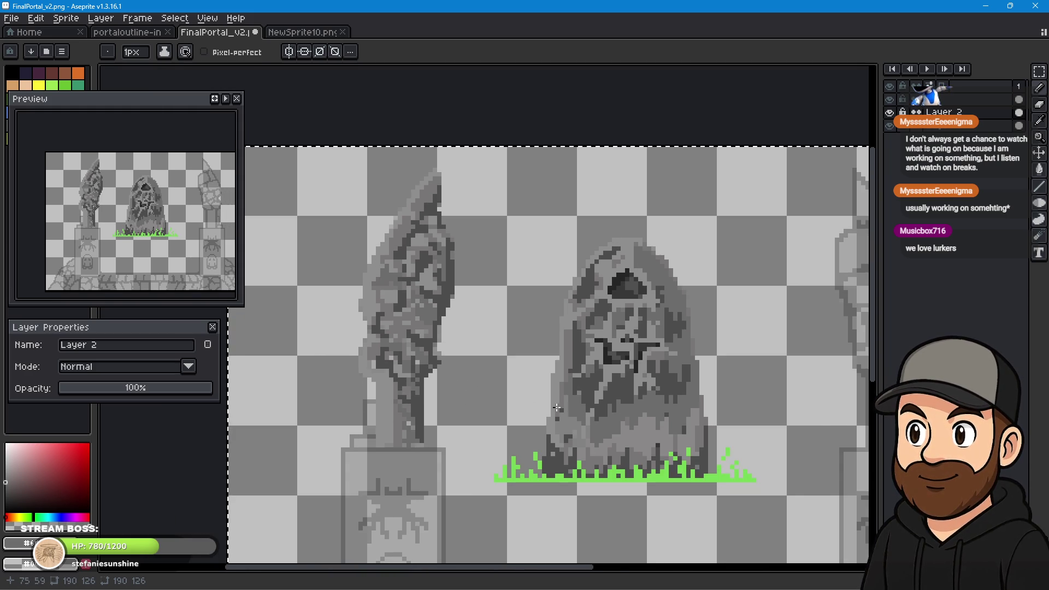
scroll(525, 388, down, 3)
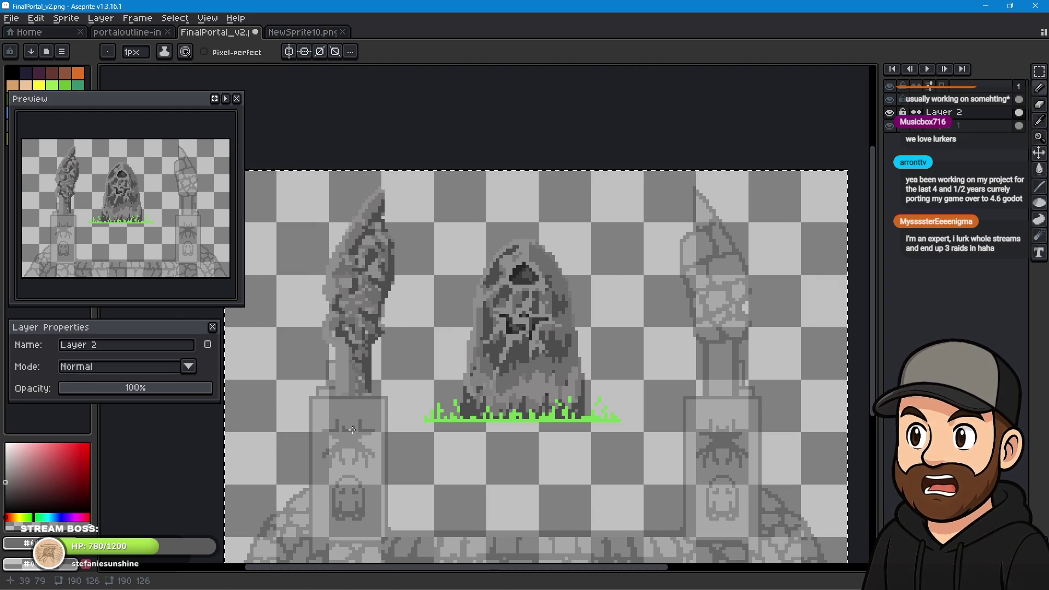
scroll(333, 404, up, 1)
scroll(315, 377, up, 2)
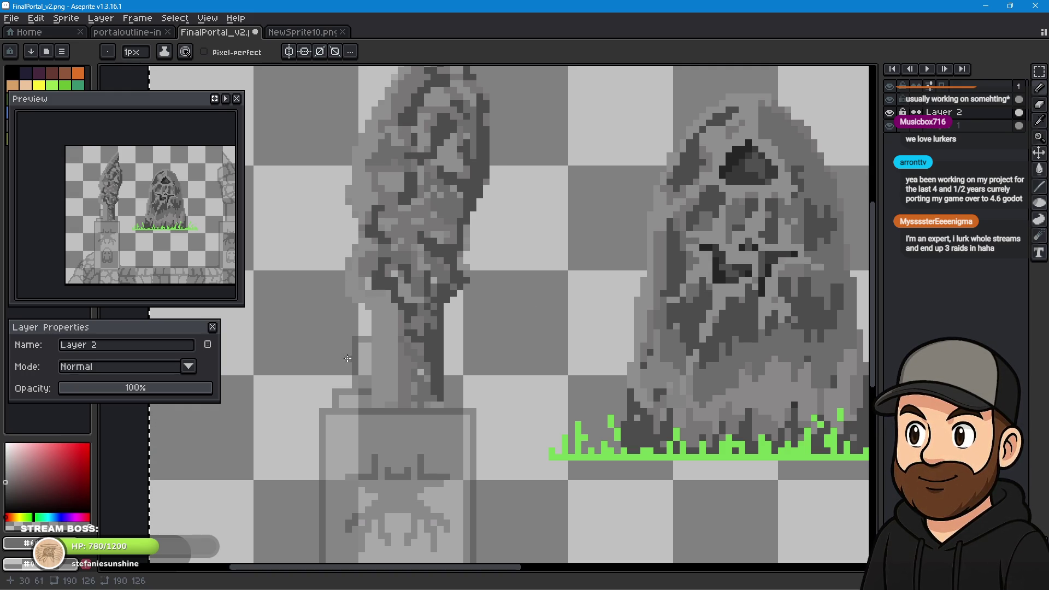
scroll(446, 273, up, 3)
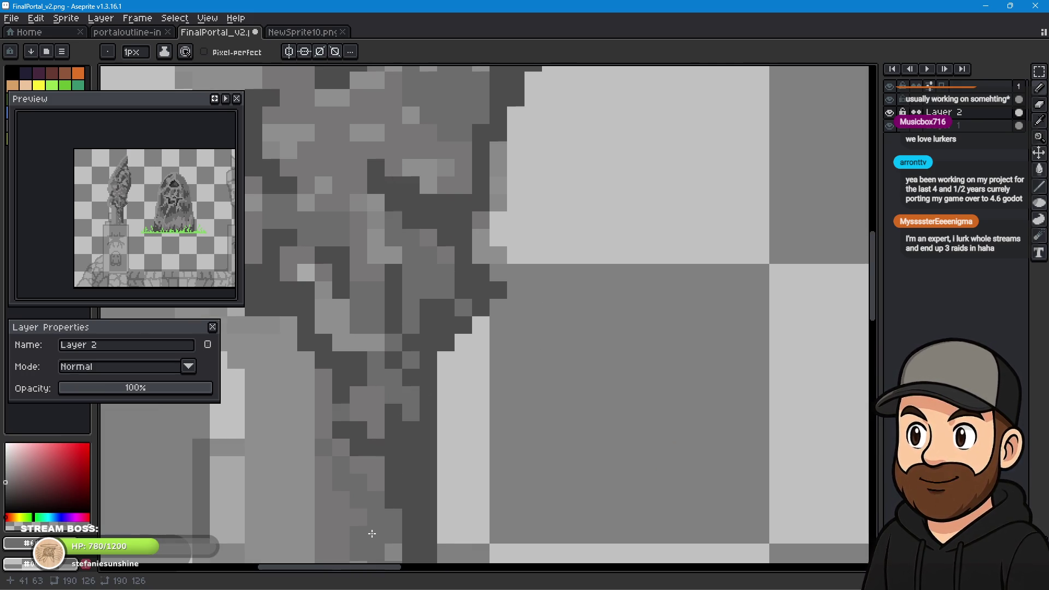
scroll(354, 443, down, 1)
scroll(387, 345, down, 2)
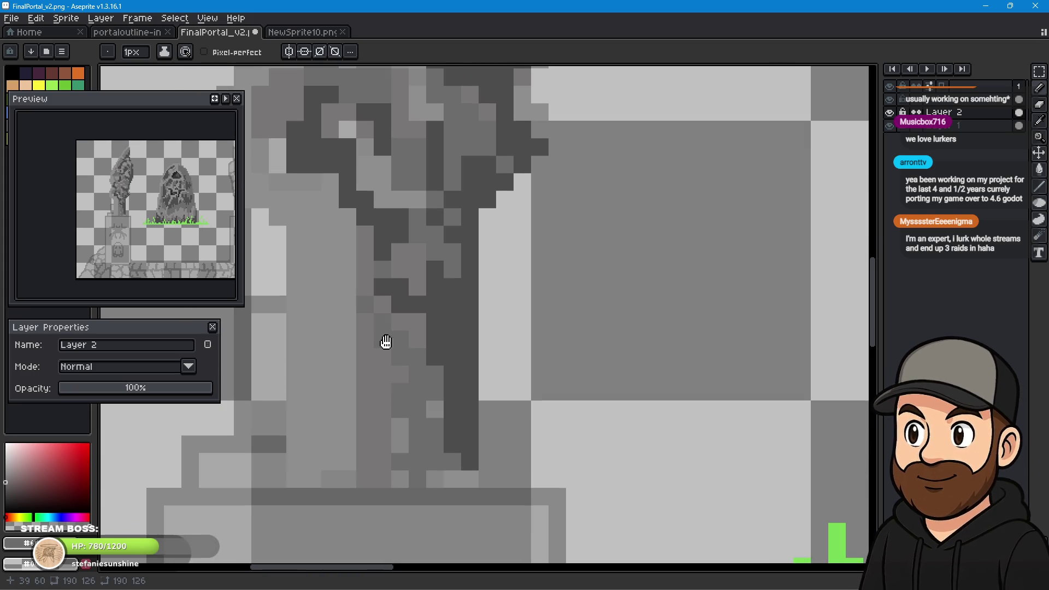
scroll(443, 411, down, 1)
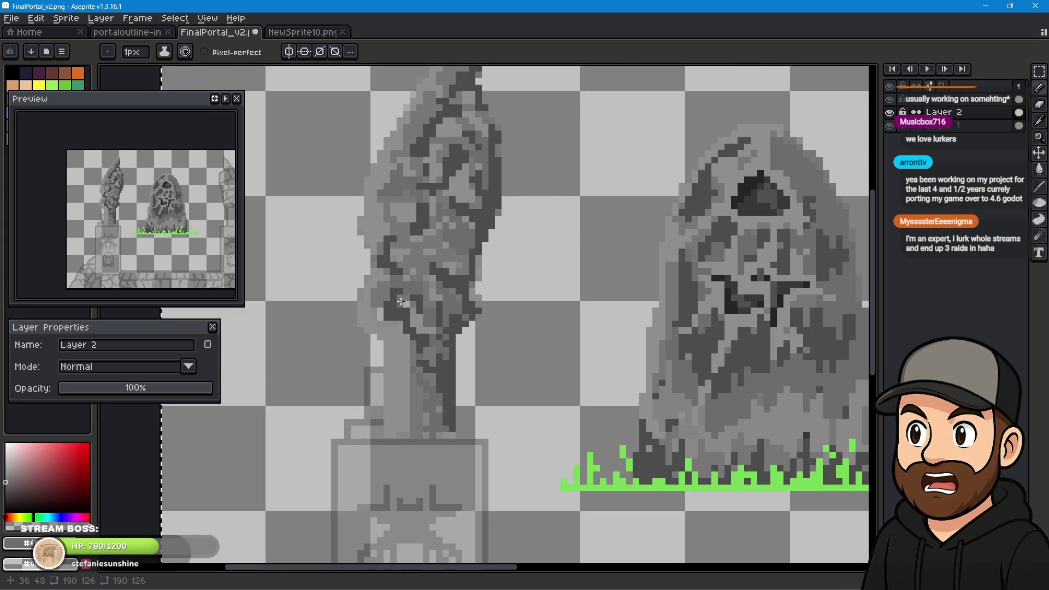
scroll(413, 304, up, 5)
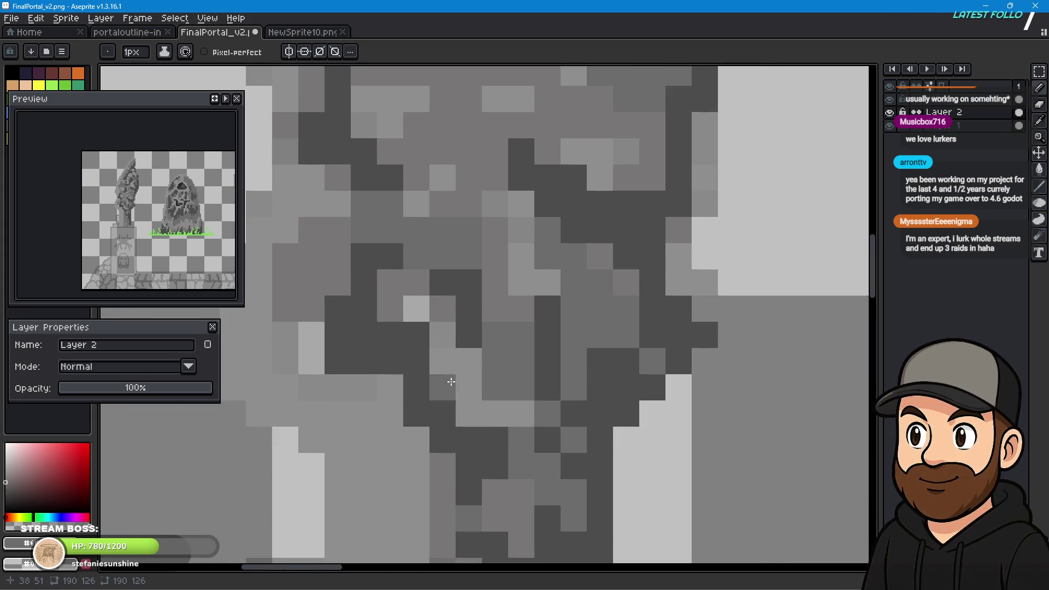
Sample a stone grey from the statue, then zoom out to view both sculptures and the tombstone.
click(1042, 130)
click(536, 279)
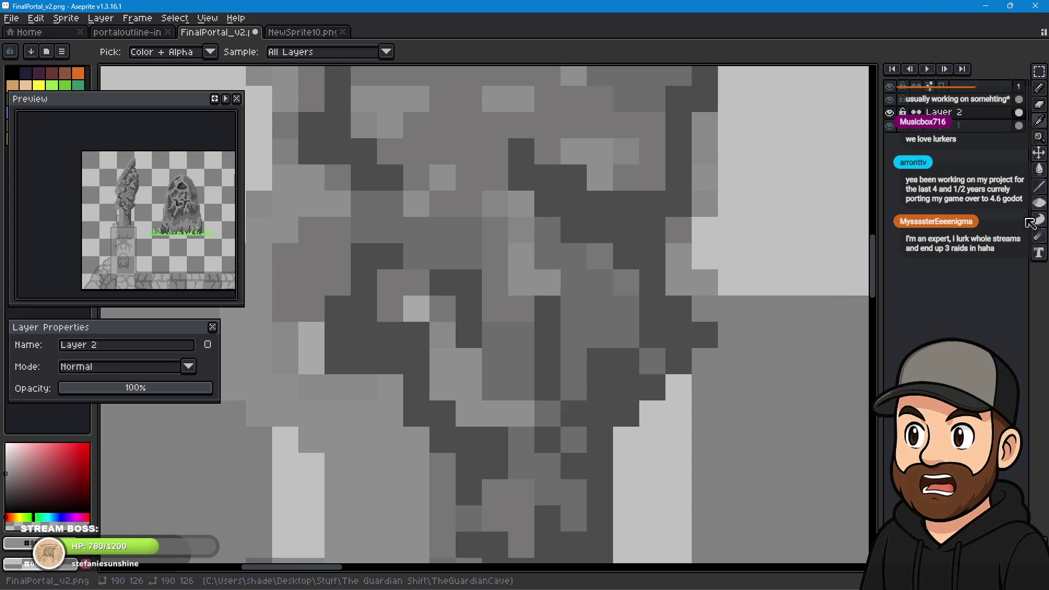
click(1041, 89)
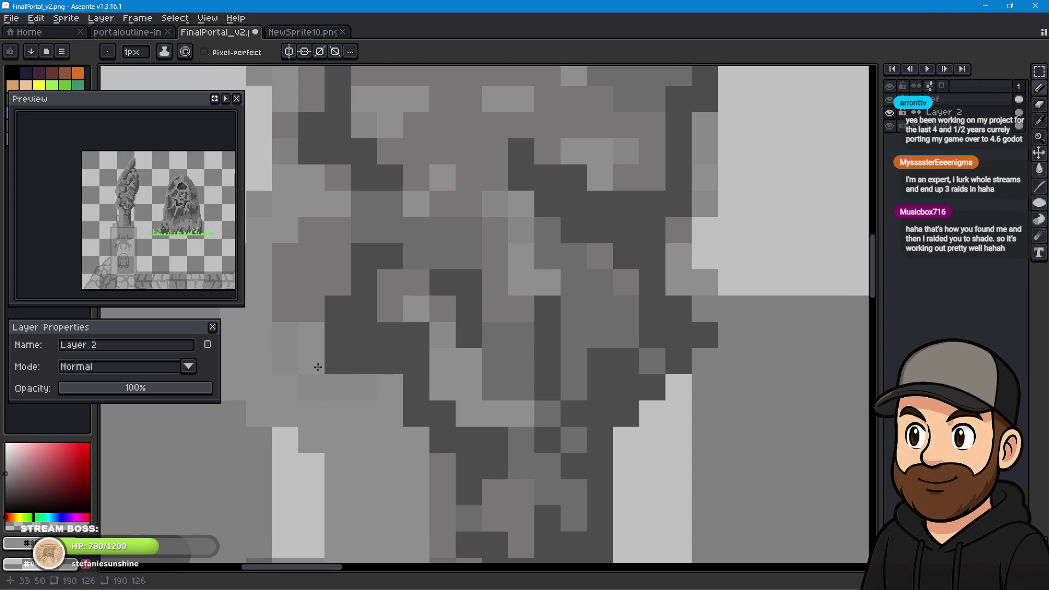
scroll(459, 473, down, 1)
scroll(459, 473, down, 2)
scroll(494, 438, down, 1)
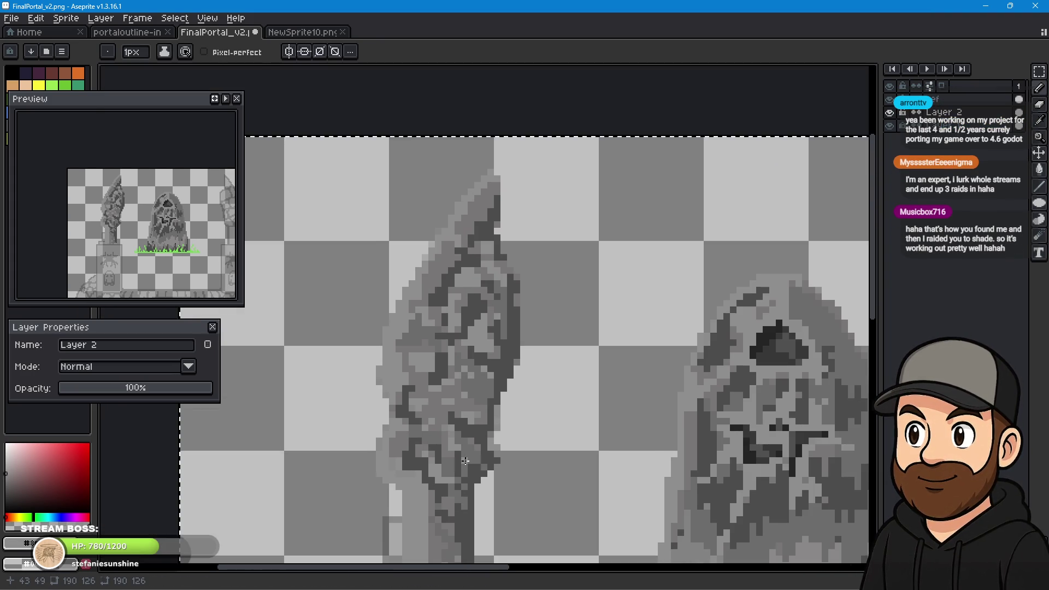
drag(494, 438, 465, 425)
scroll(465, 424, down, 1)
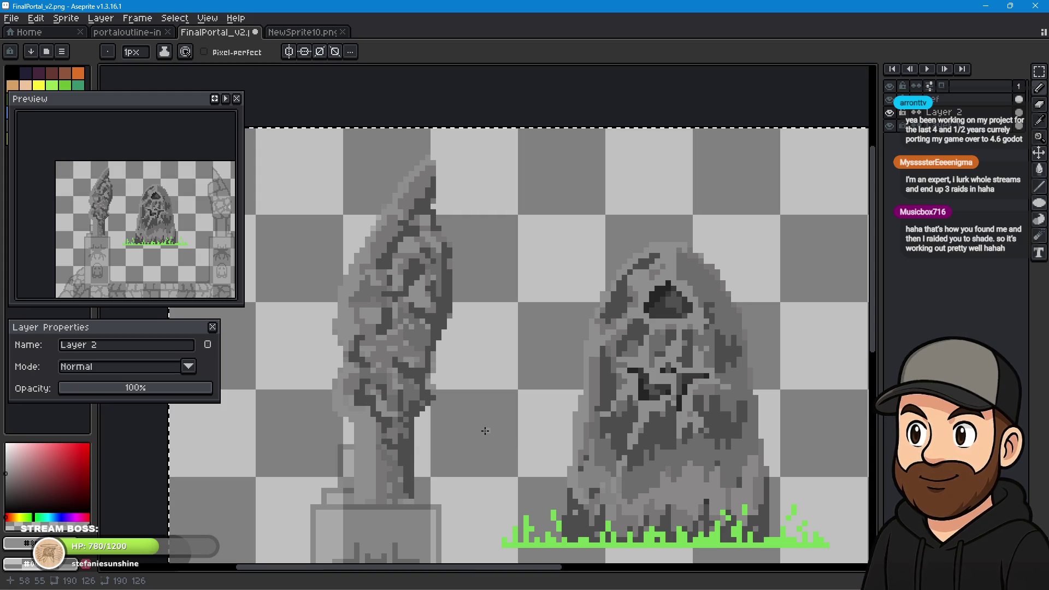
mouse_move(482, 424)
mouse_down()
mouse_move(394, 363)
mouse_move(356, 371)
mouse_up()
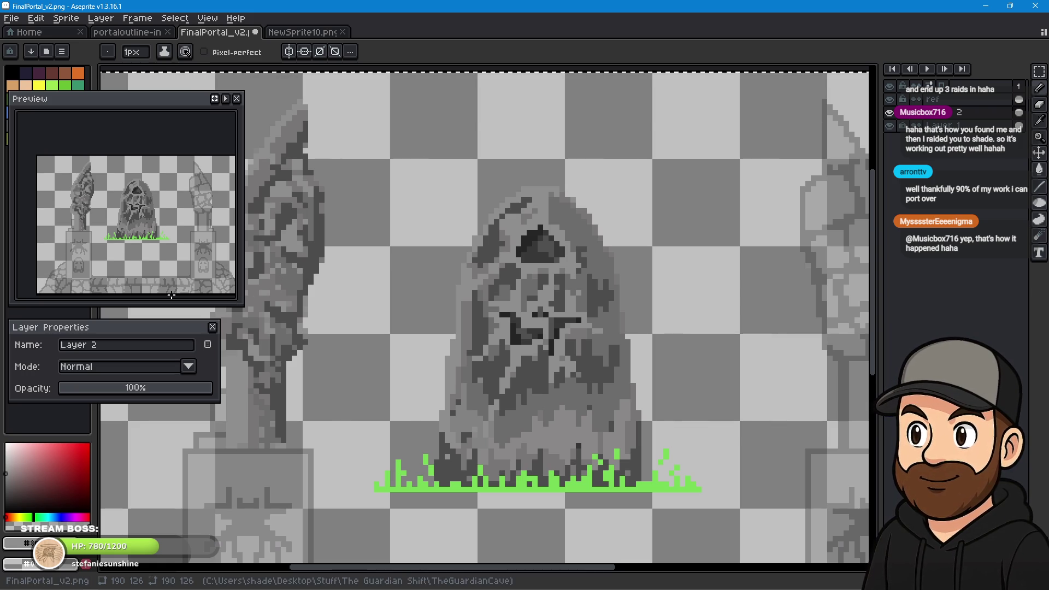
scroll(262, 312, up, 2)
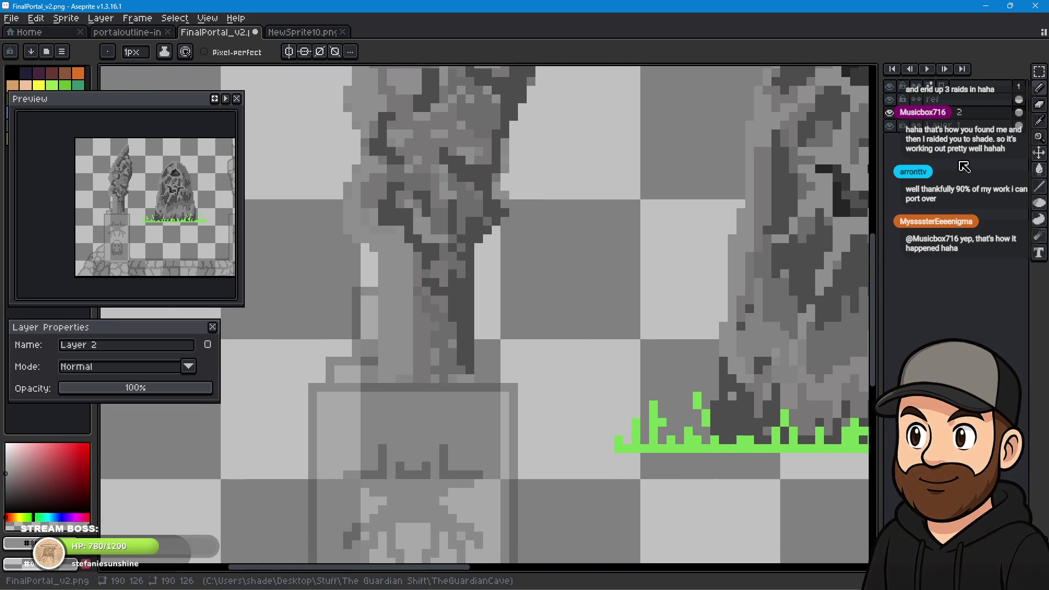
scroll(510, 355, up, 3)
scroll(510, 355, down, 2)
scroll(520, 304, down, 1)
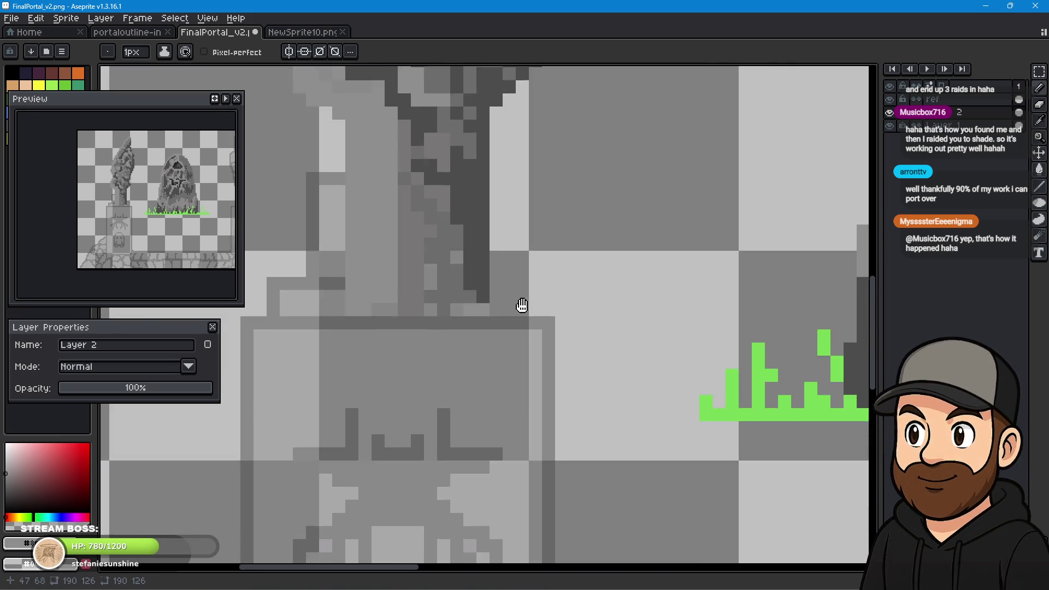
scroll(562, 192, down, 1)
scroll(539, 253, down, 1)
drag(543, 300, 513, 310)
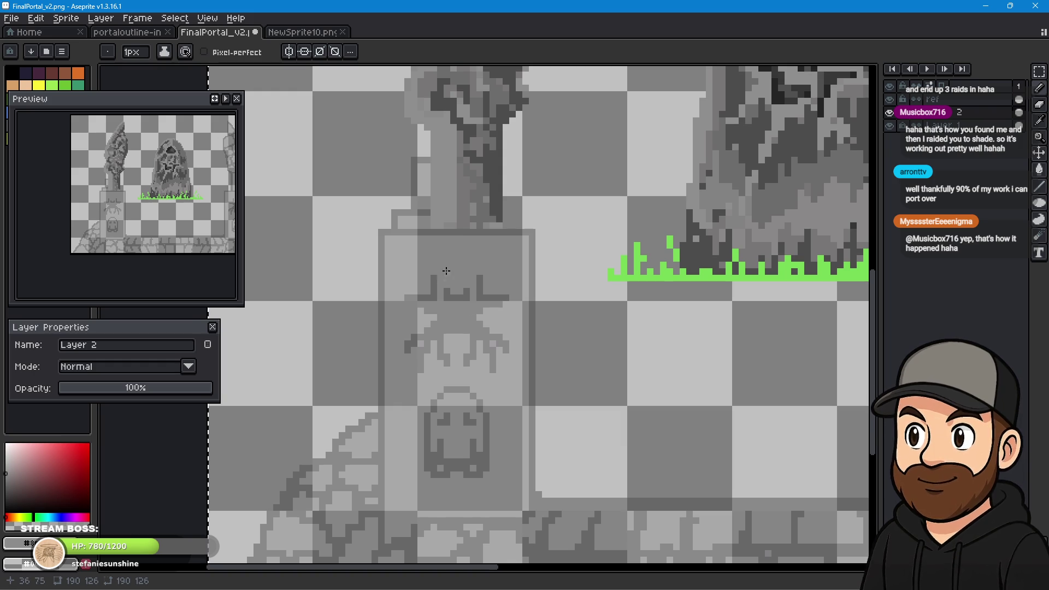
click(1041, 104)
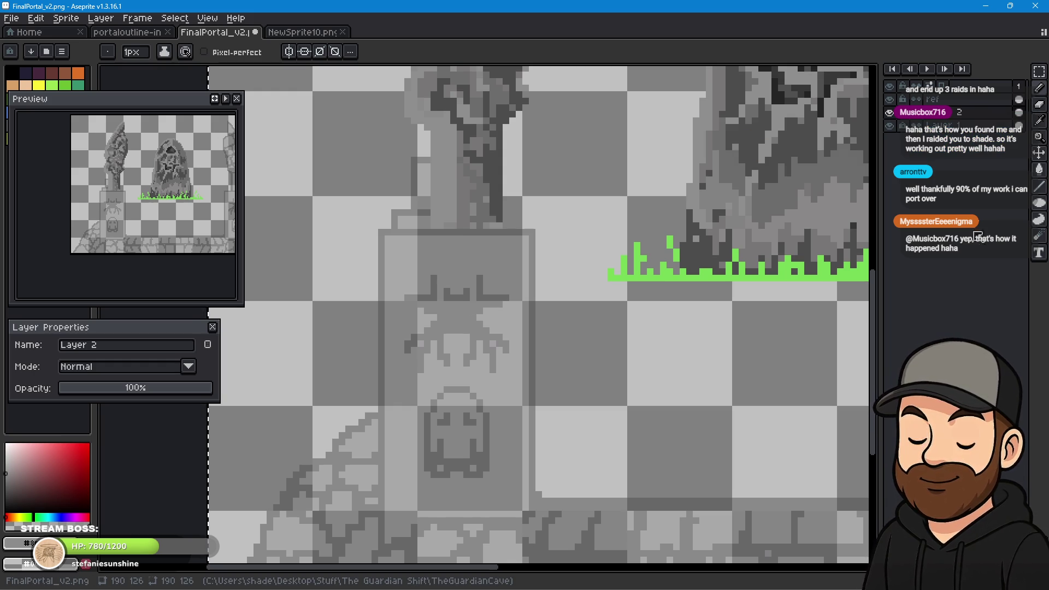
mouse_move(546, 214)
mouse_down()
mouse_move(487, 259)
mouse_move(473, 344)
mouse_move(379, 293)
mouse_move(374, 268)
mouse_up()
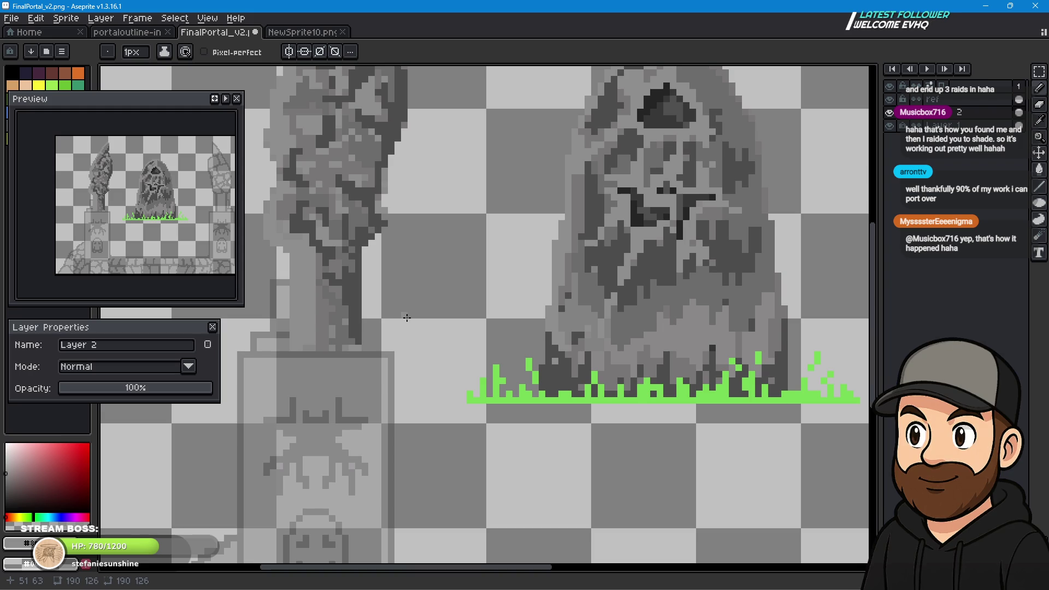
drag(372, 402, 494, 214)
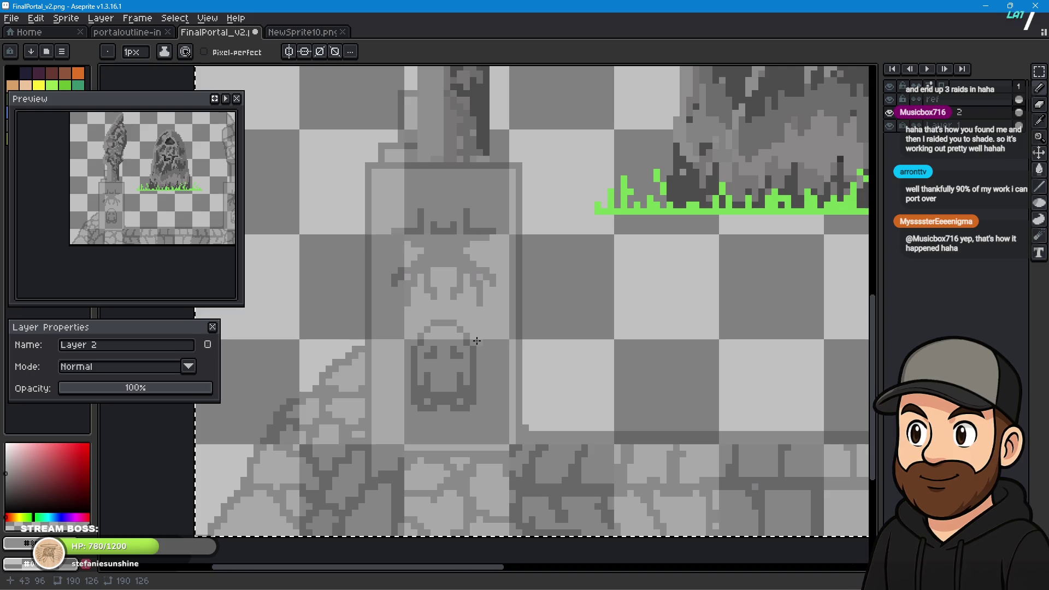
scroll(477, 337, up, 3)
scroll(476, 338, down, 2)
scroll(481, 335, up, 2)
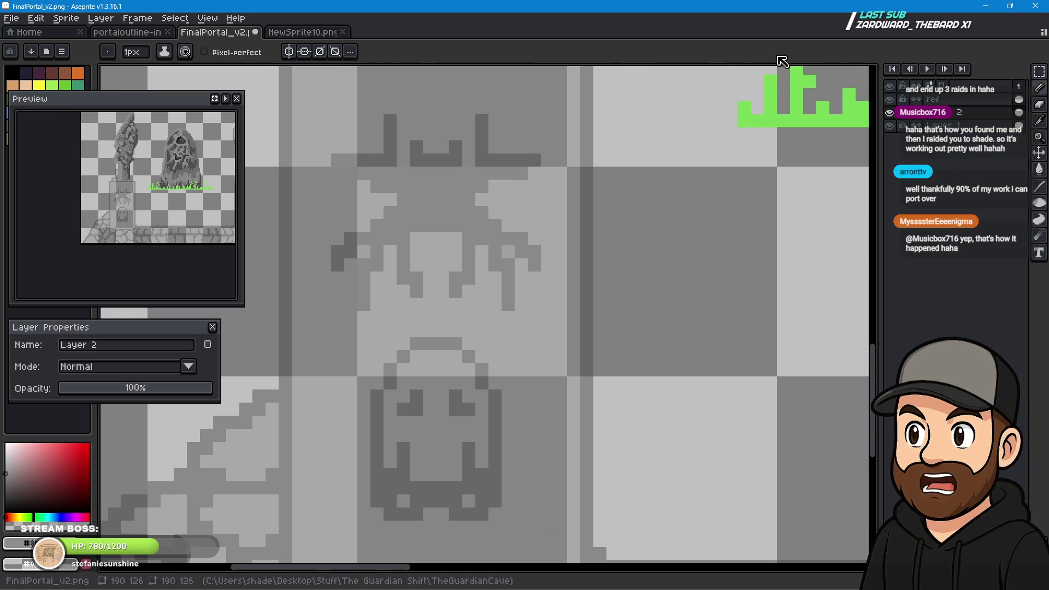
Turn on horizontal symmetry so drawing mirrors across the canvas's vertical centre.
click(290, 53)
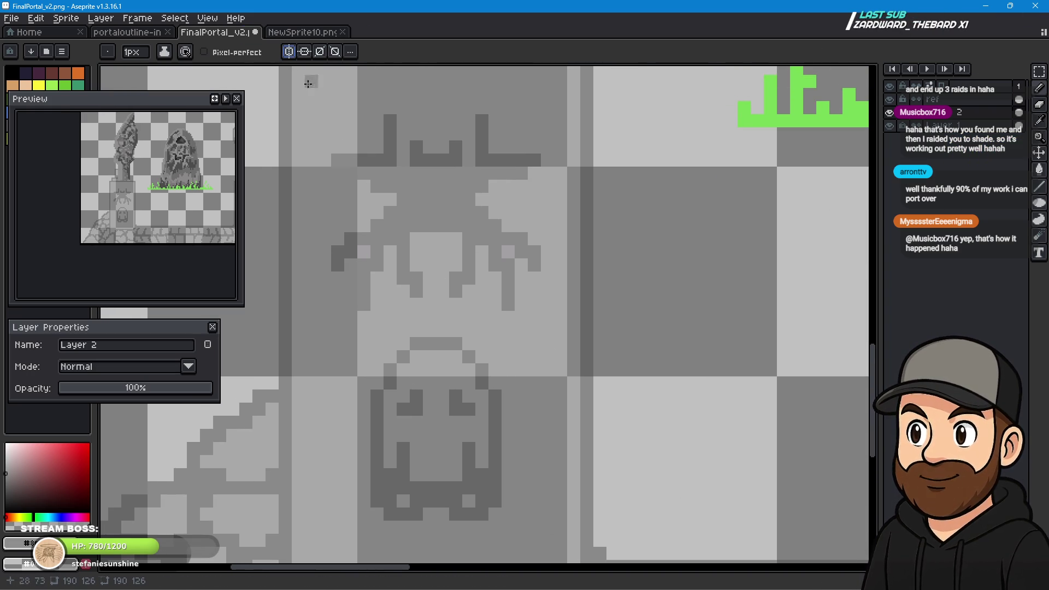
scroll(670, 282, down, 2)
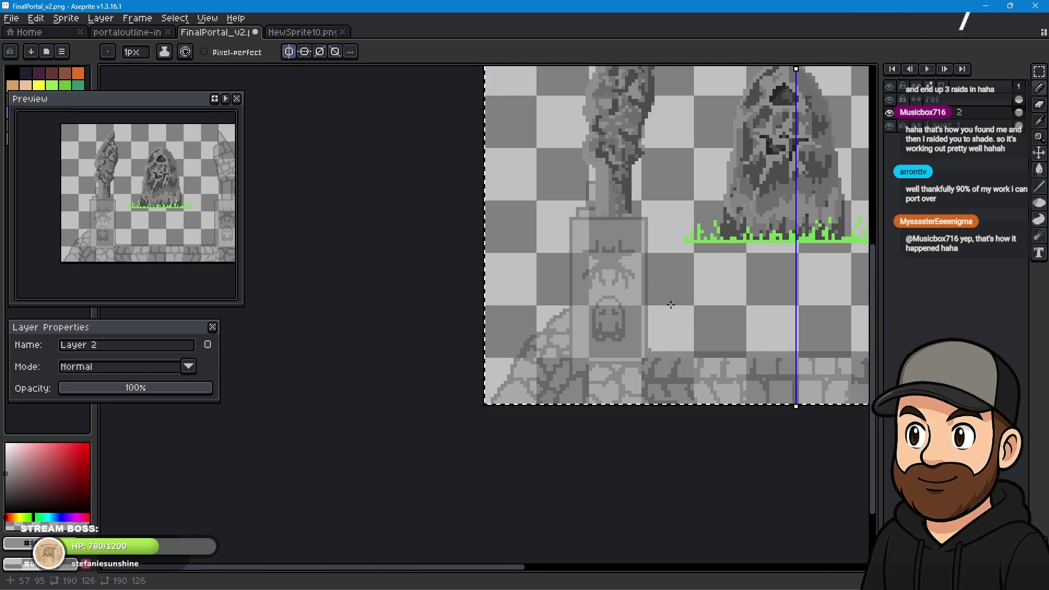
scroll(699, 282, up, 2)
drag(683, 268, 579, 293)
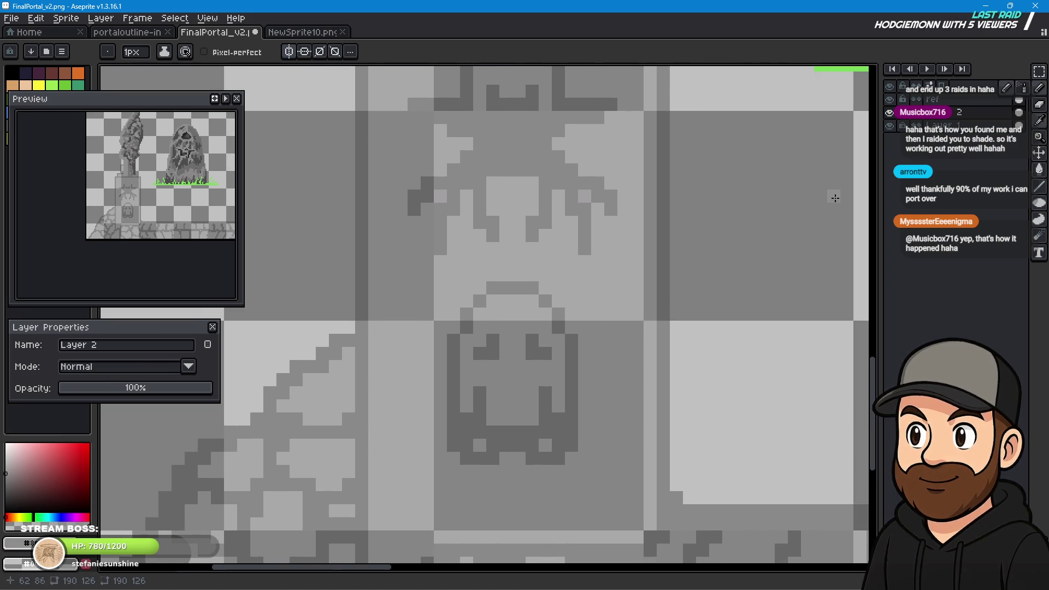
scroll(485, 344, down, 2)
scroll(758, 272, up, 2)
Eyedrop a dark grey and begin tracing the spider's right antenna with the Pencil.
key(i)
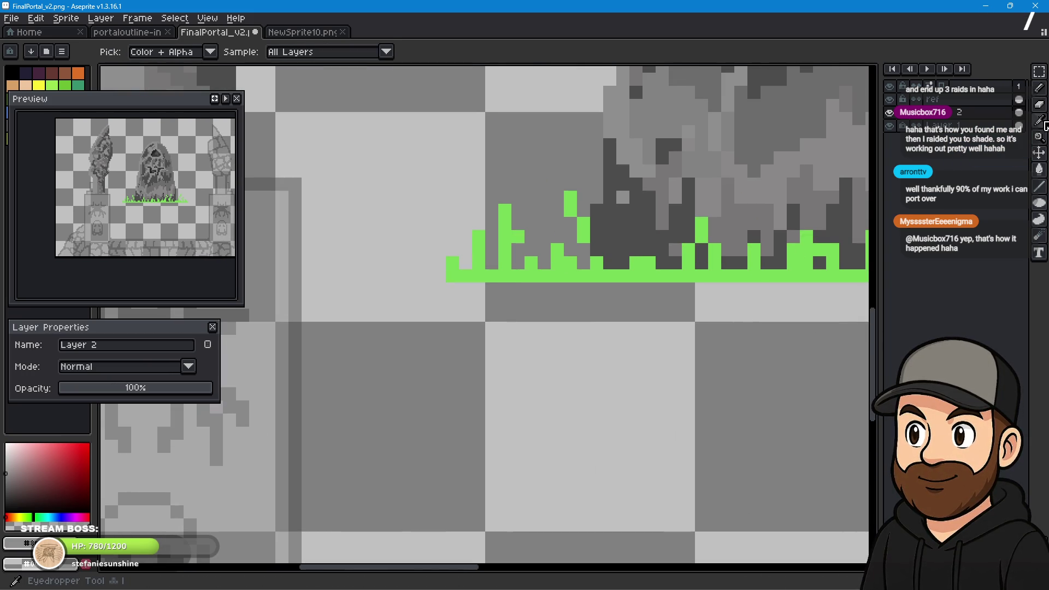
key(b)
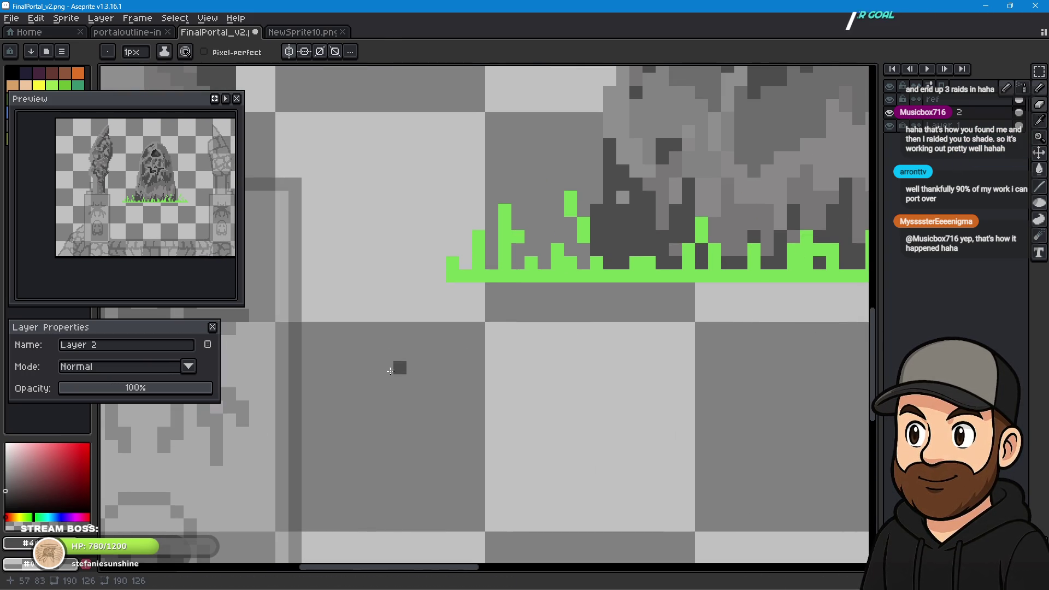
mouse_move(399, 363)
mouse_down()
mouse_move(614, 198)
mouse_move(622, 207)
mouse_up()
click(621, 236)
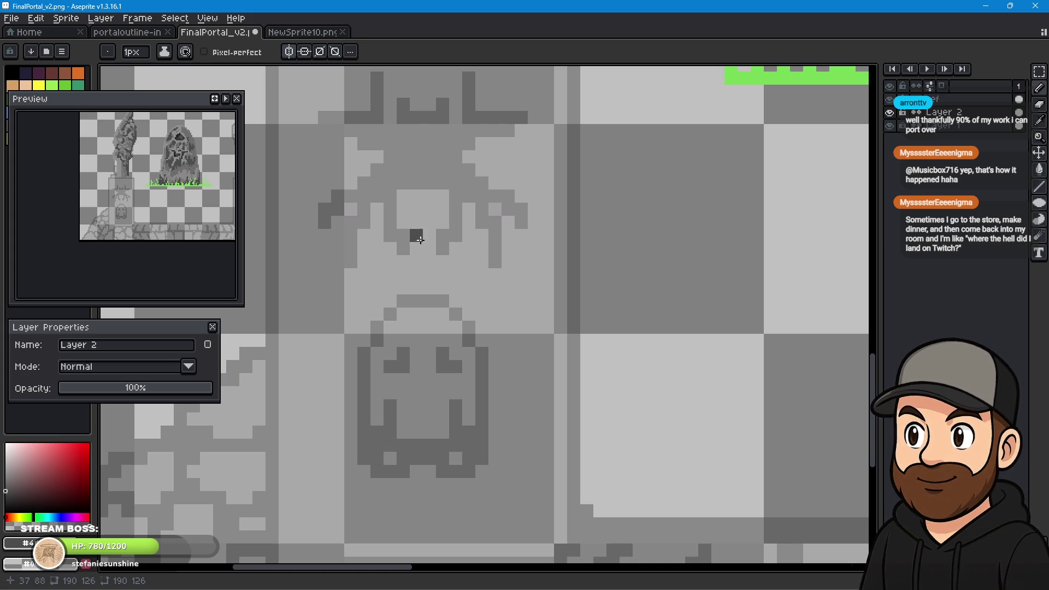
scroll(405, 257, up, 4)
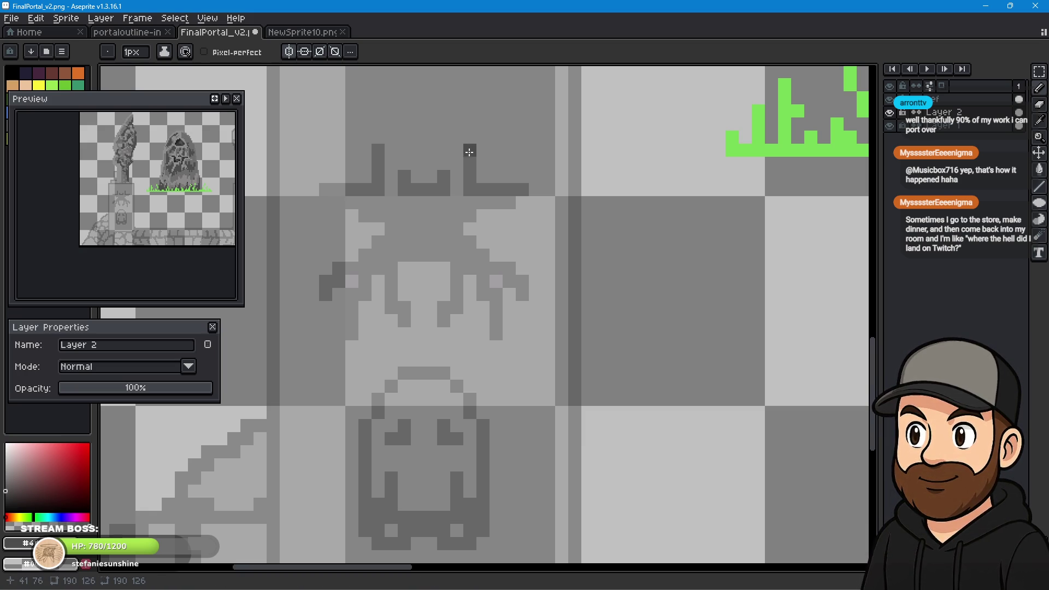
drag(469, 152, 496, 189)
Paint the spider's top edge, body and right legs in solid dark grey.
shift+click(530, 204)
drag(485, 200, 443, 321)
drag(404, 308, 389, 251)
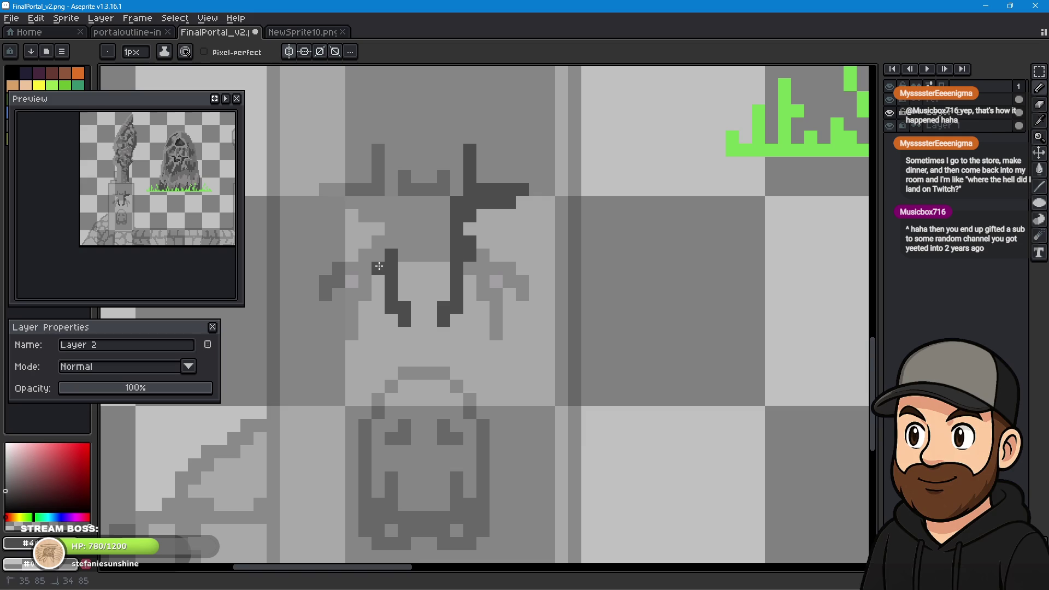
click(352, 323)
mouse_move(470, 271)
mouse_down()
mouse_move(496, 312)
mouse_move(478, 256)
mouse_move(440, 256)
mouse_up()
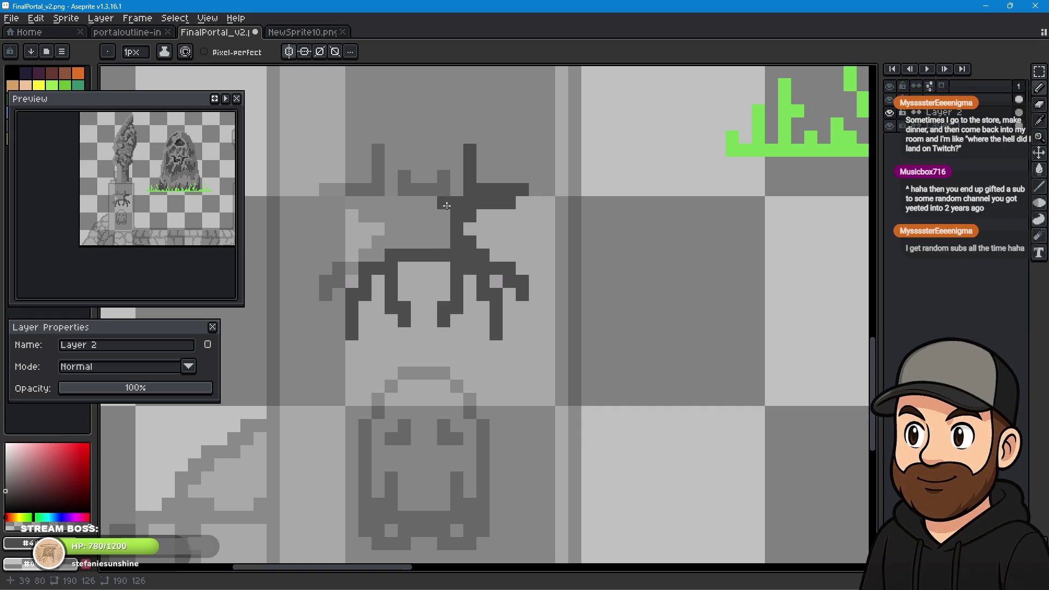
mouse_move(445, 207)
mouse_down()
mouse_move(394, 234)
mouse_move(398, 203)
mouse_move(443, 188)
mouse_move(443, 175)
mouse_up()
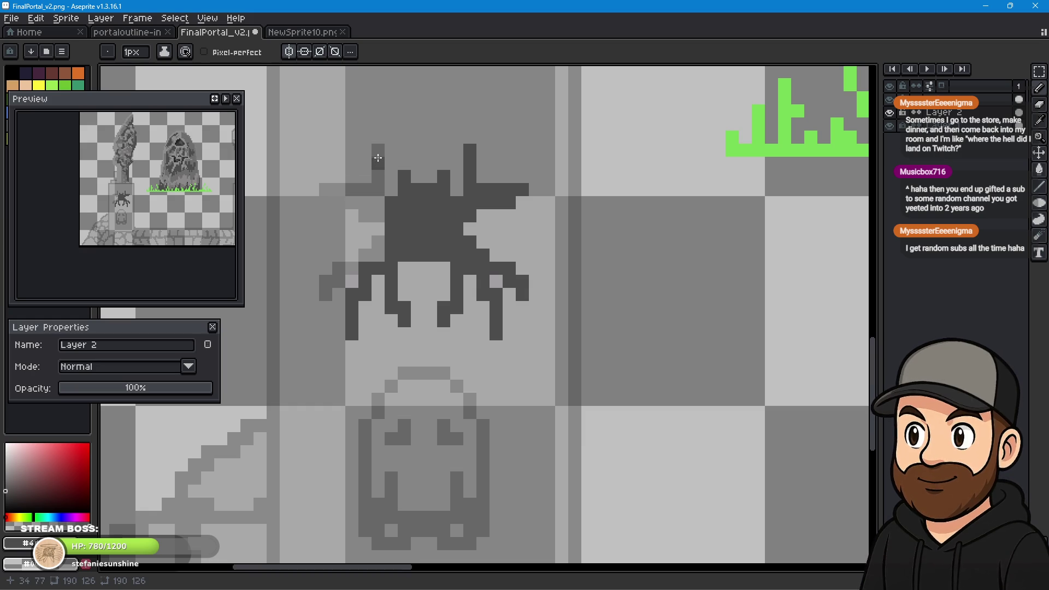
Darken the spider's left antenna, left legs and the pixels beside its body.
drag(379, 151, 381, 179)
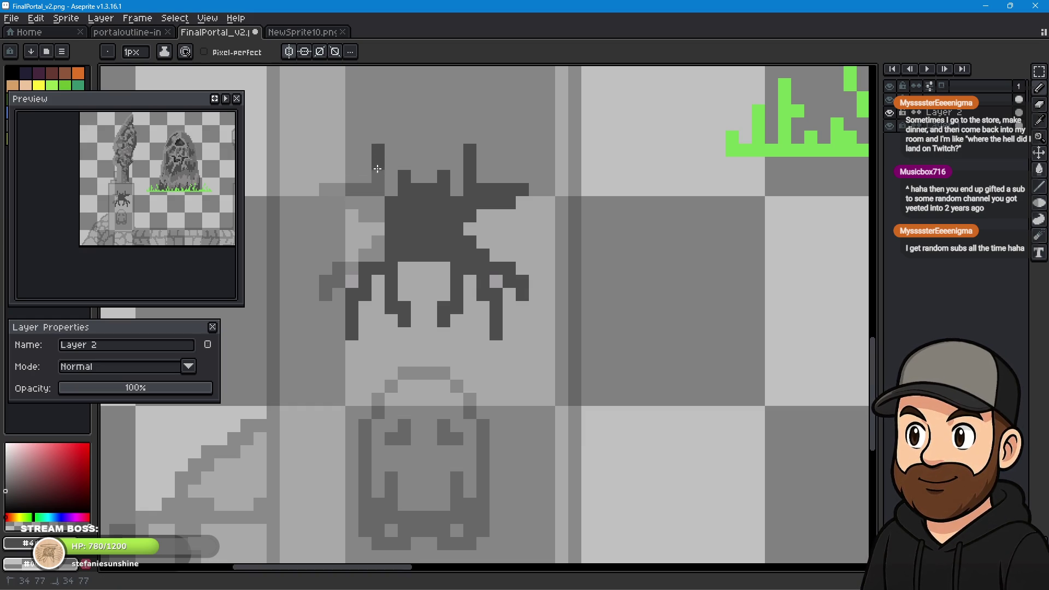
mouse_move(333, 192)
mouse_down()
mouse_move(381, 204)
mouse_move(348, 193)
mouse_up()
click(365, 216)
click(378, 216)
click(382, 243)
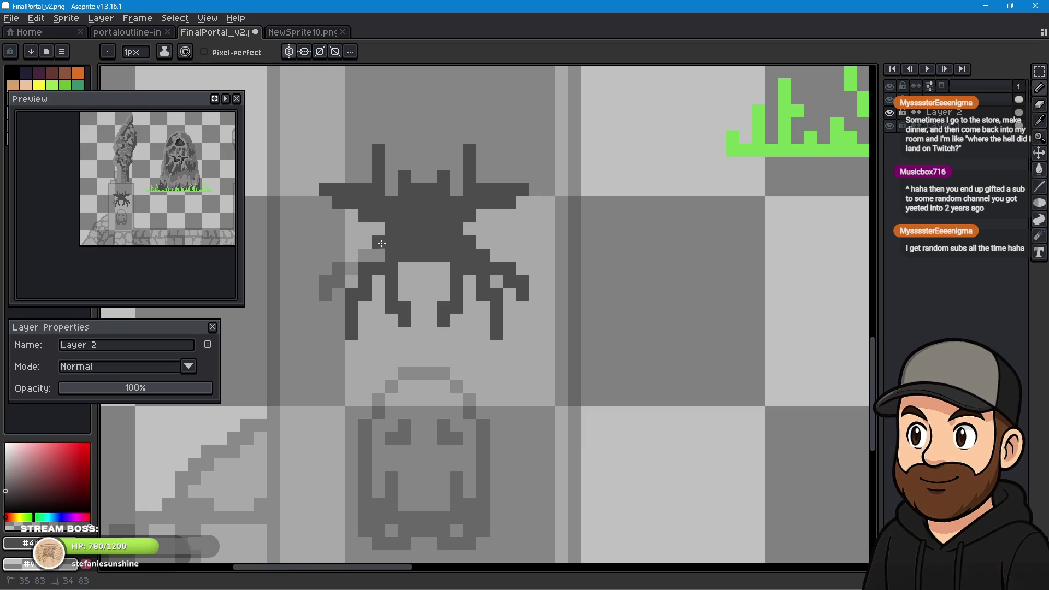
click(365, 256)
click(336, 281)
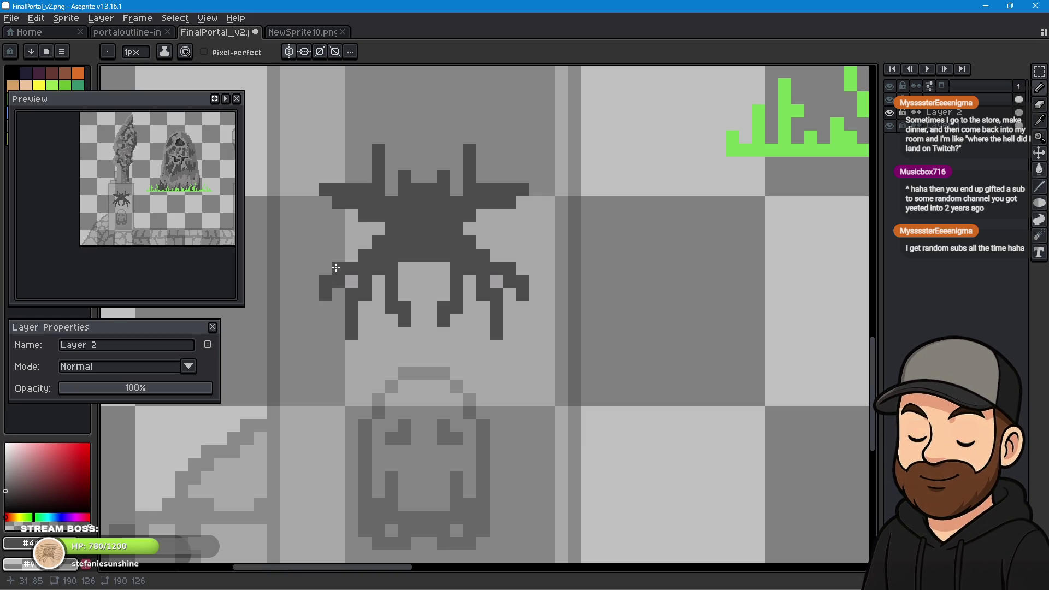
drag(562, 347, 534, 189)
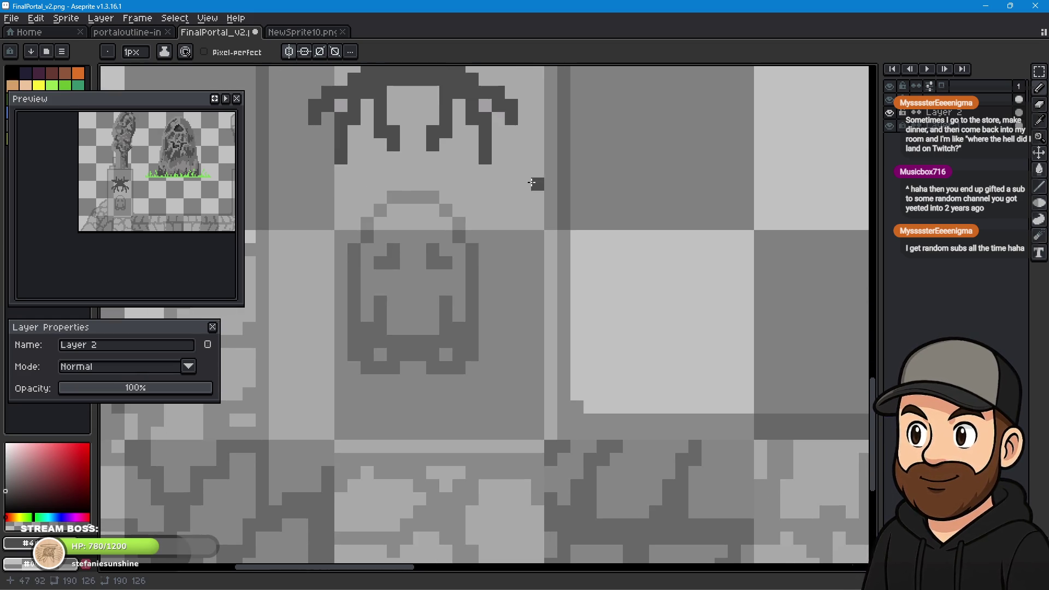
click(581, 229)
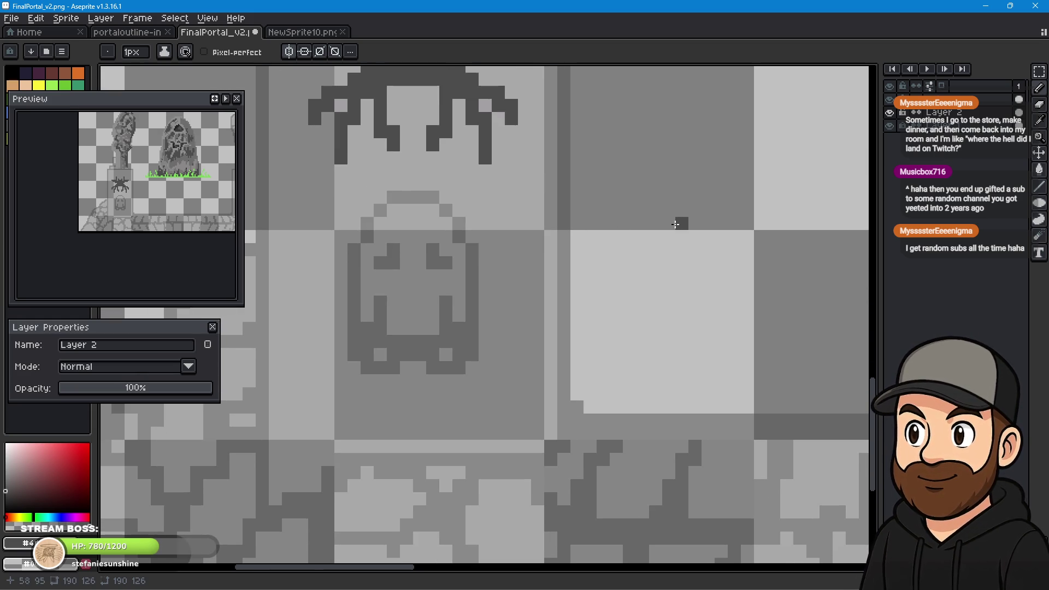
Lighten the old ghost emblem's dark pixels, including its right eye and inner columns.
key(i)
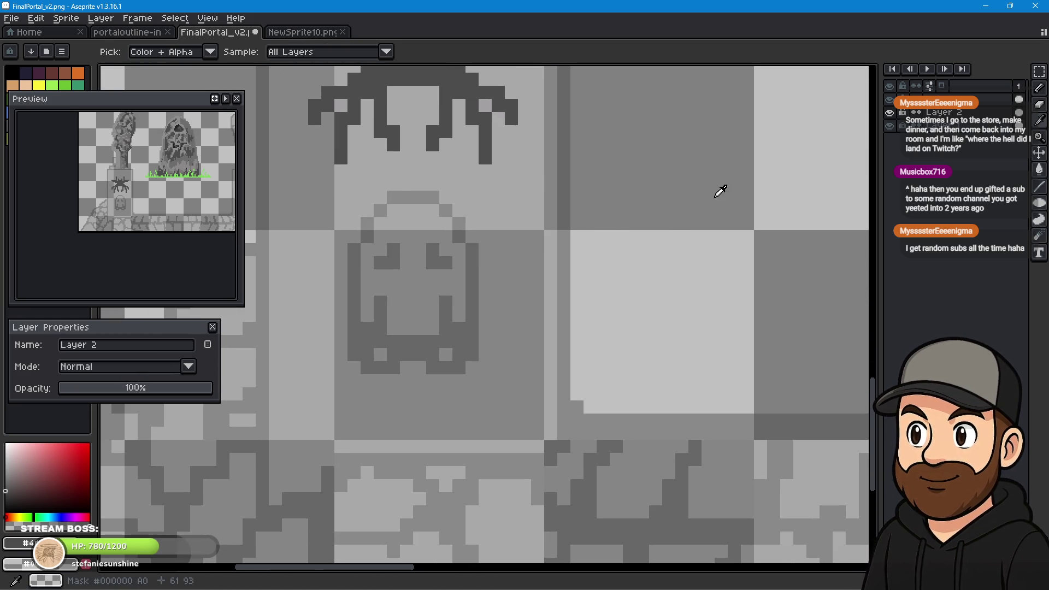
scroll(598, 269, up, 4)
scroll(520, 417, right, 4)
scroll(554, 398, up, 1)
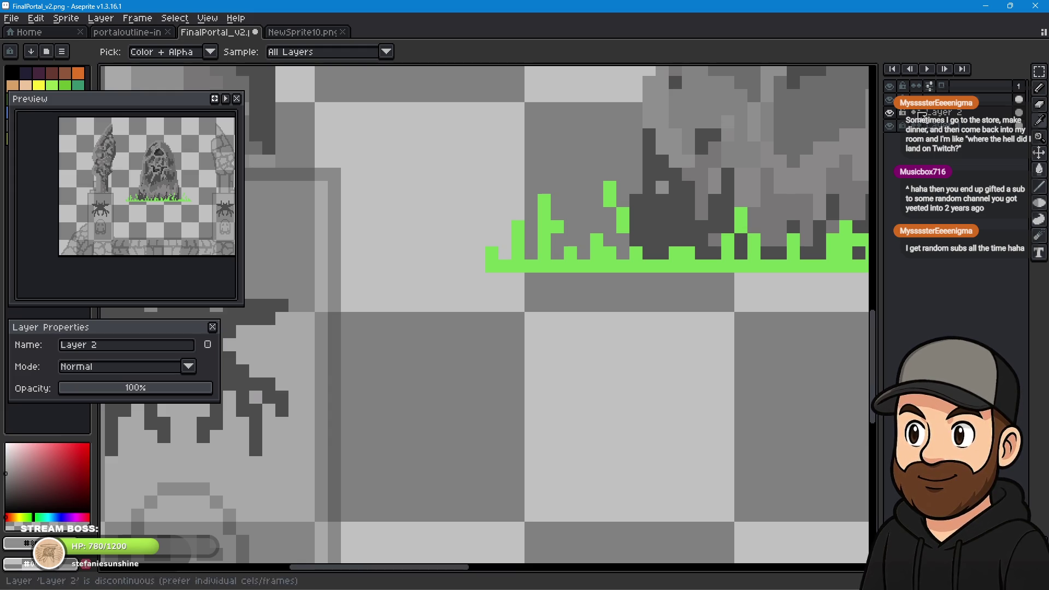
click(1039, 87)
scroll(417, 391, left, 3)
scroll(627, 434, left, 5)
scroll(627, 433, down, 4)
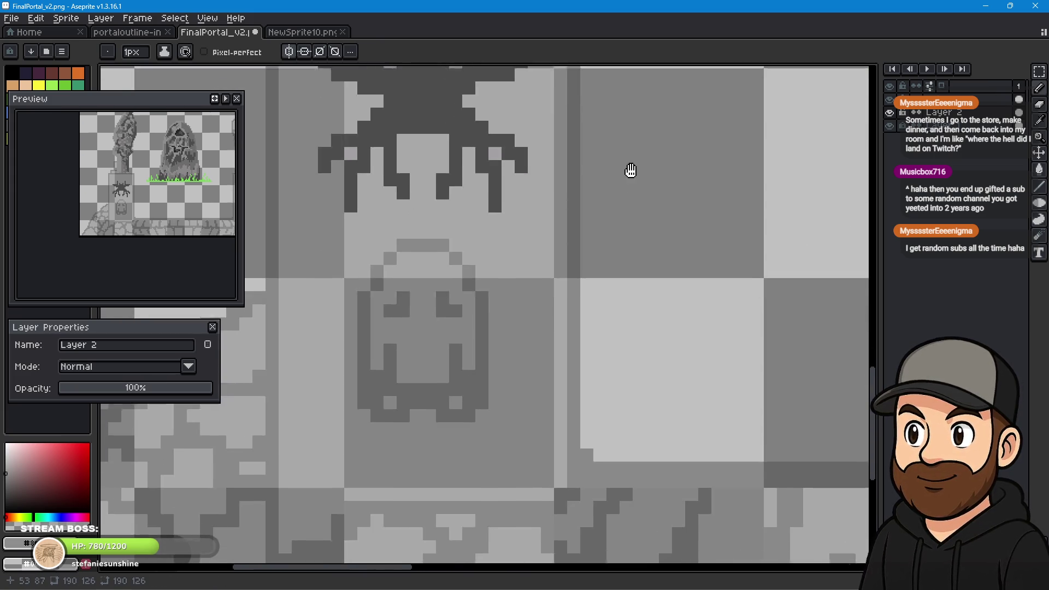
scroll(390, 170, down, 1)
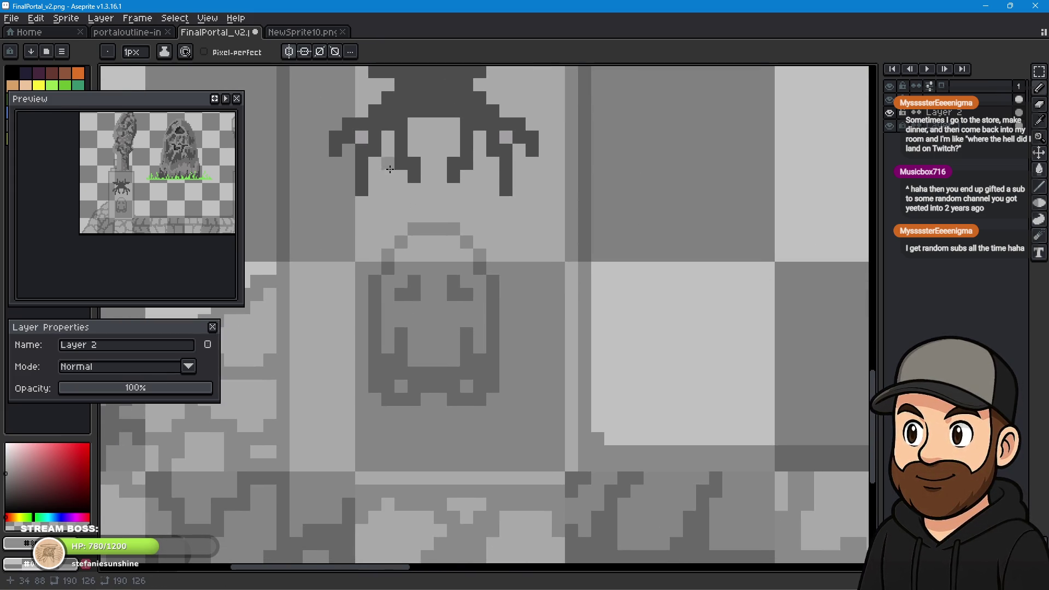
click(415, 283)
drag(454, 281, 453, 294)
click(402, 343)
drag(402, 337, 402, 360)
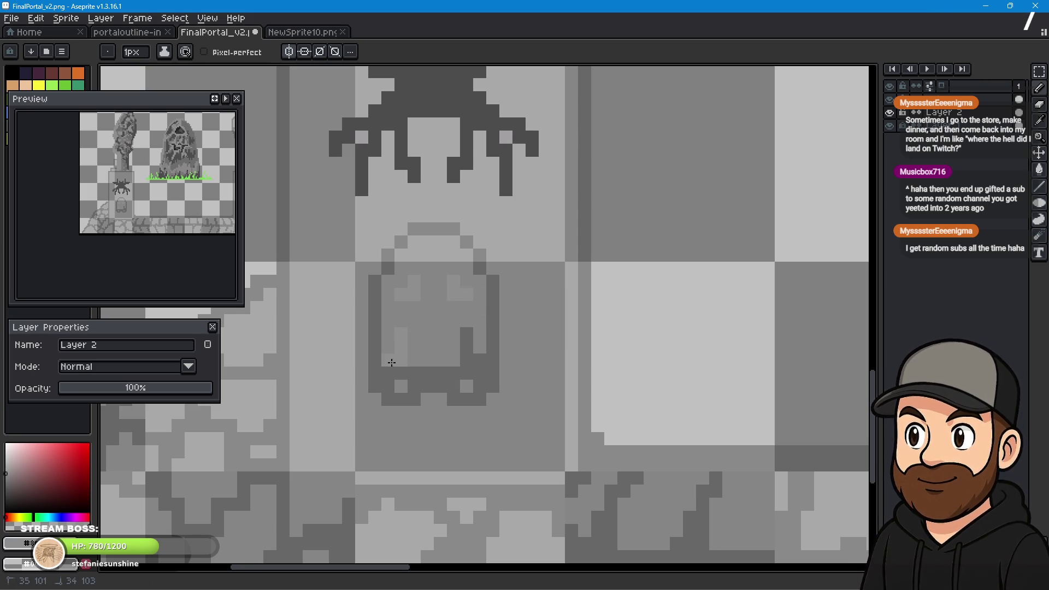
drag(467, 335, 470, 360)
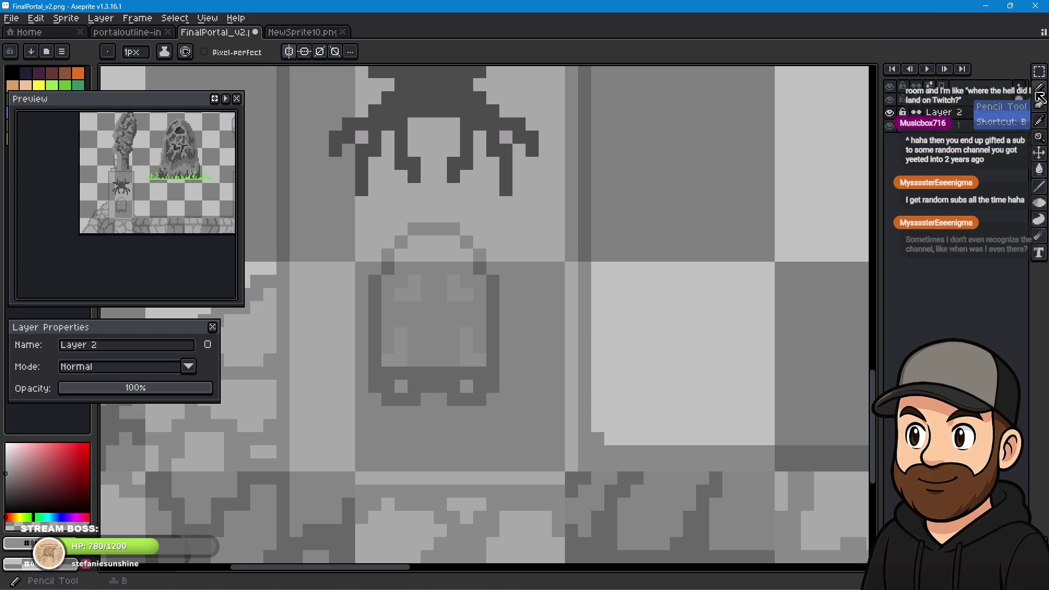
Sample the spider's dark grey and redraw the ghost's left side and head outline.
click(1040, 120)
click(503, 111)
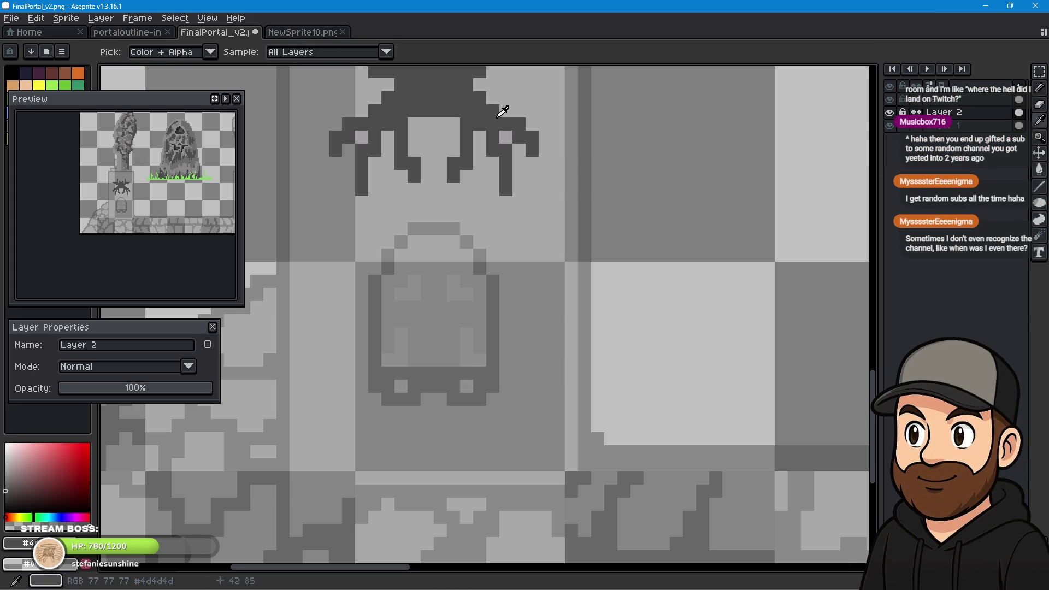
key(b)
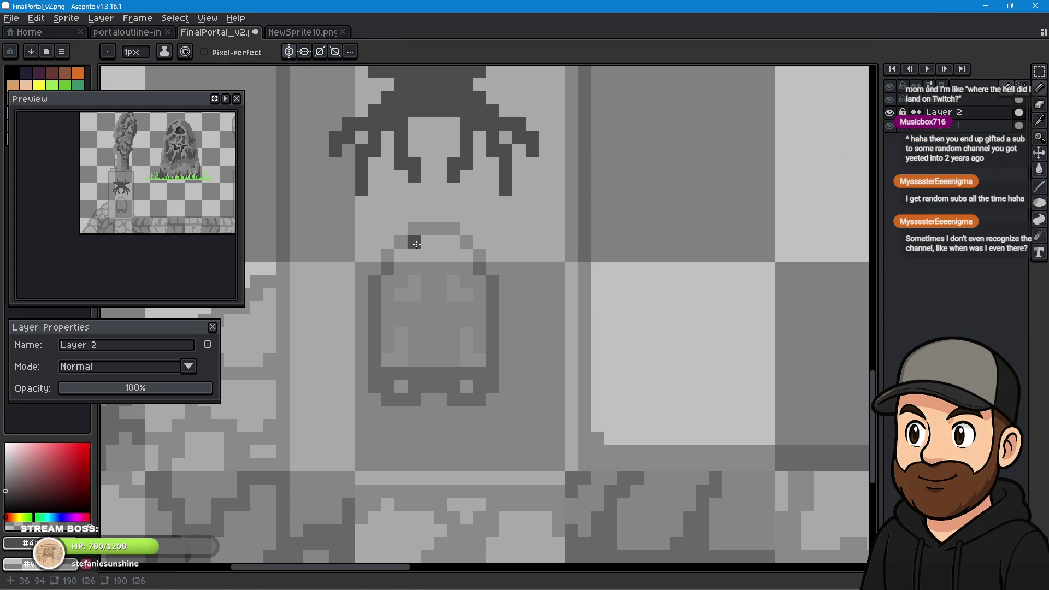
click(402, 245)
drag(388, 254, 388, 267)
click(421, 229)
click(440, 229)
click(454, 229)
Continue the dark outline down the ghost's right shoulder, both sides and bottom edge.
click(467, 242)
click(480, 255)
click(479, 268)
drag(493, 281, 493, 373)
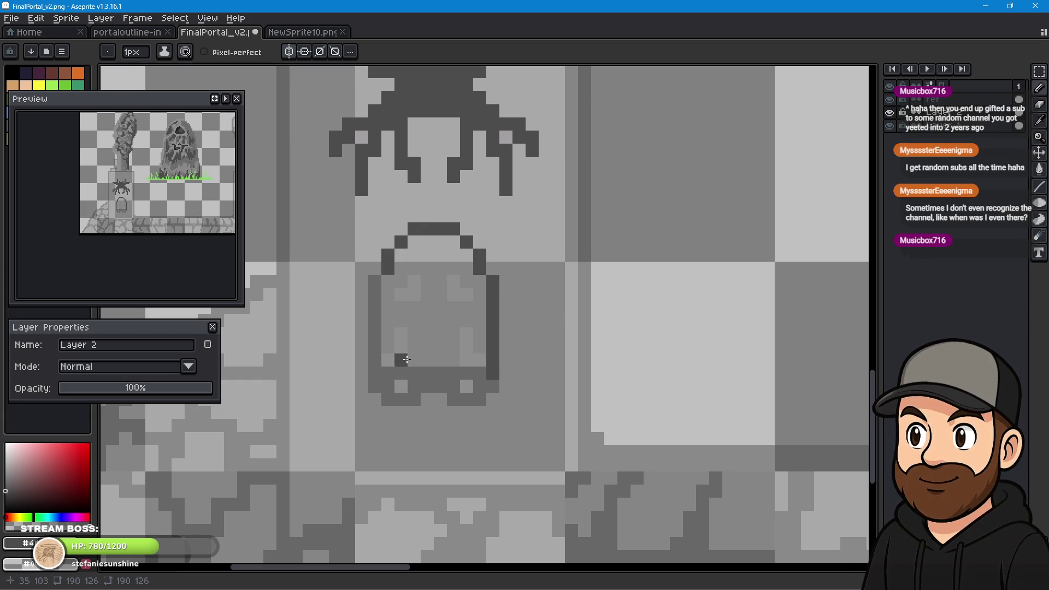
drag(377, 306, 427, 386)
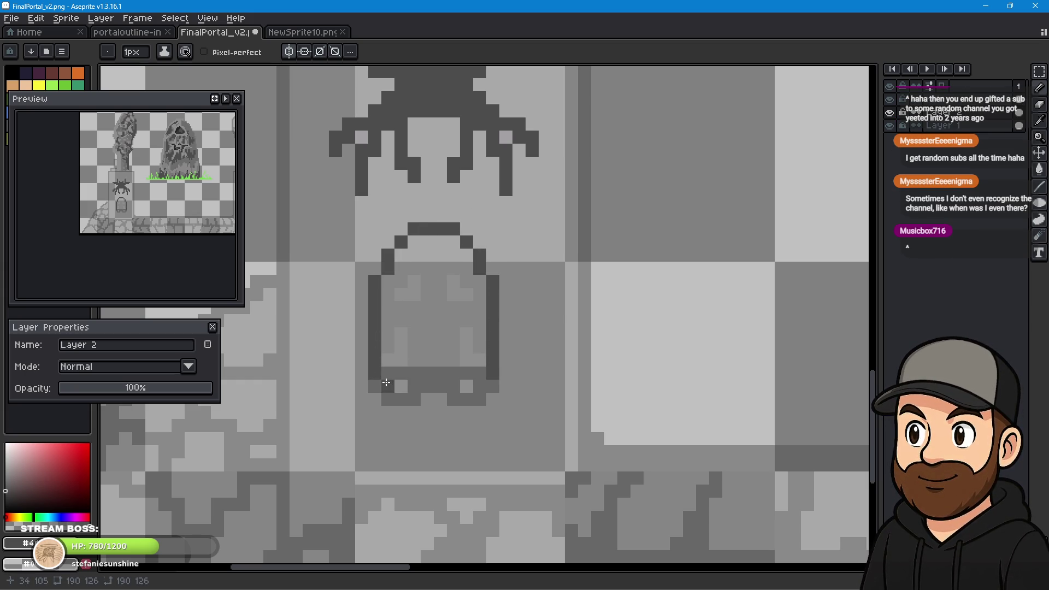
click(467, 386)
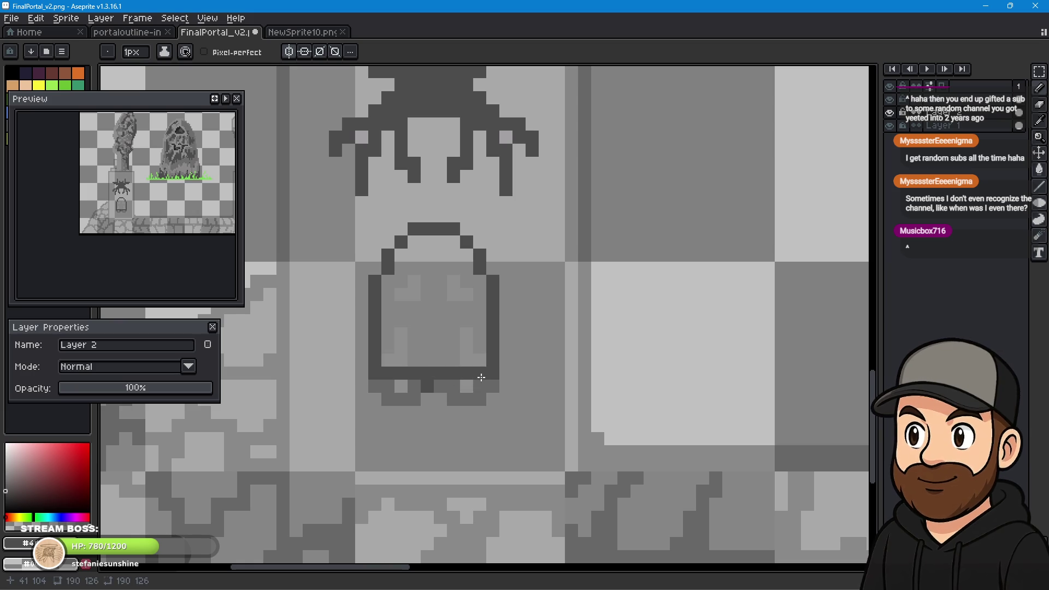
click(441, 387)
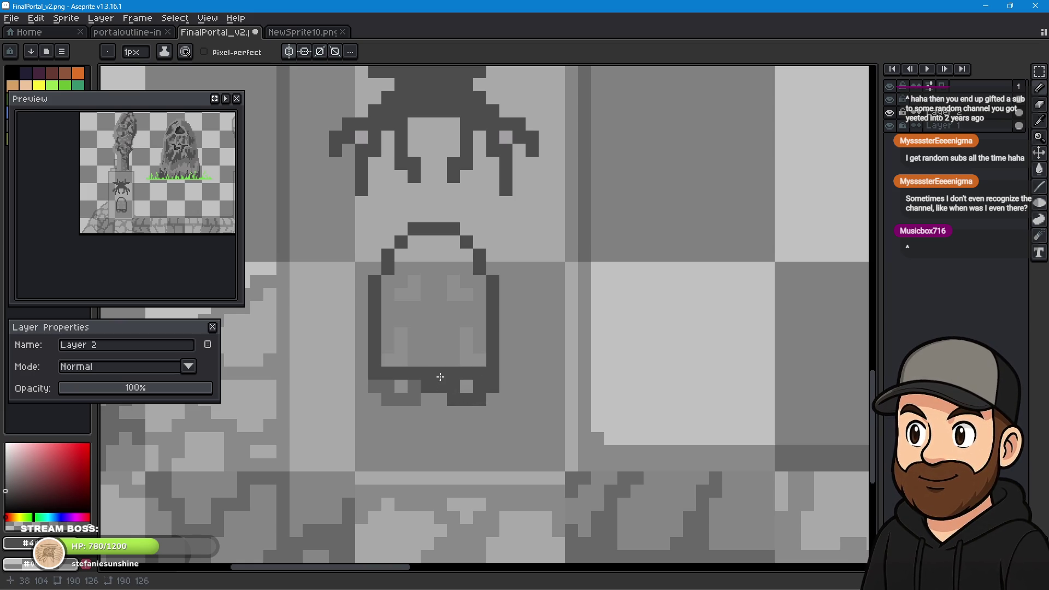
click(381, 386)
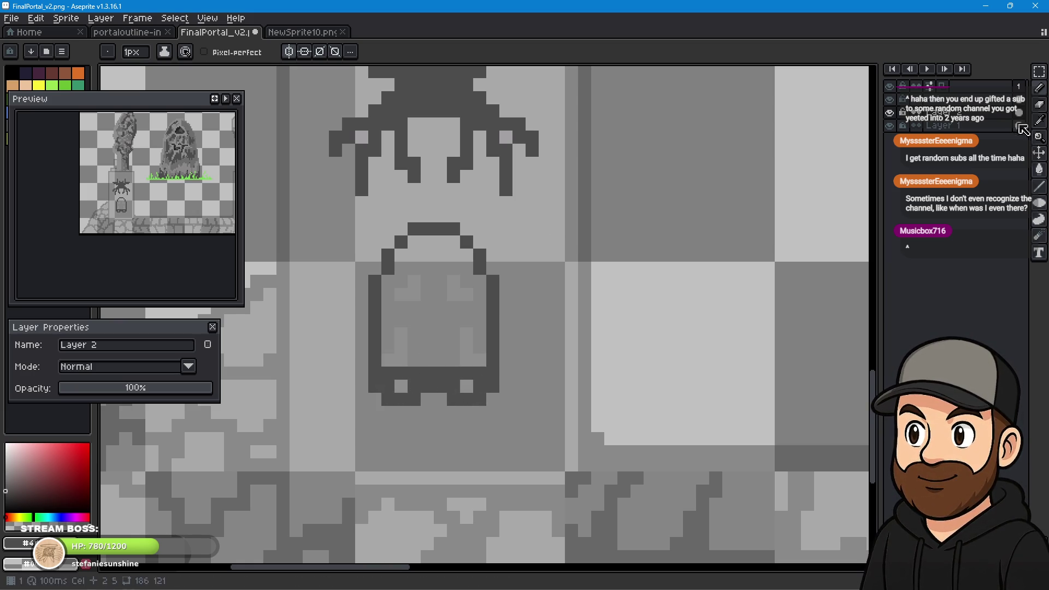
Bucket-fill the ghost's interior dark grey and paint over the leftover light inner shapes.
click(1039, 169)
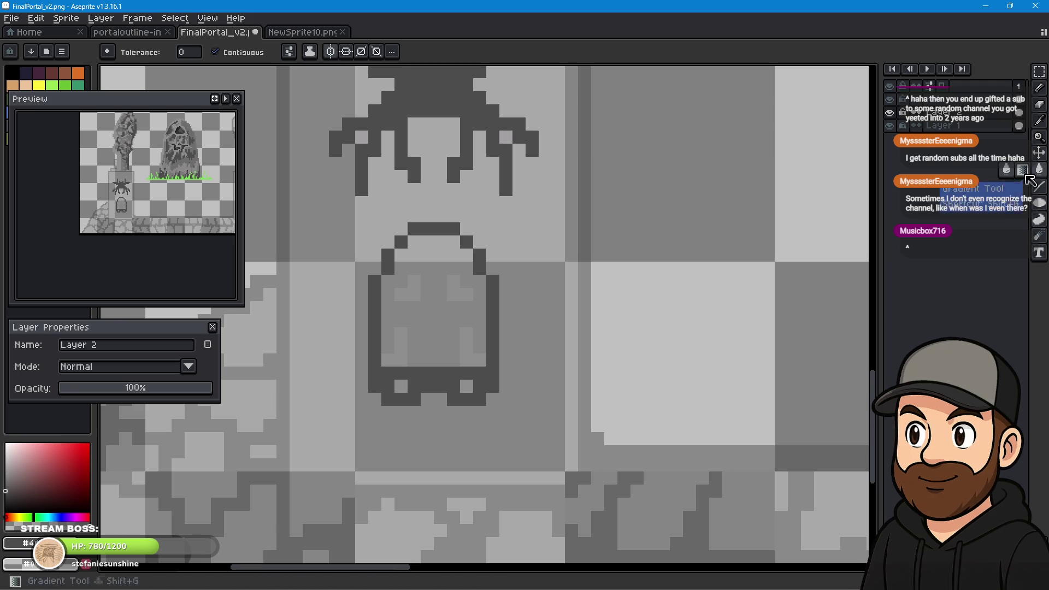
click(424, 312)
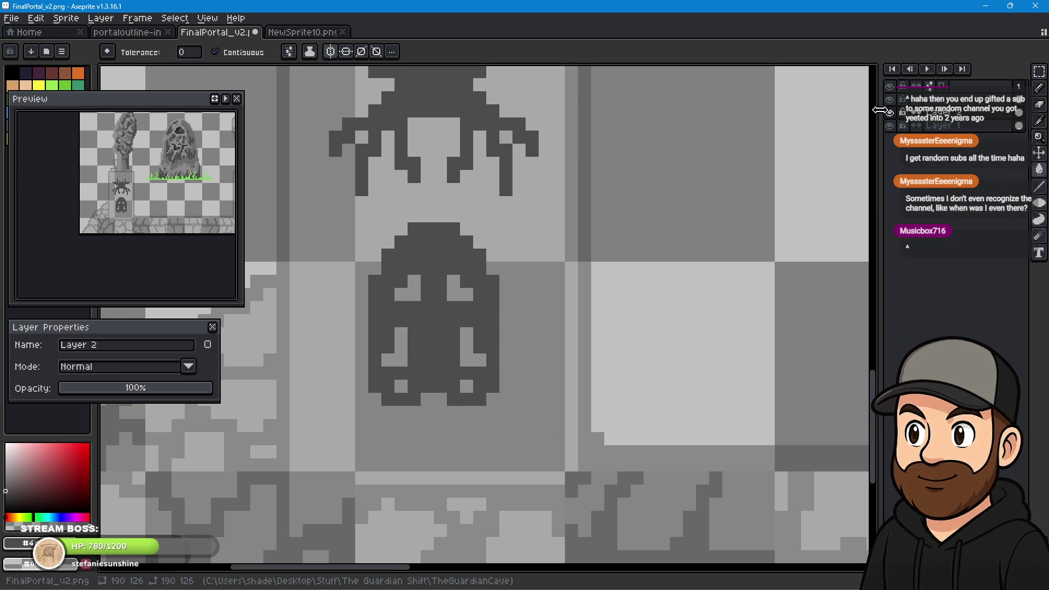
click(1039, 88)
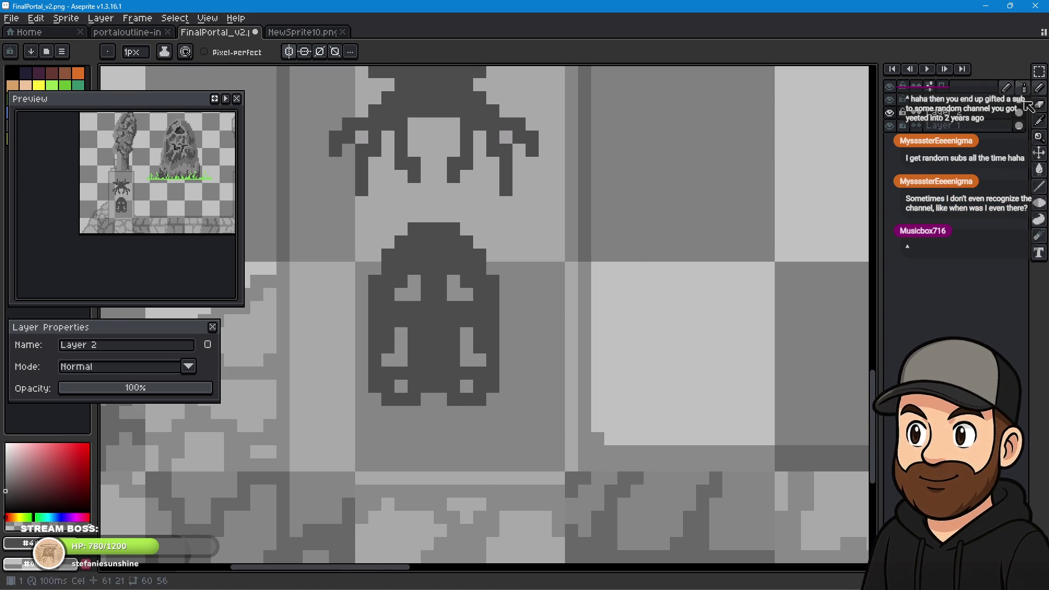
drag(403, 334, 387, 361)
drag(466, 331, 480, 366)
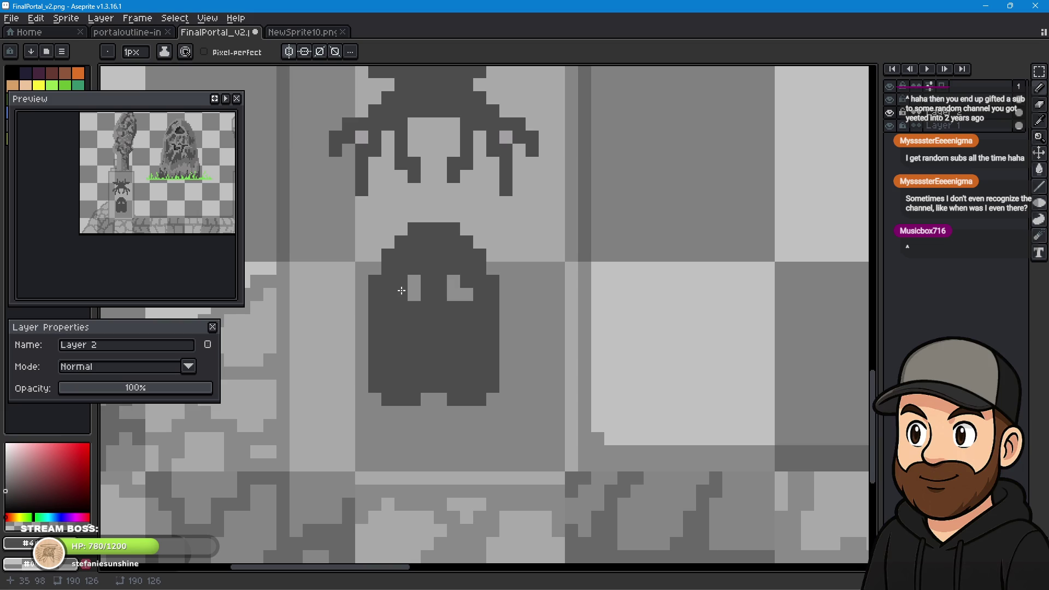
Zoom and pan to review the left pedestal, grassy mound and right pillar.
scroll(466, 242, down, 2)
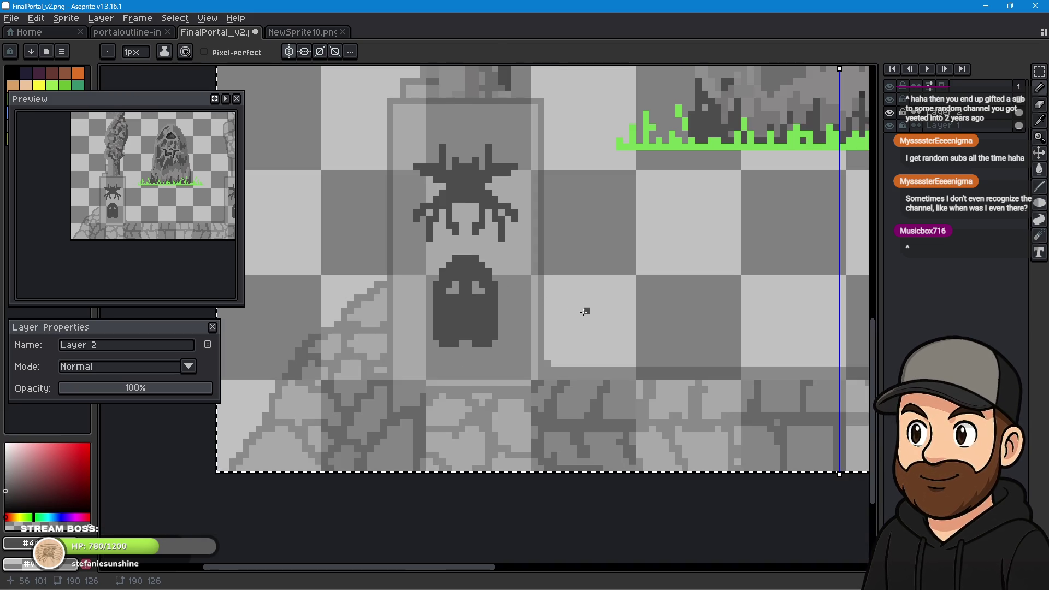
drag(576, 314, 566, 338)
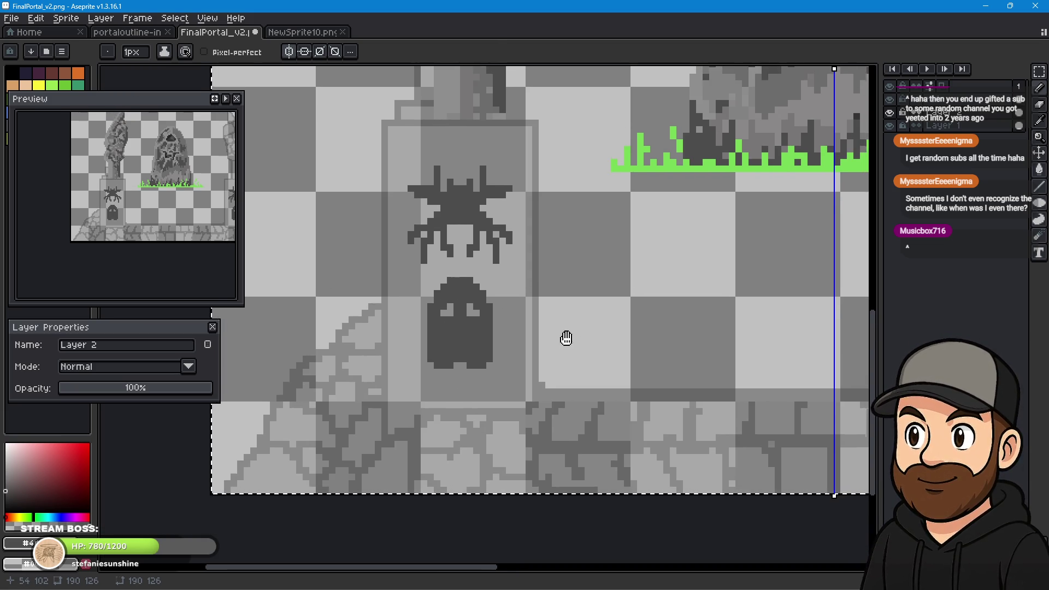
scroll(508, 361, down, 1)
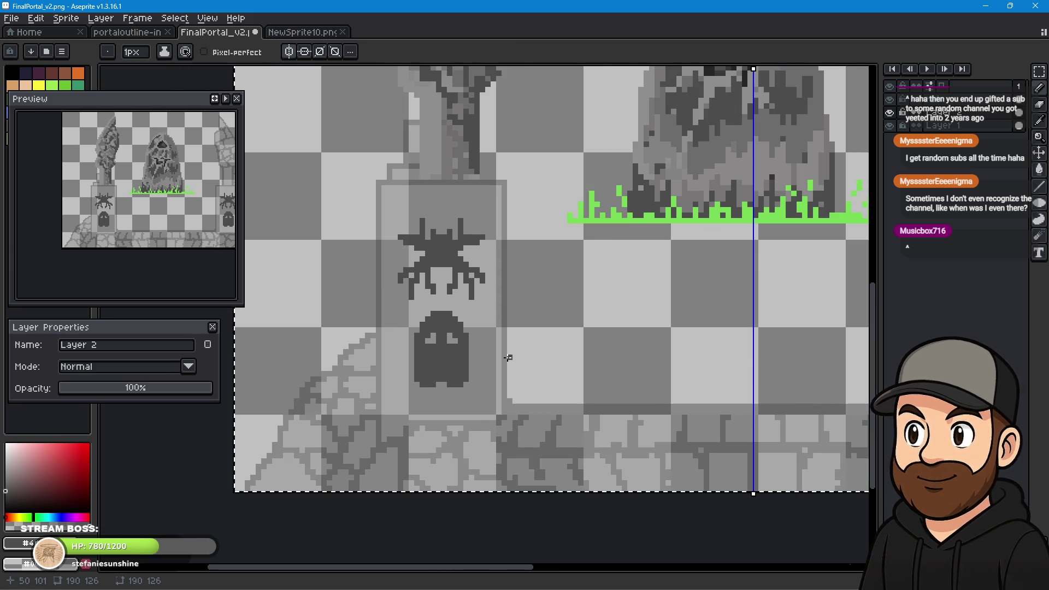
mouse_move(585, 356)
mouse_down()
mouse_move(360, 323)
mouse_move(529, 311)
mouse_up()
scroll(381, 292, down, 1)
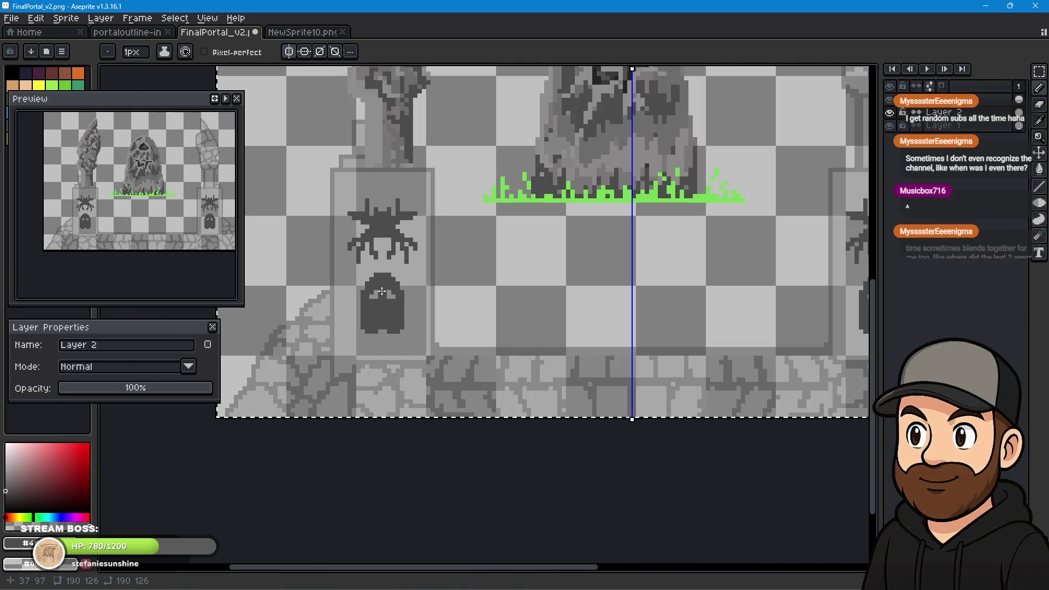
scroll(381, 291, up, 4)
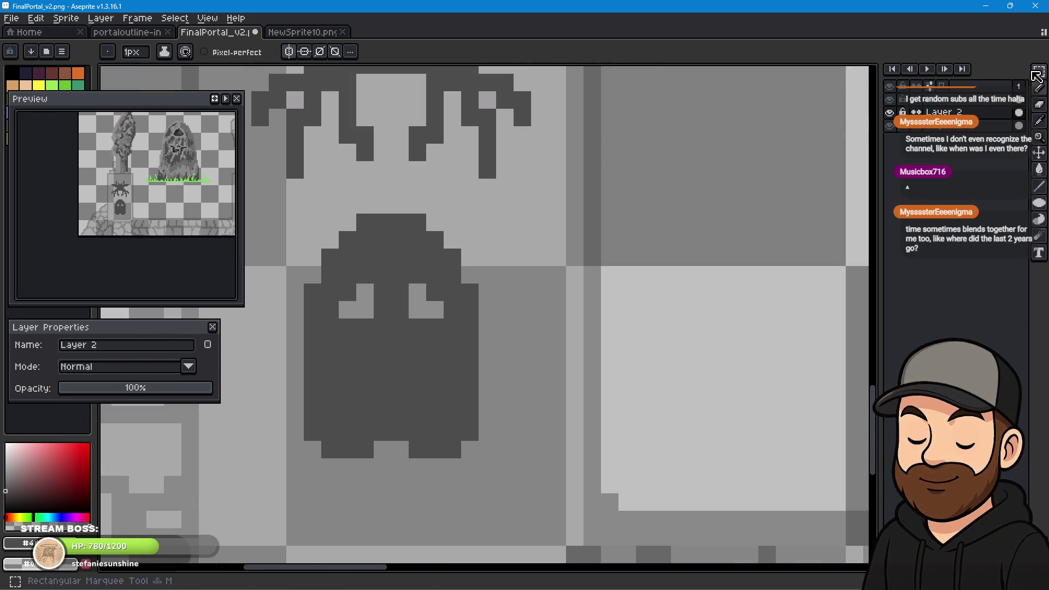
Cancel an accidental pixel move and select a rectangle around the ghost emblem.
key(w)
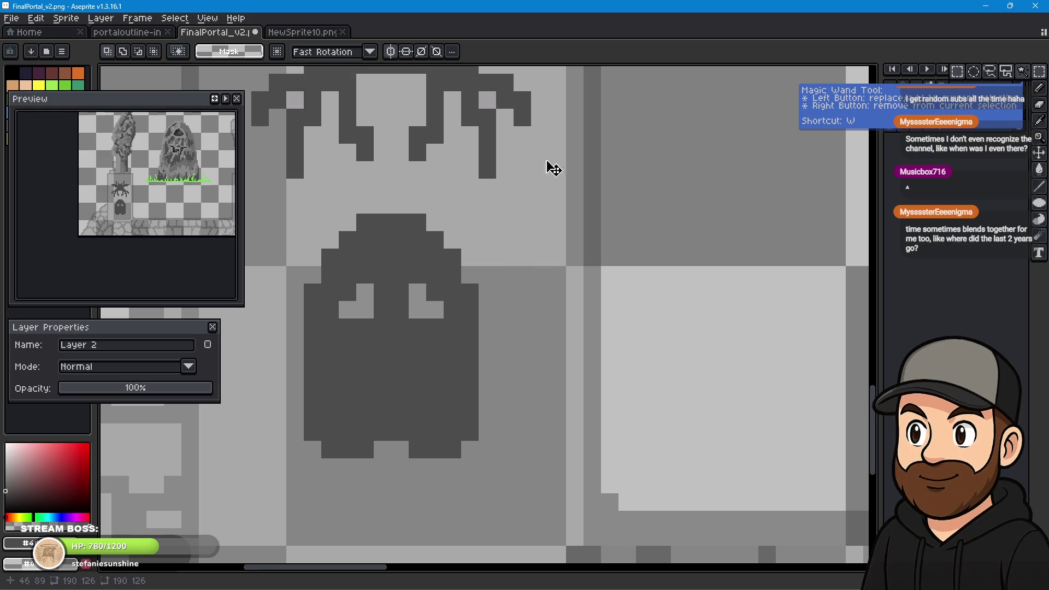
drag(475, 234, 456, 245)
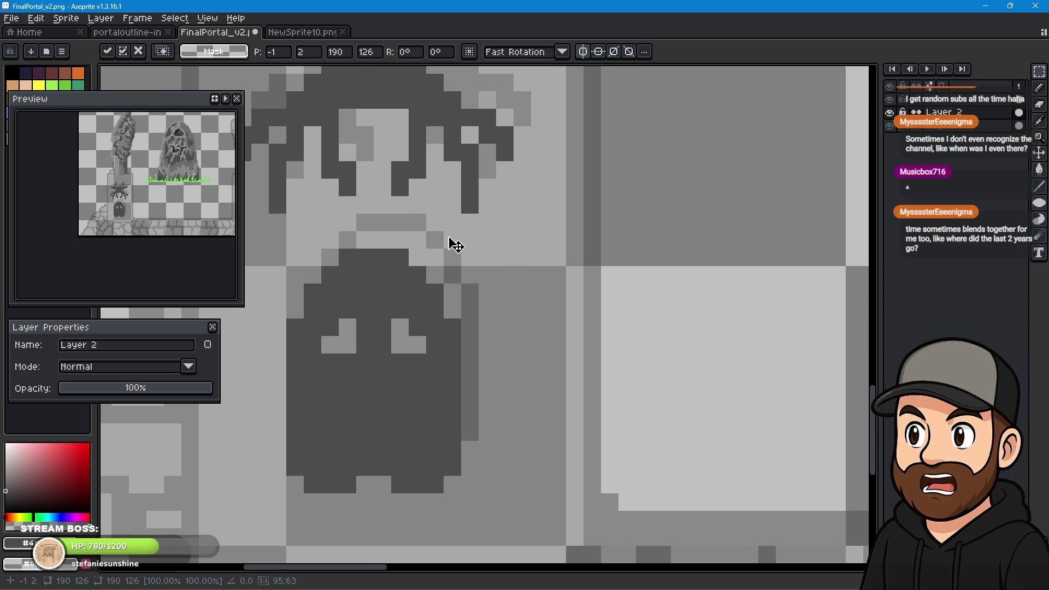
key(Escape)
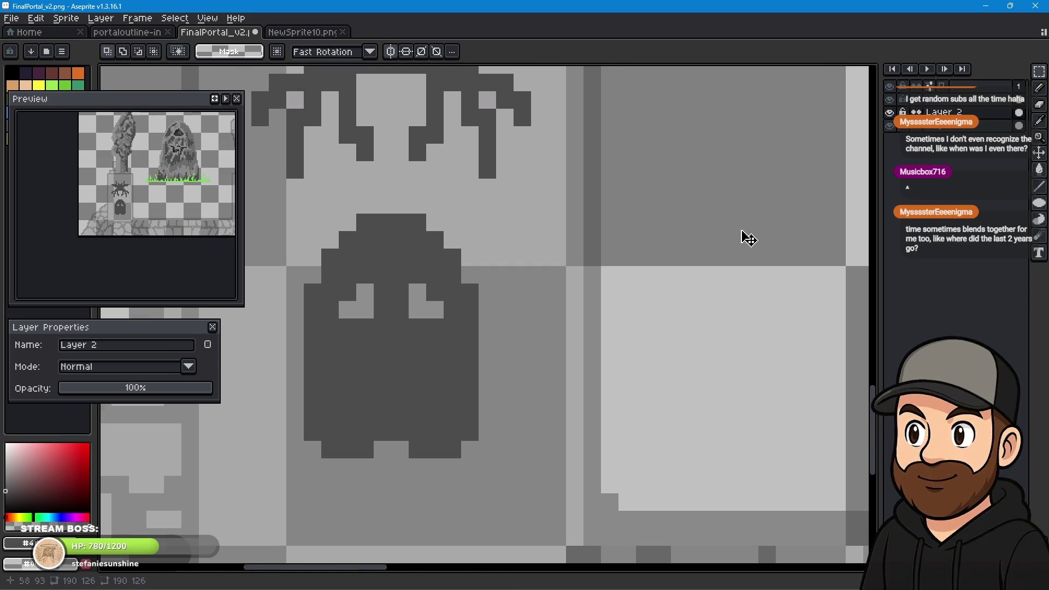
scroll(749, 239, down, 5)
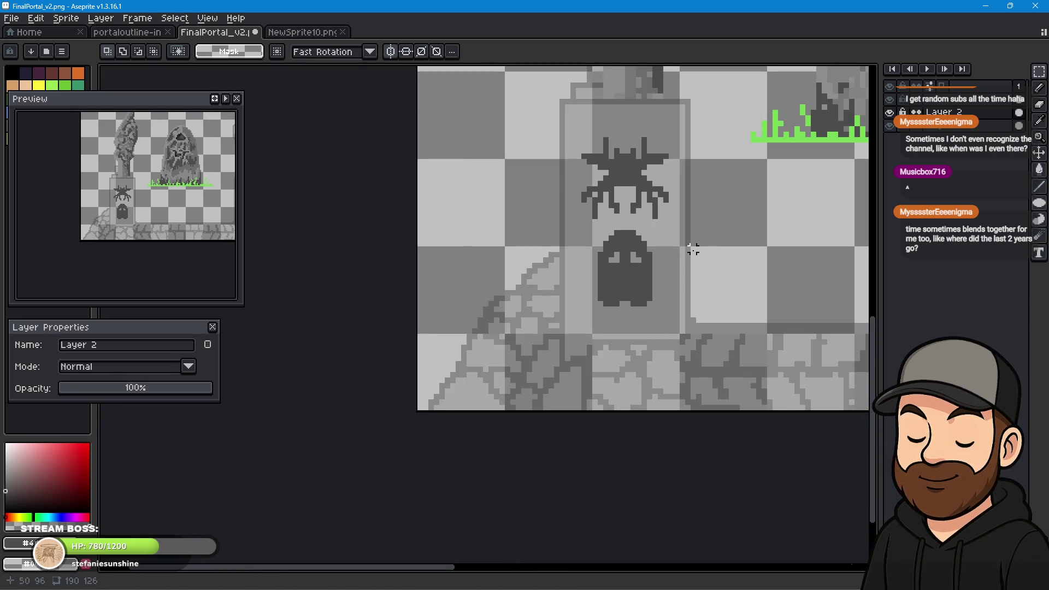
drag(655, 227, 593, 312)
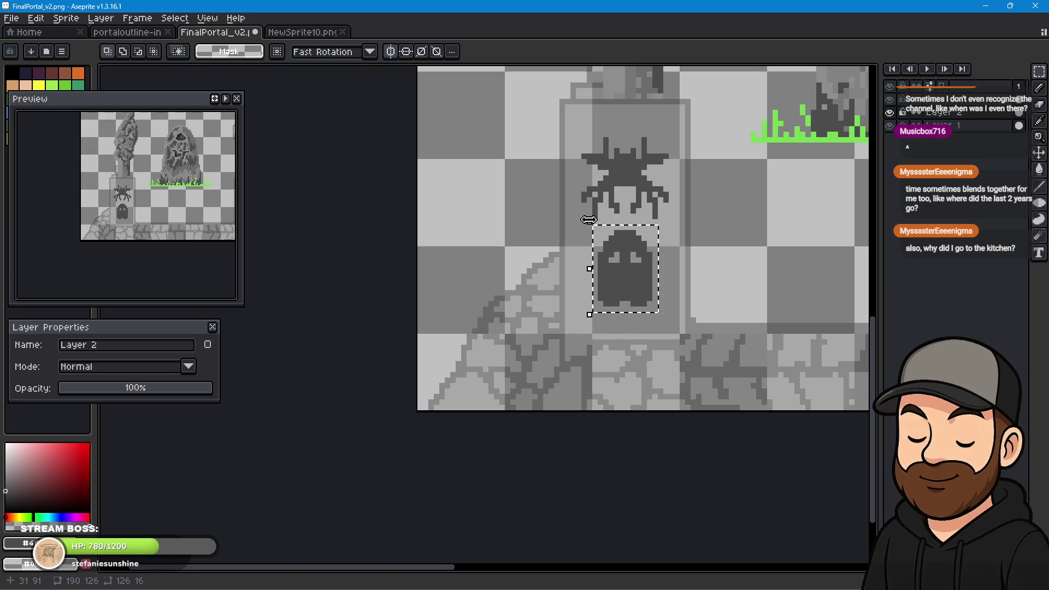
scroll(586, 218, up, 1)
scroll(425, 264, up, 1)
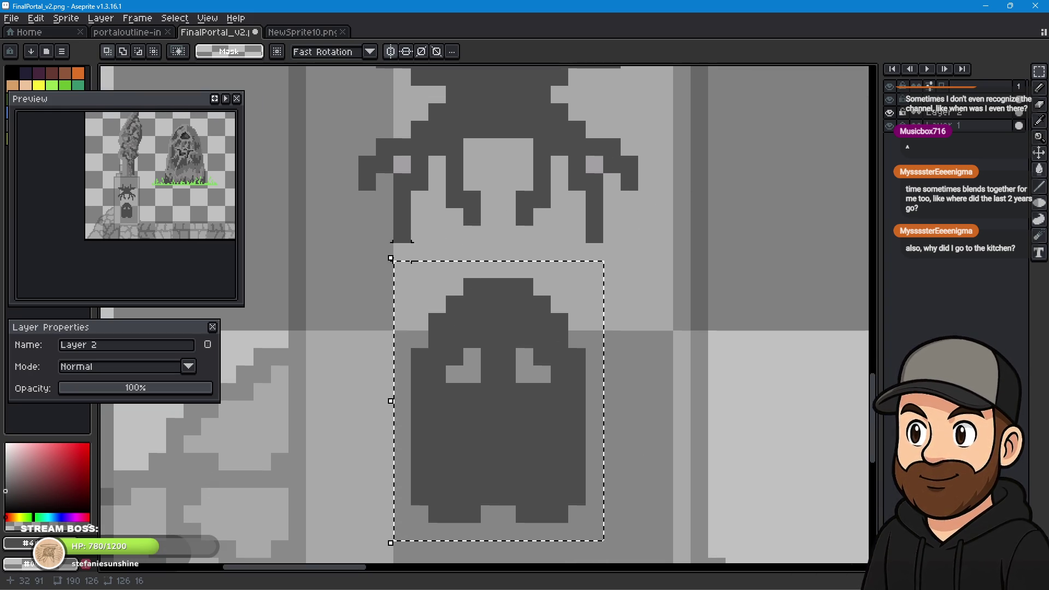
Shrink and narrow the ghost, shift it left, commit, and darken a pixel by its left eye.
mouse_move(387, 257)
mouse_down()
mouse_move(413, 283)
mouse_move(509, 308)
mouse_up()
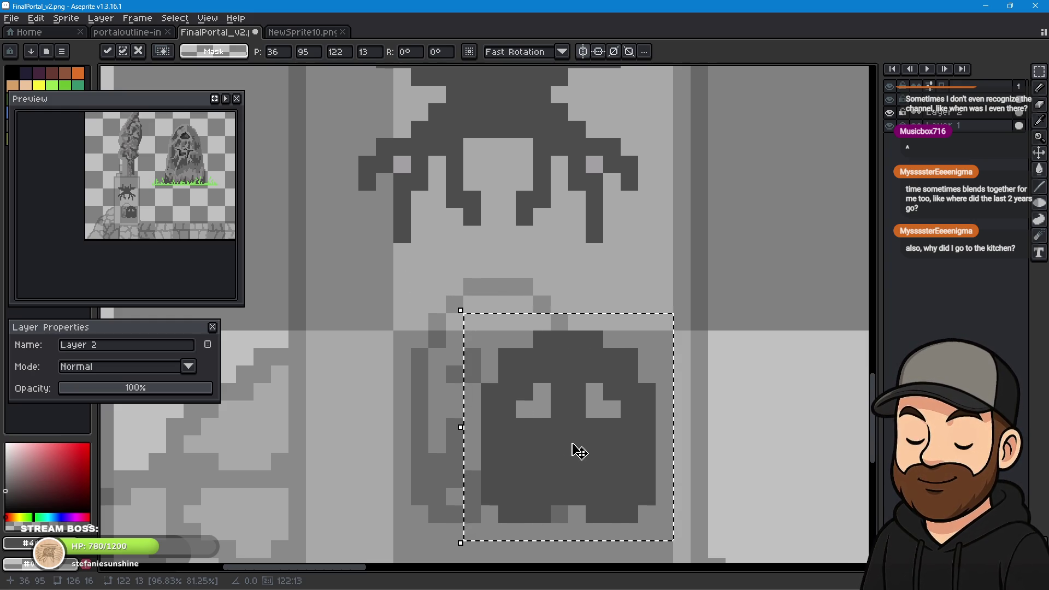
drag(574, 447, 446, 438)
mouse_move(323, 411)
mouse_down()
mouse_move(483, 431)
mouse_move(599, 430)
mouse_up()
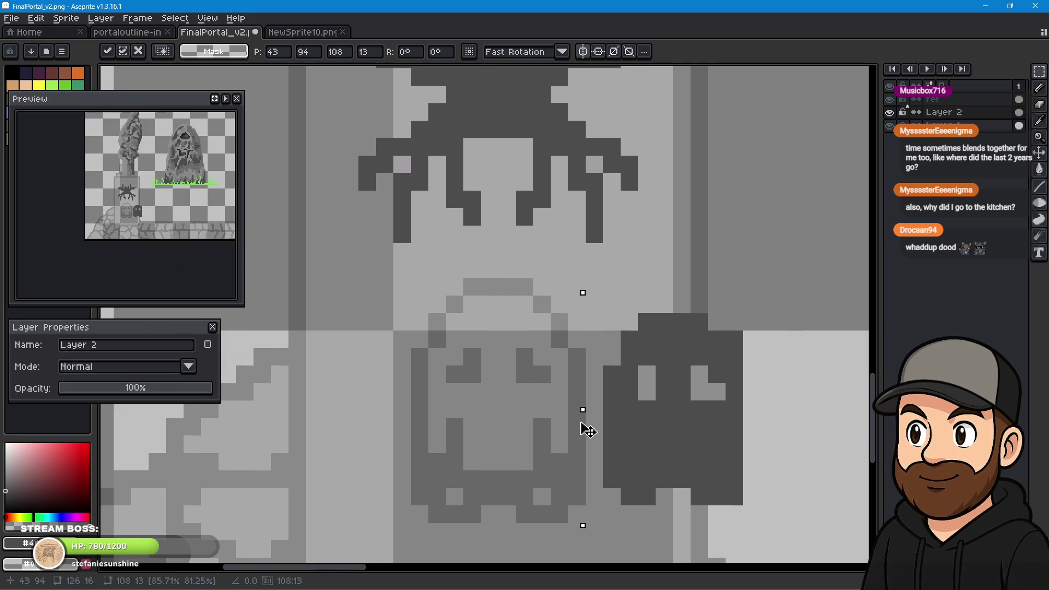
mouse_move(599, 430)
mouse_down()
mouse_move(685, 433)
mouse_move(653, 440)
mouse_move(504, 385)
mouse_move(500, 409)
mouse_up()
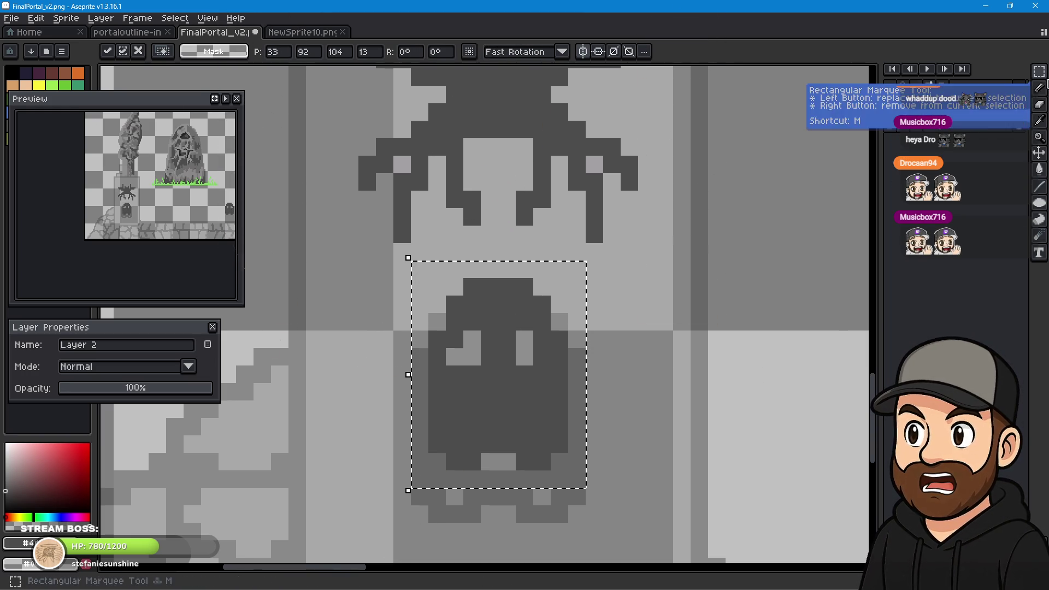
click(731, 248)
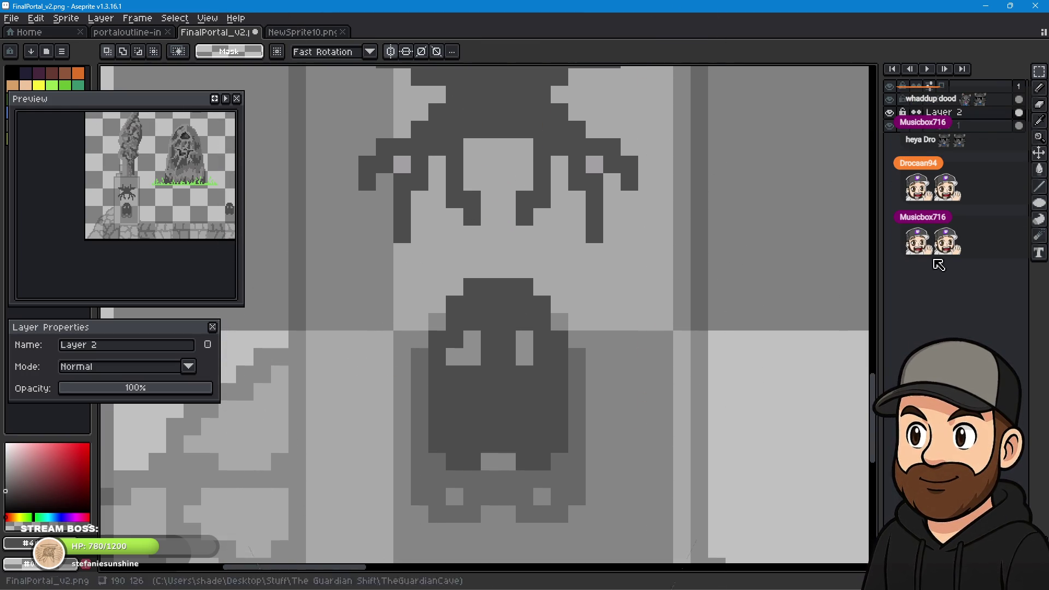
click(1039, 89)
click(454, 357)
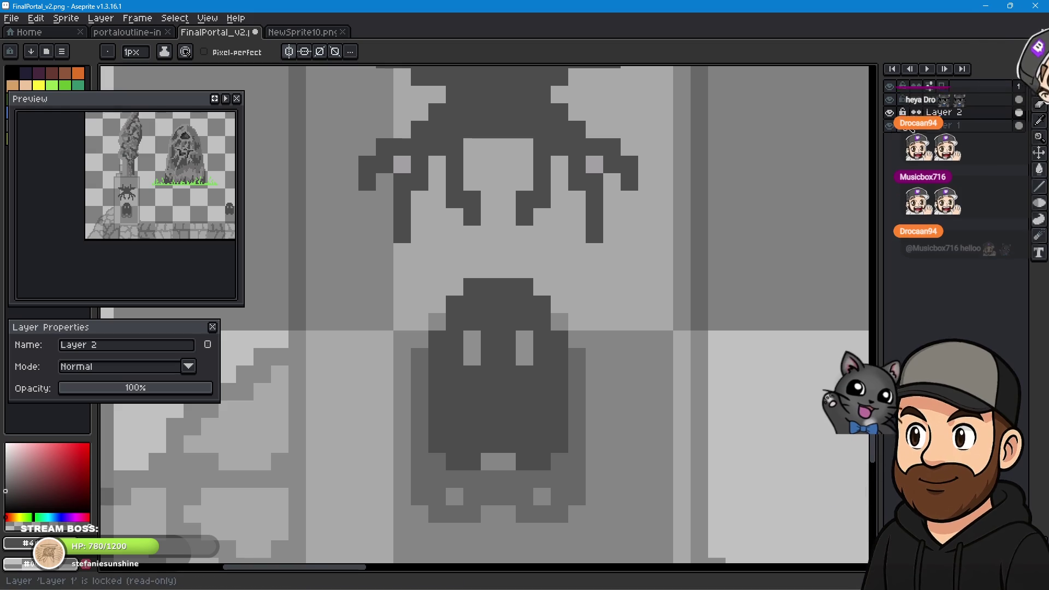
Hide and restore Layer 1 to check the ghost, then marquee-select the ghost emblem.
click(888, 128)
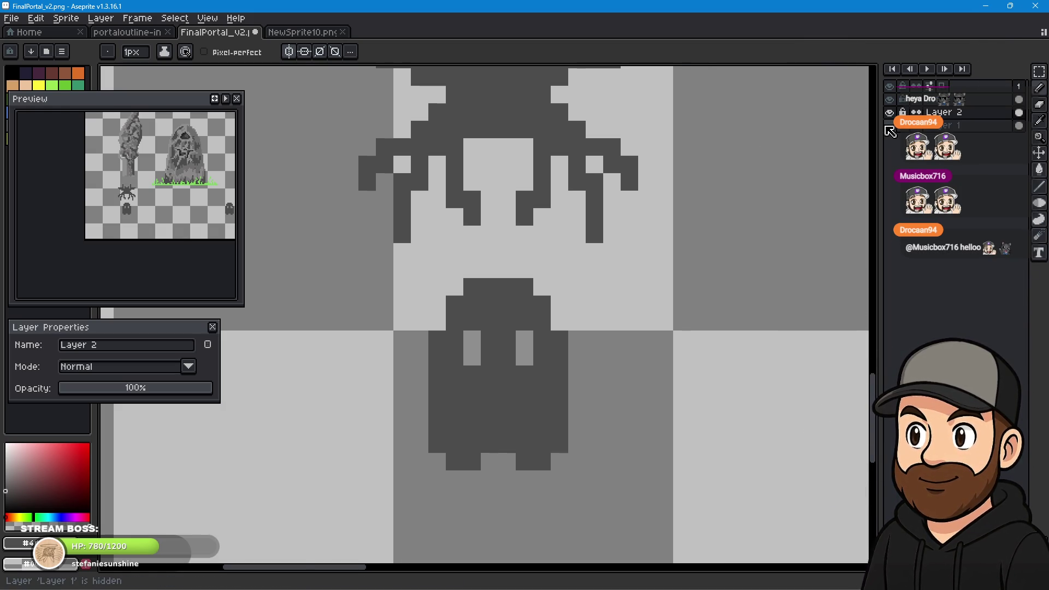
click(888, 128)
click(1039, 71)
drag(594, 269, 358, 488)
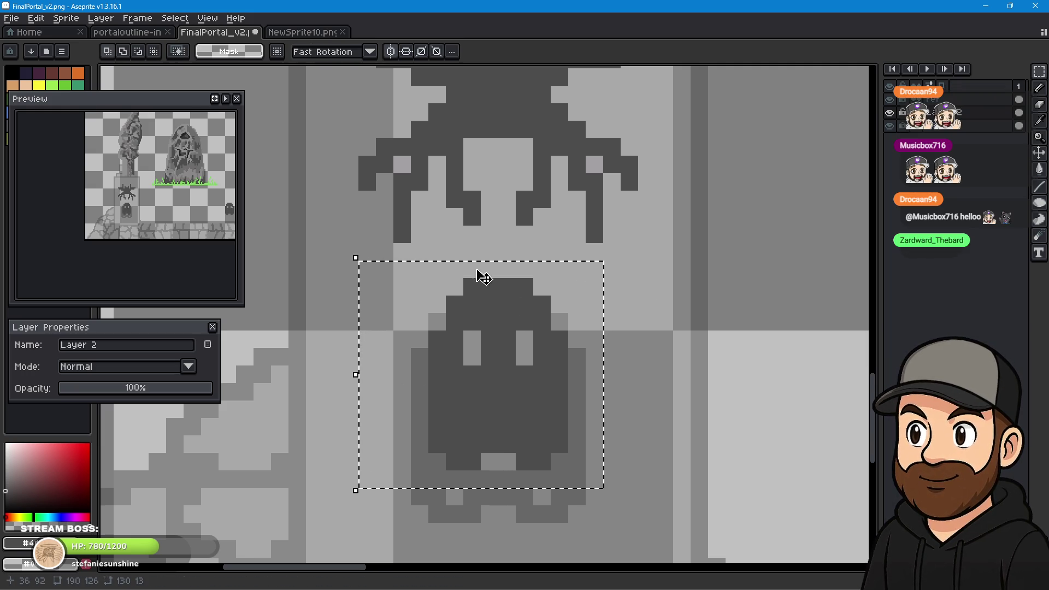
Reselect the ghost tightly, move it down one pixel and commit.
key(m)
click(646, 339)
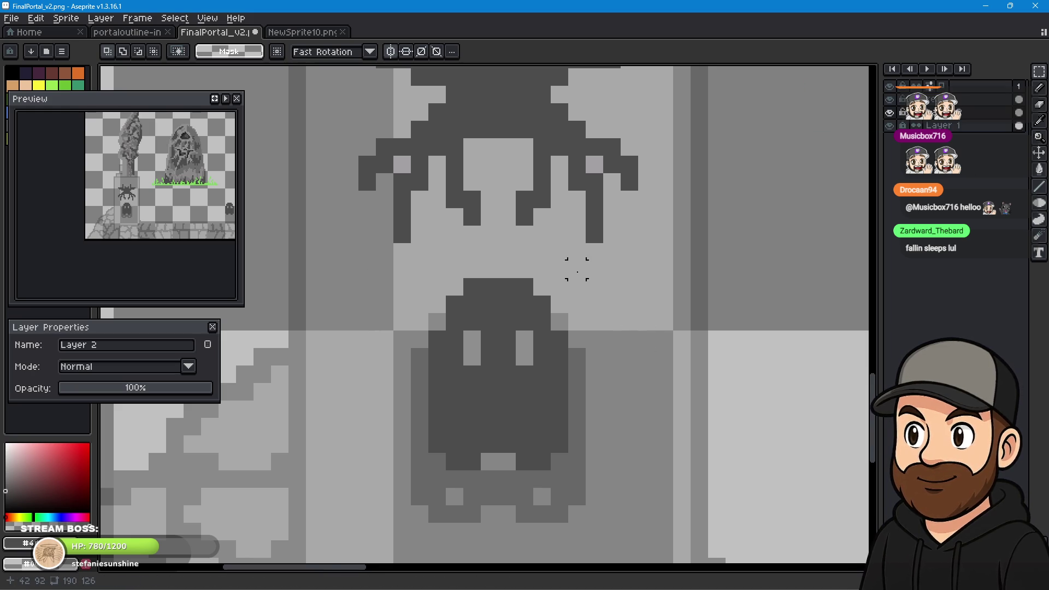
drag(577, 280, 411, 471)
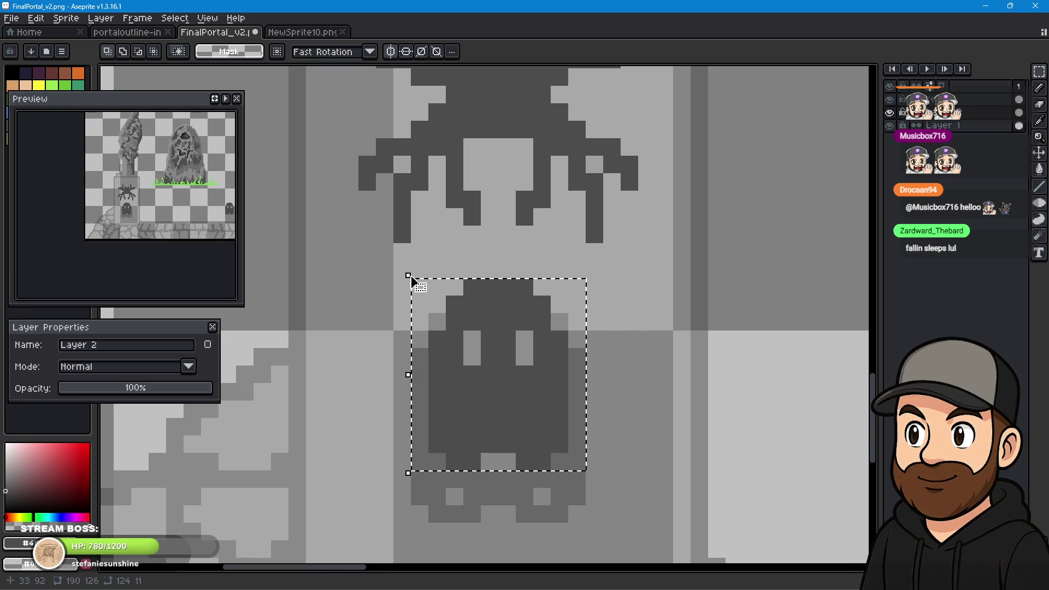
mouse_move(406, 274)
mouse_down()
mouse_move(421, 308)
mouse_move(432, 287)
mouse_up()
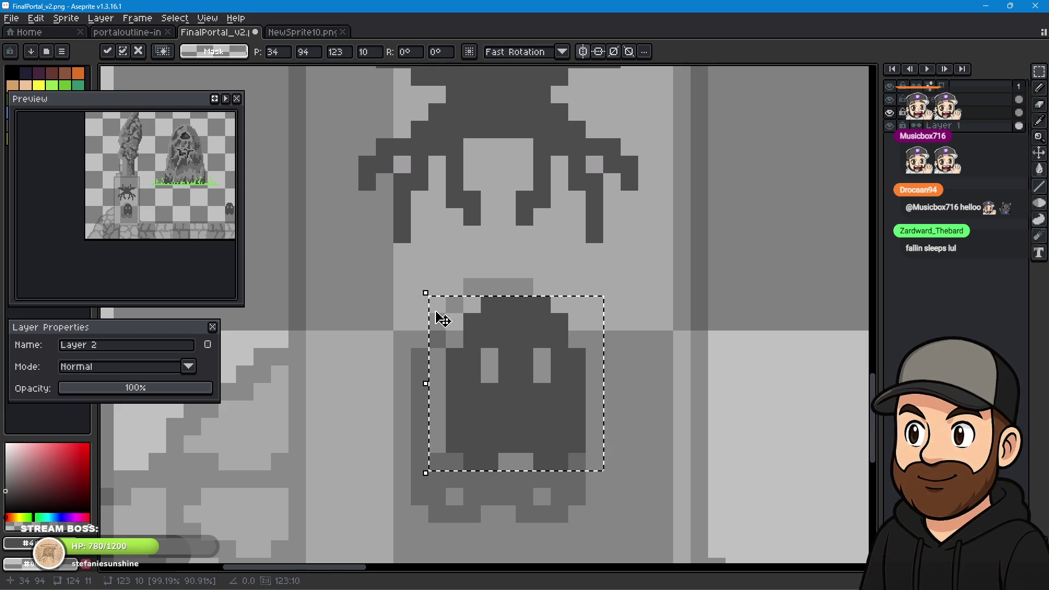
click(630, 321)
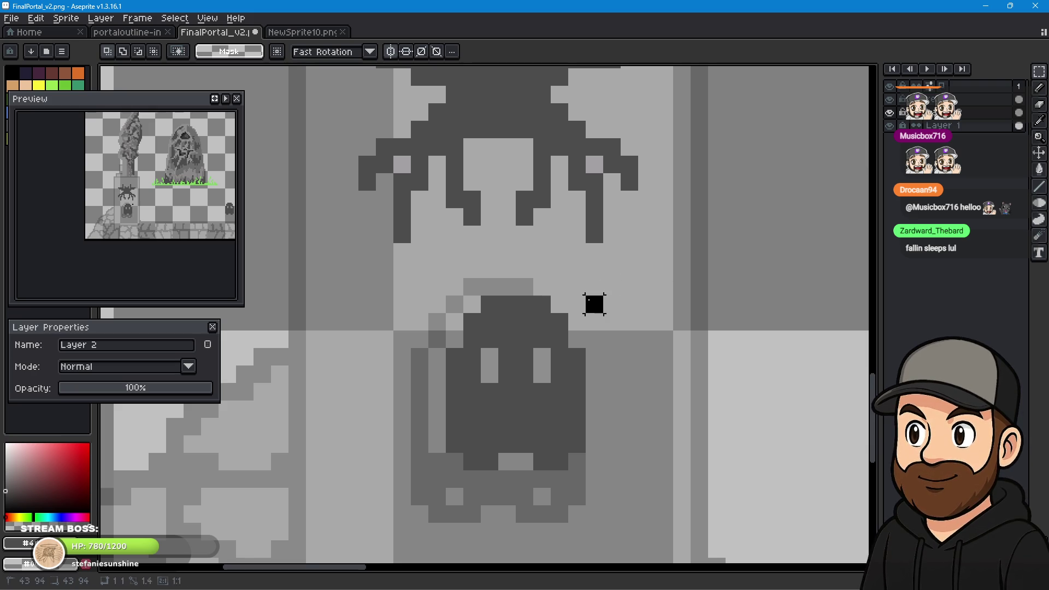
Reselect the ghost, undo a bad Move tool nudge and clear the selection.
drag(596, 301, 415, 486)
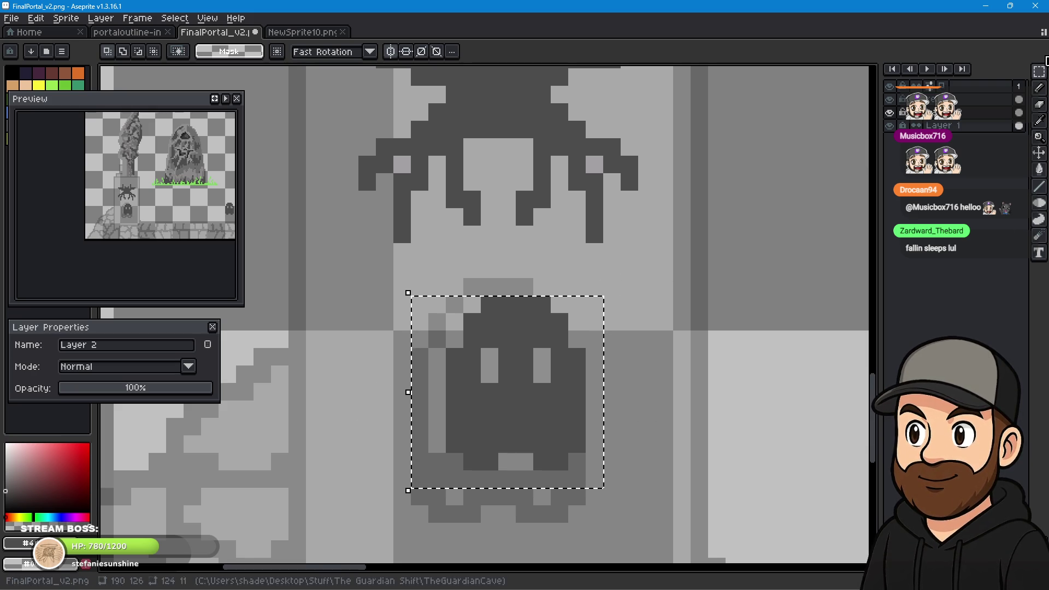
key(v)
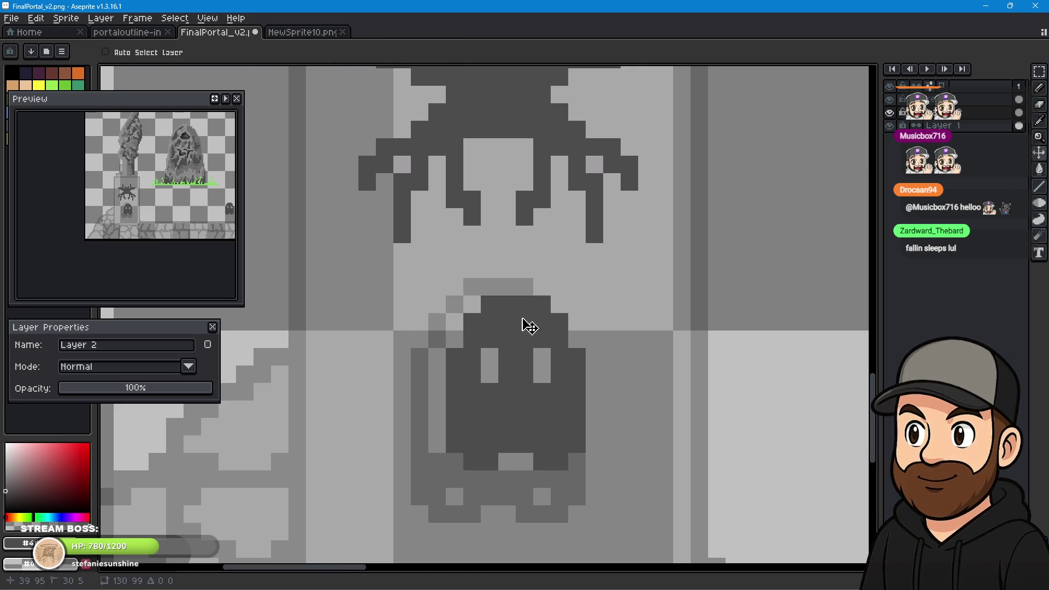
drag(524, 323, 525, 375)
key(ctrl+z)
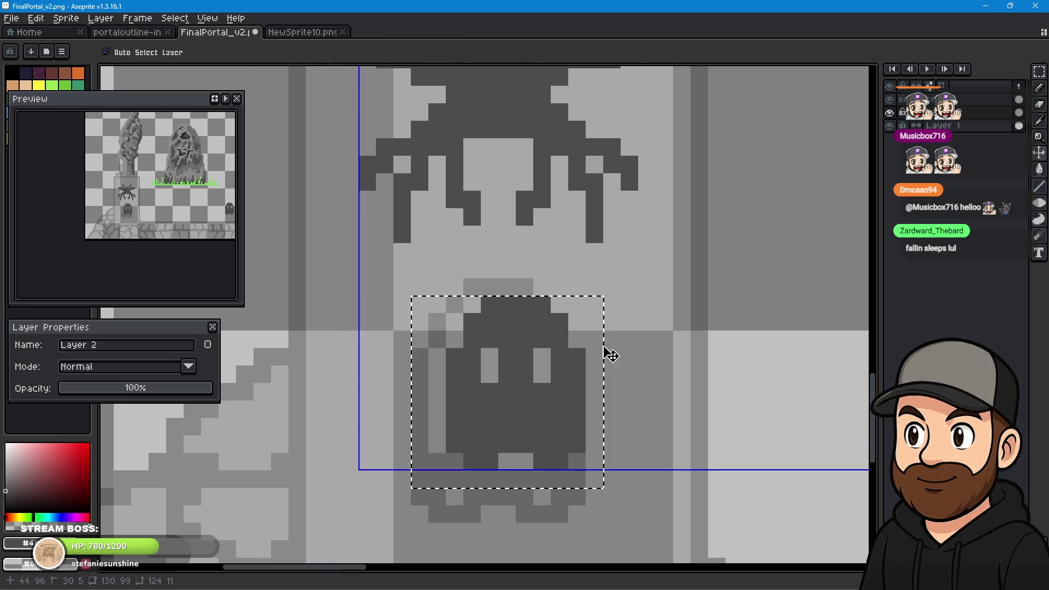
key(ctrl+d)
key(ctrl+shift+d)
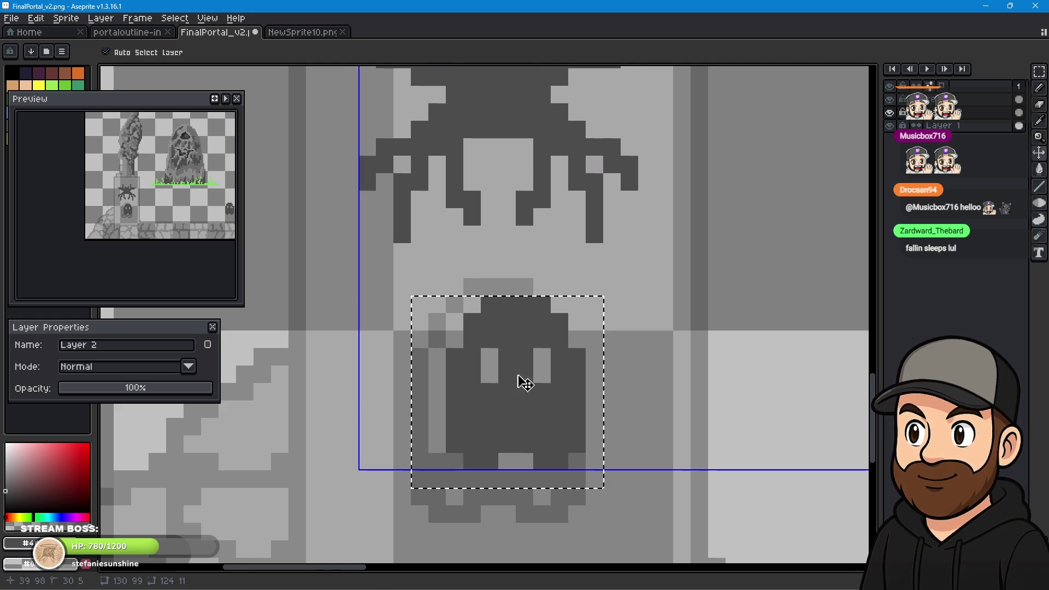
key(ctrl+d)
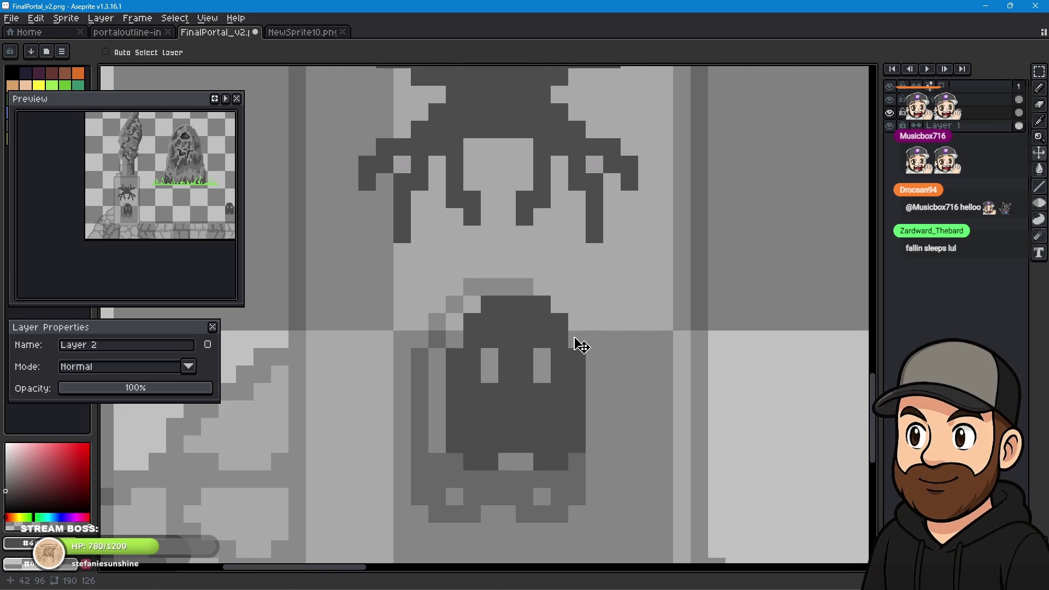
Marquee-select the ghost and drag it left and up beneath the spider.
key(m)
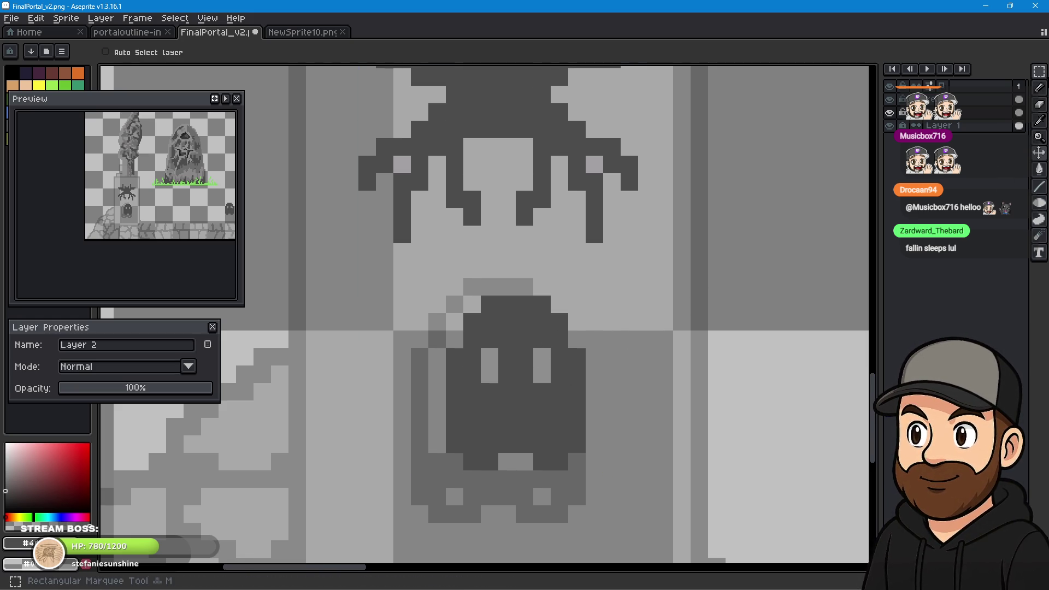
click(1039, 71)
drag(571, 306, 442, 460)
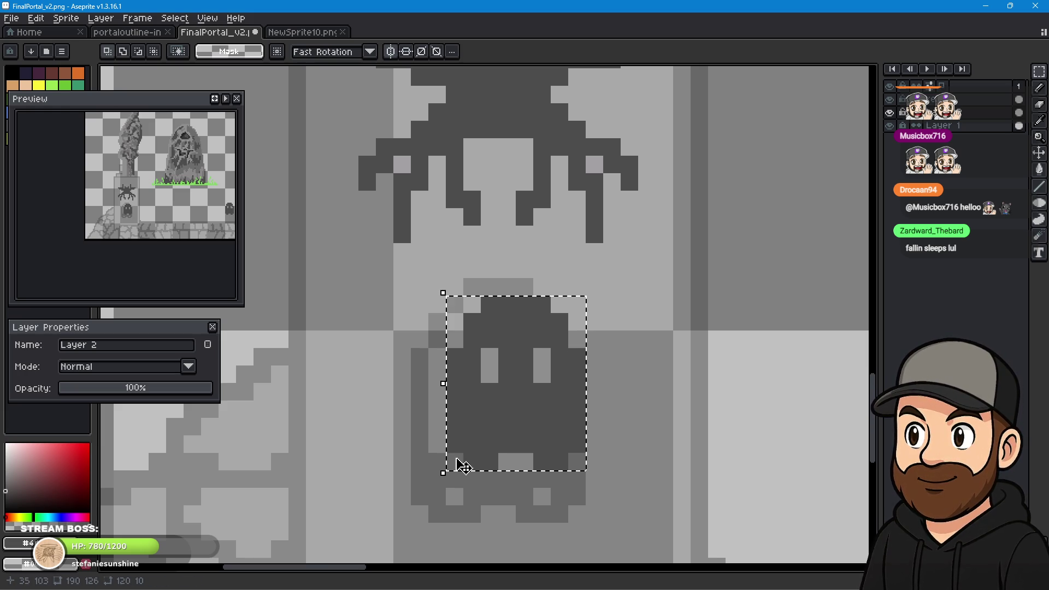
mouse_move(529, 398)
mouse_down()
mouse_move(503, 388)
mouse_move(513, 389)
mouse_up()
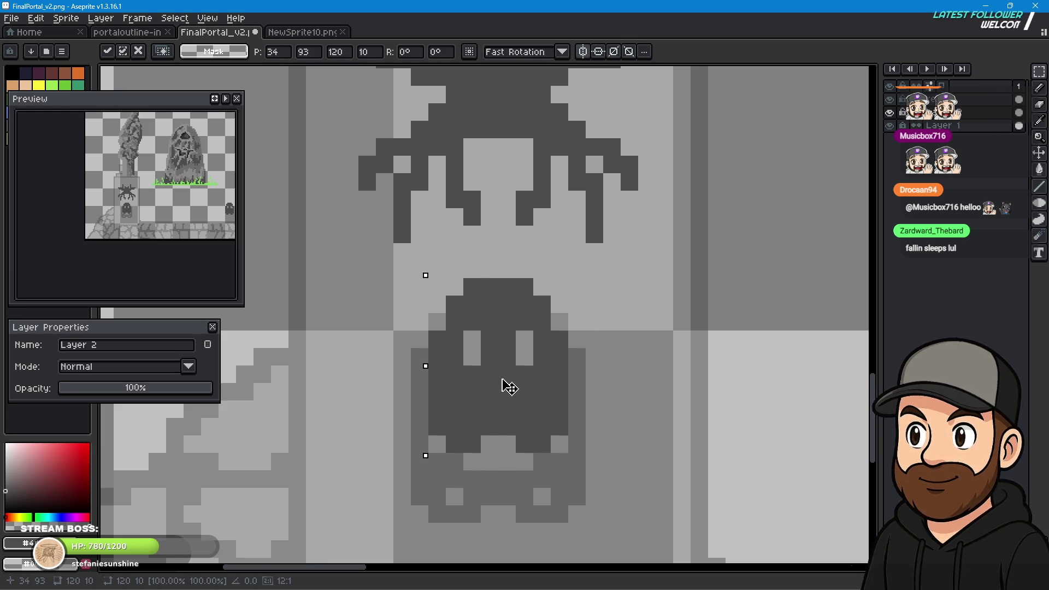
drag(629, 427, 491, 475)
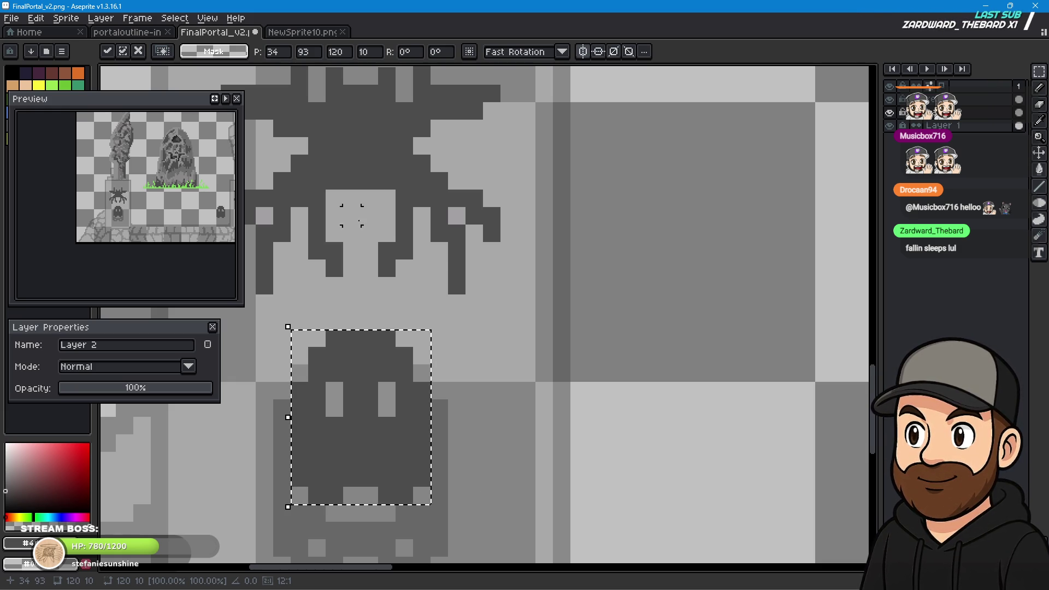
scroll(544, 355, down, 3)
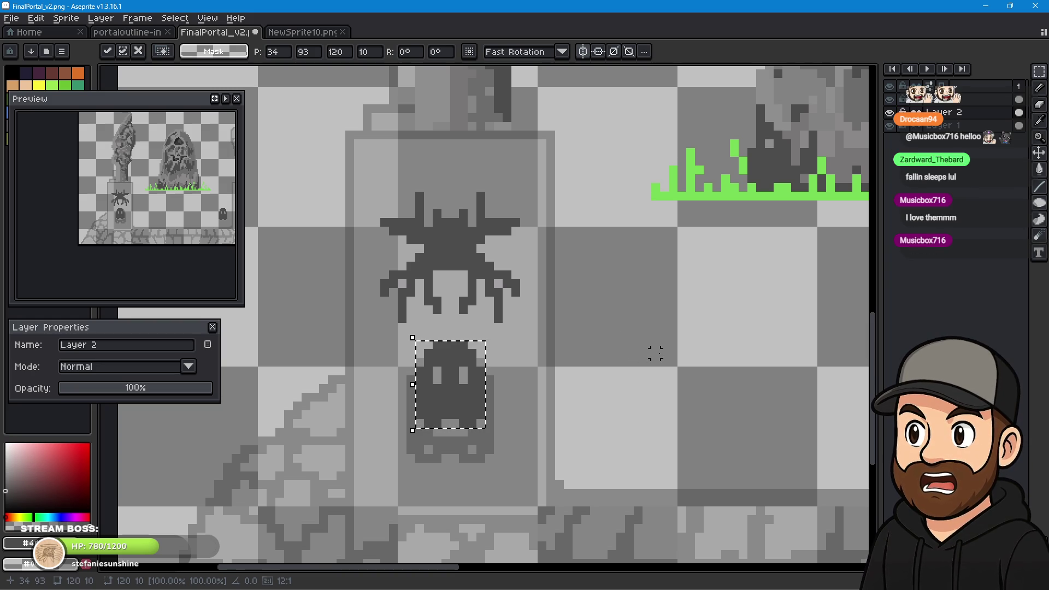
Commit the ghosts' positions and zoom in on the stray dark ghost beside the right pedestal.
drag(658, 354, 364, 355)
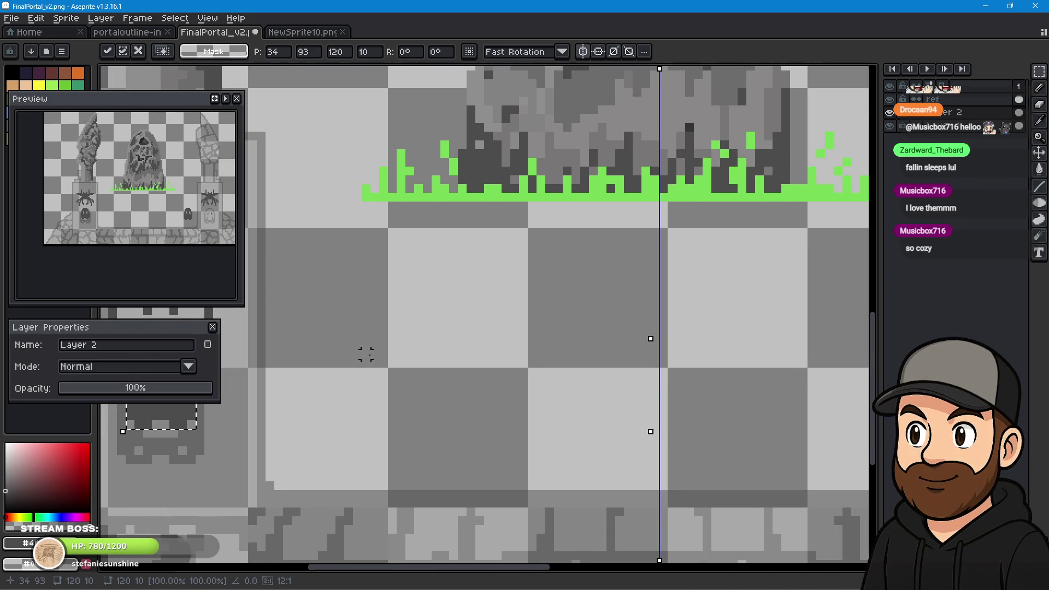
scroll(574, 364, down, 3)
scroll(594, 361, up, 1)
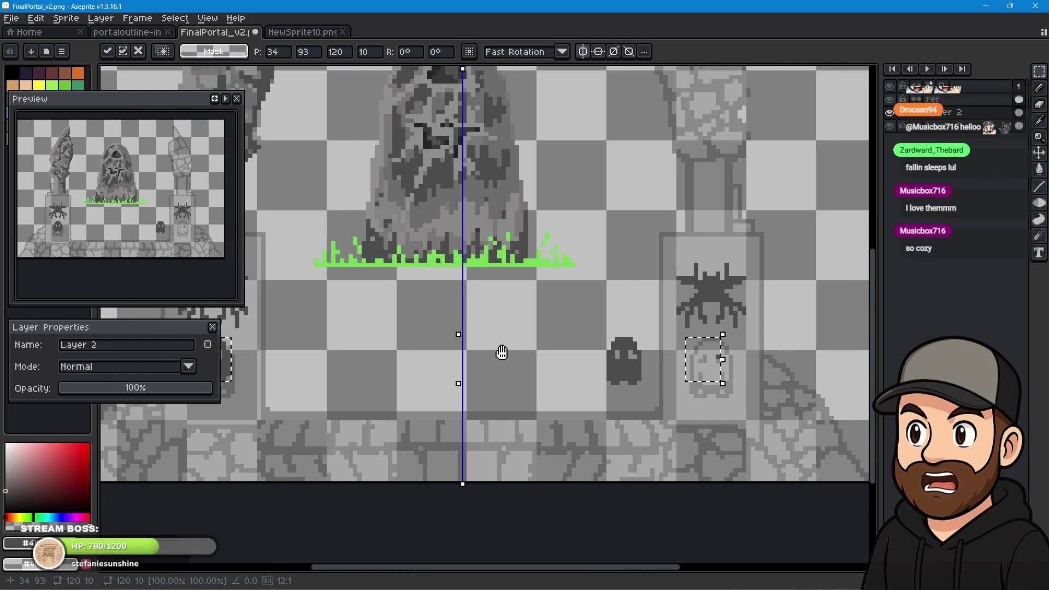
scroll(546, 339, down, 1)
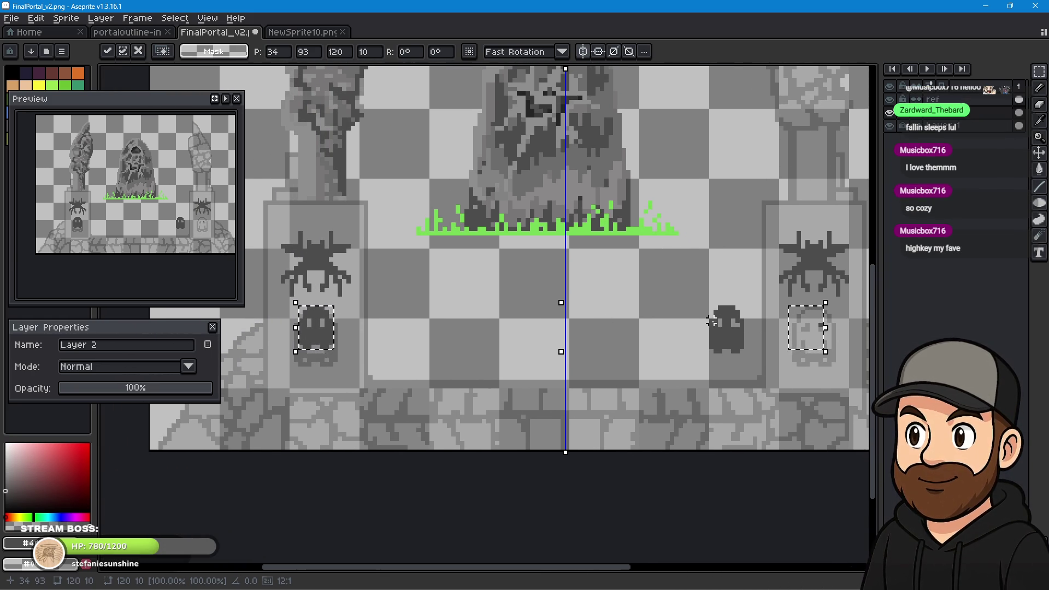
click(750, 342)
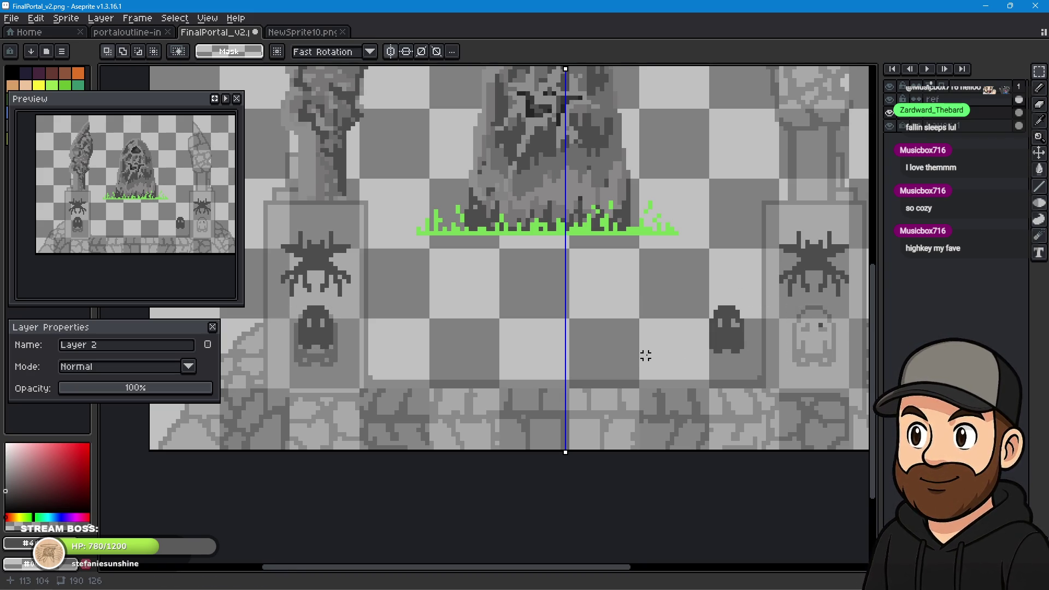
scroll(755, 351, up, 1)
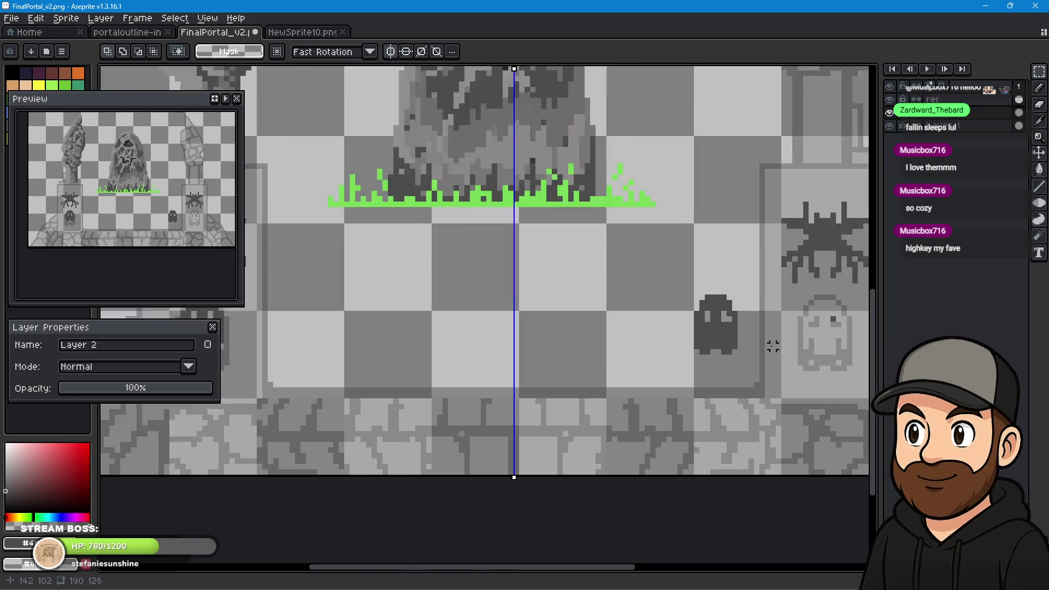
scroll(756, 348, up, 4)
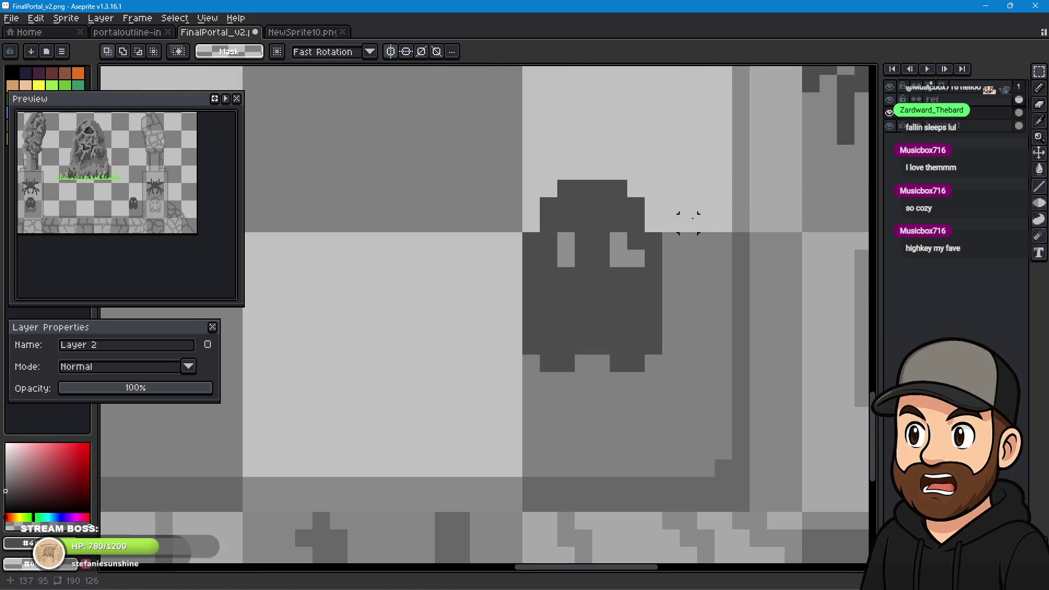
Select and delete the stray dark ghost beside the right pedestal.
drag(688, 188, 505, 391)
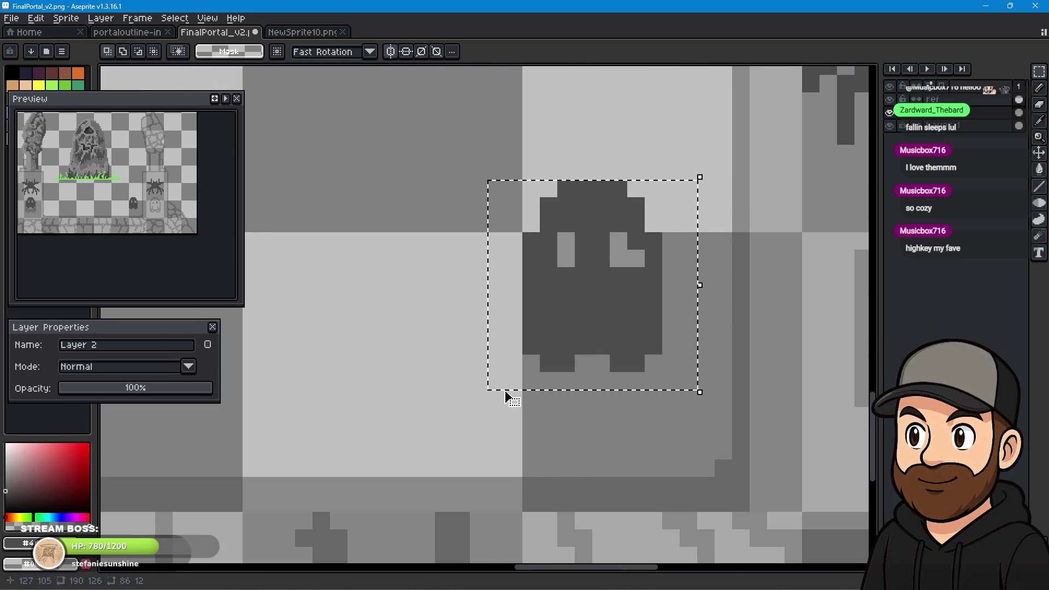
key(Delete)
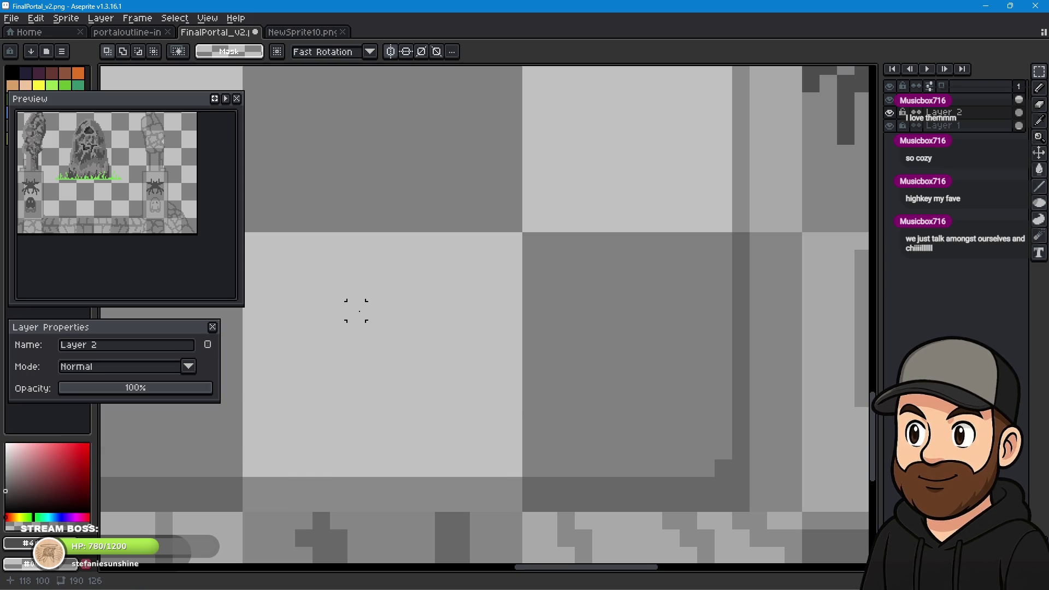
mouse_move(340, 310)
mouse_down()
mouse_move(513, 297)
mouse_move(802, 342)
mouse_move(598, 331)
mouse_move(373, 336)
mouse_up()
scroll(373, 336, down, 3)
Select the ghost emblem on the left pedestal to copy it.
drag(458, 191, 339, 353)
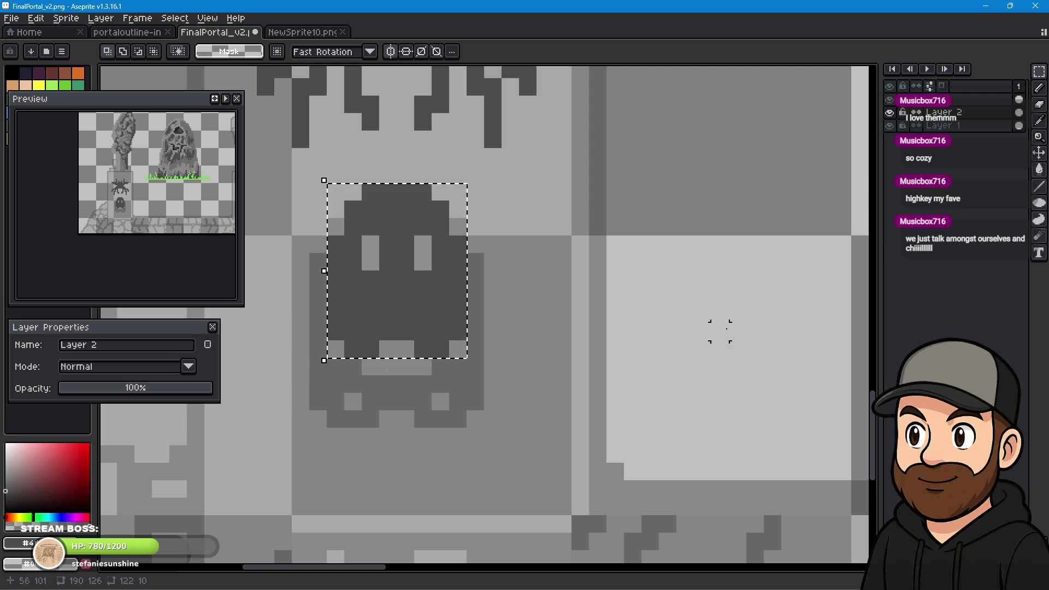
drag(98, 300, 216, 295)
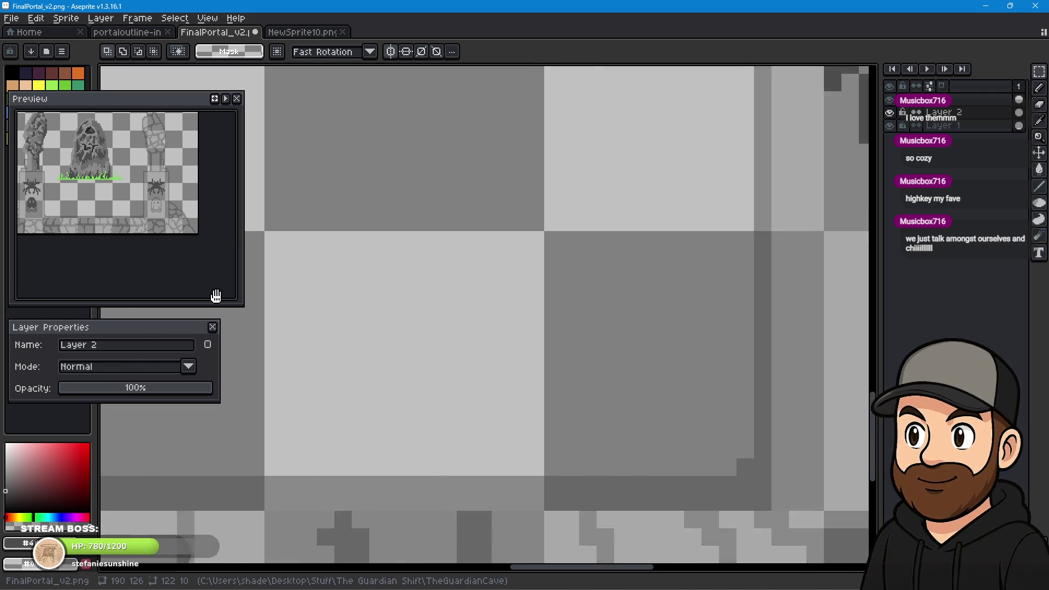
scroll(798, 304, down, 2)
drag(802, 303, 648, 300)
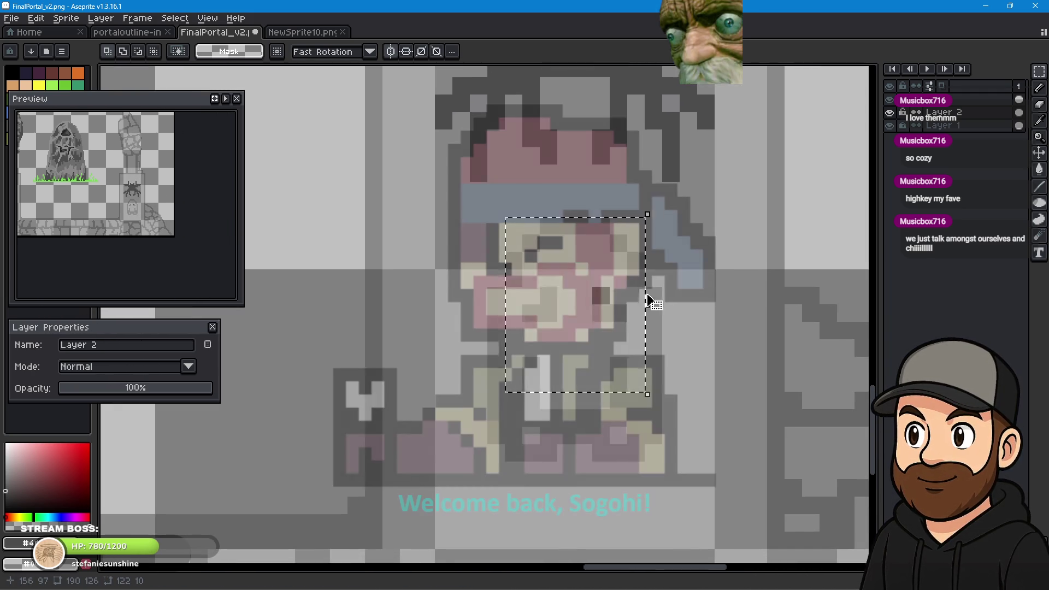
click(647, 302)
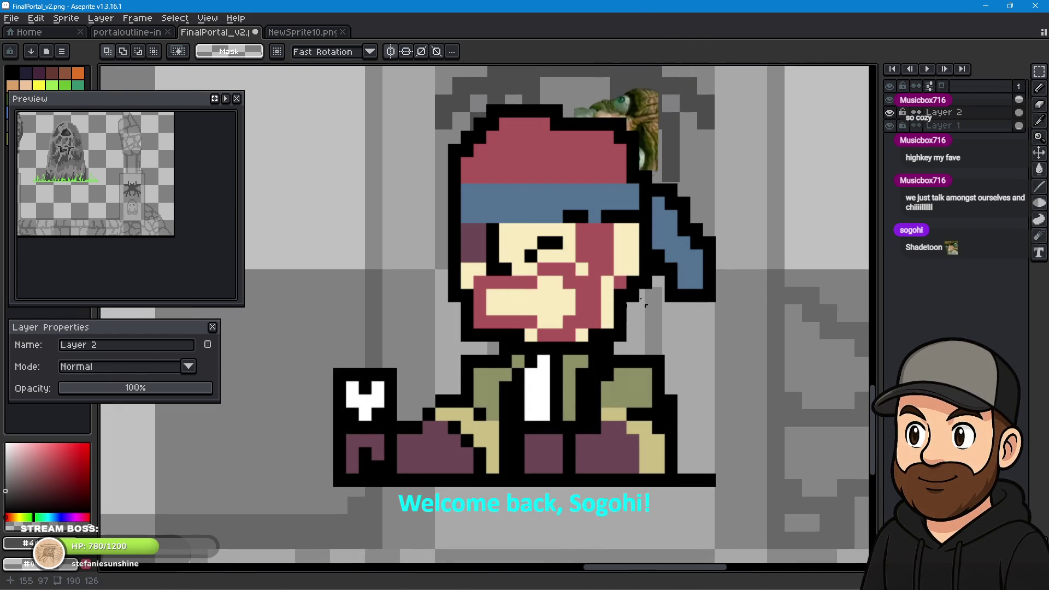
Paste the ghost copy and position it just below the right pillar's spider.
key(ctrl+v)
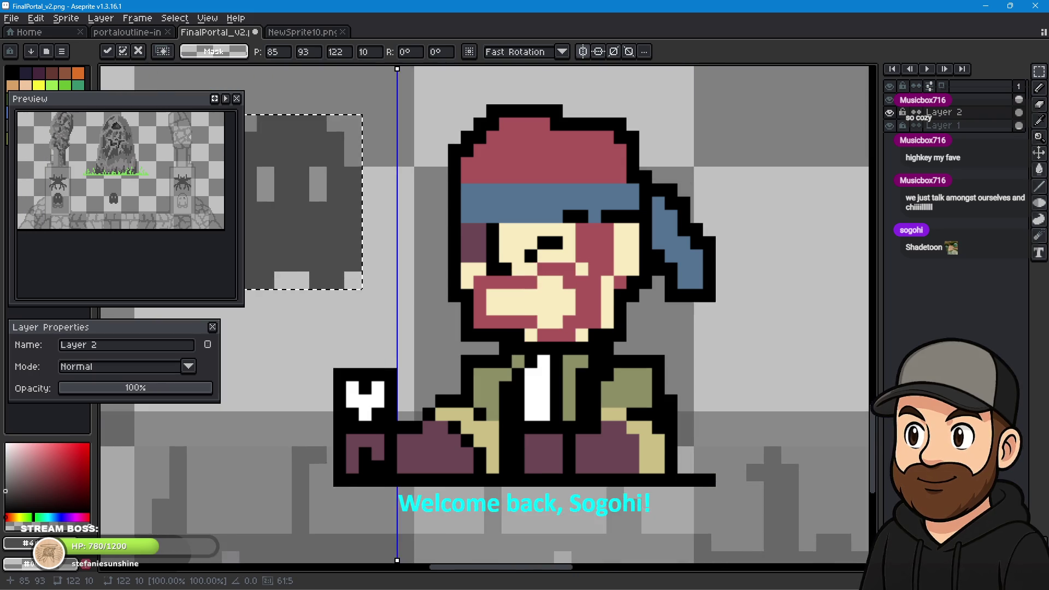
drag(367, 315, 748, 284)
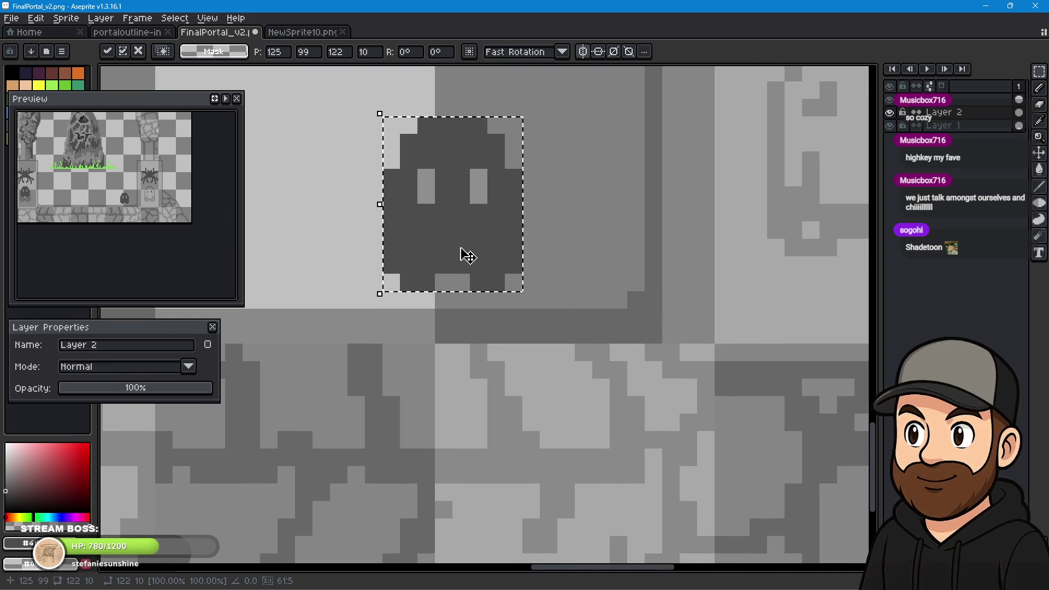
drag(468, 255, 773, 227)
drag(740, 307, 424, 424)
drag(451, 326, 527, 256)
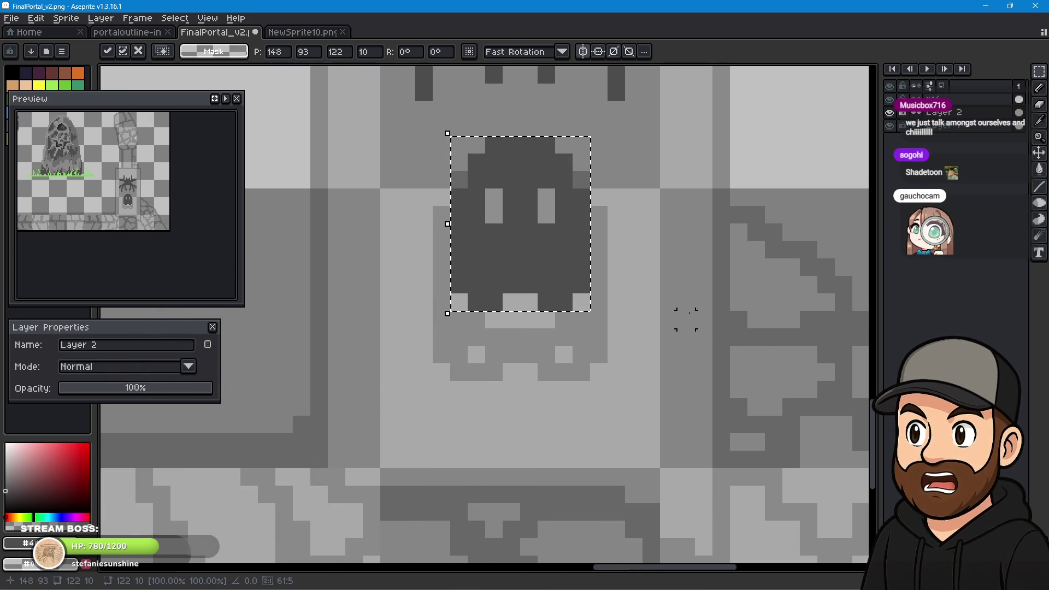
scroll(667, 318, down, 1)
scroll(664, 319, down, 1)
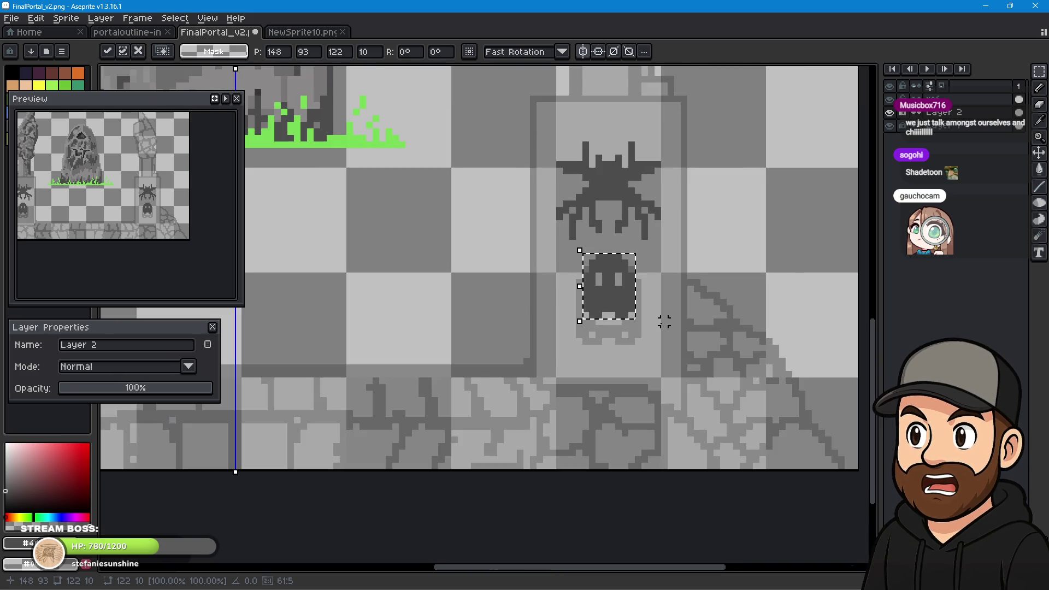
Commit the pasted ghost in place beneath the spider emblem with Ctrl+D.
scroll(645, 320, down, 1)
drag(401, 339, 689, 330)
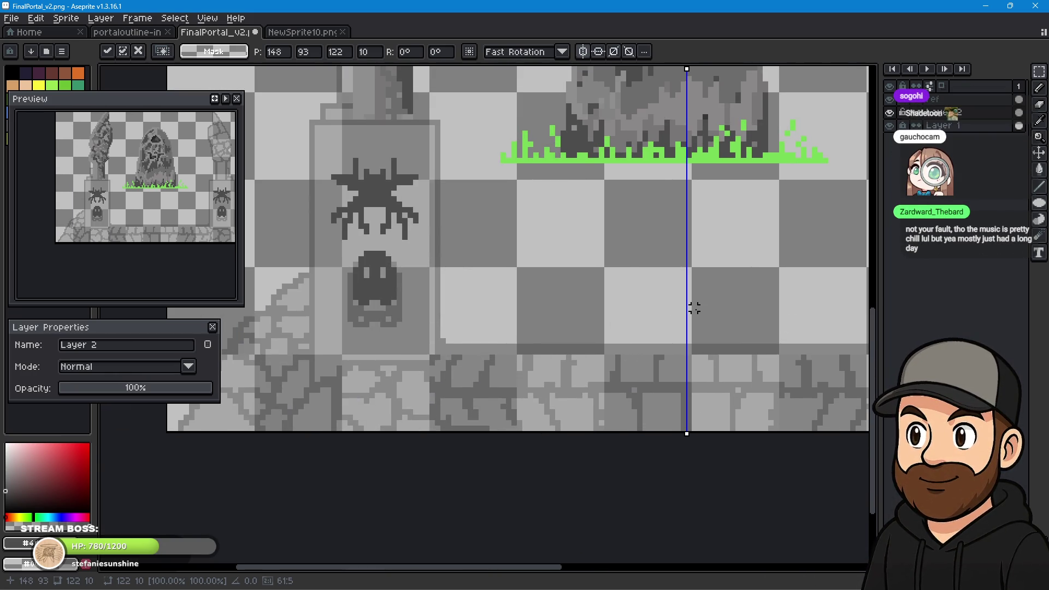
mouse_move(695, 309)
mouse_down()
mouse_move(450, 327)
mouse_move(586, 386)
mouse_up()
key(ctrl+d)
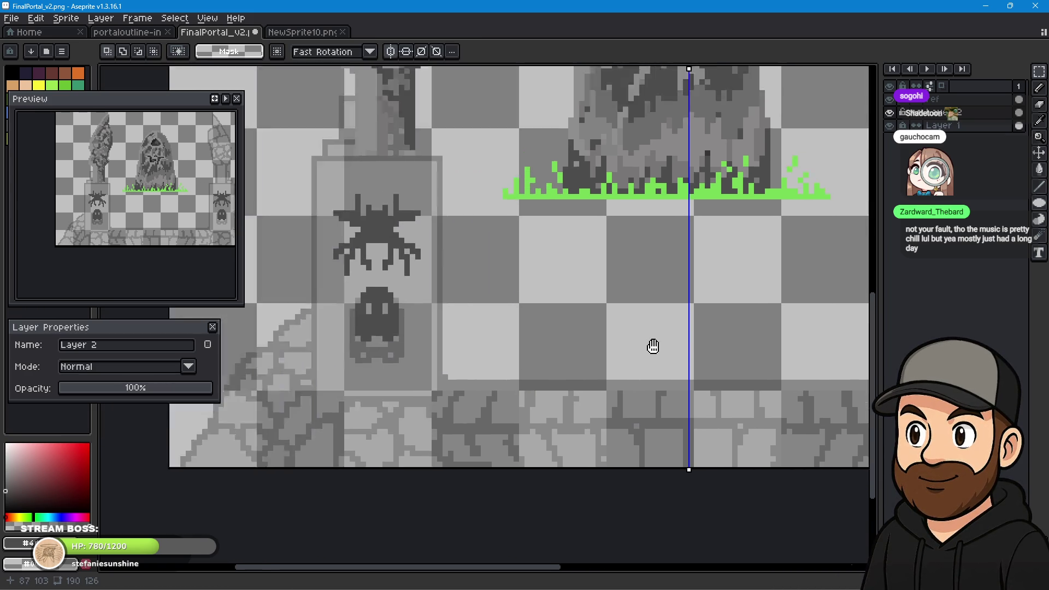
Zoom out to view the whole sprite centred on the tombstone.
drag(629, 337, 519, 368)
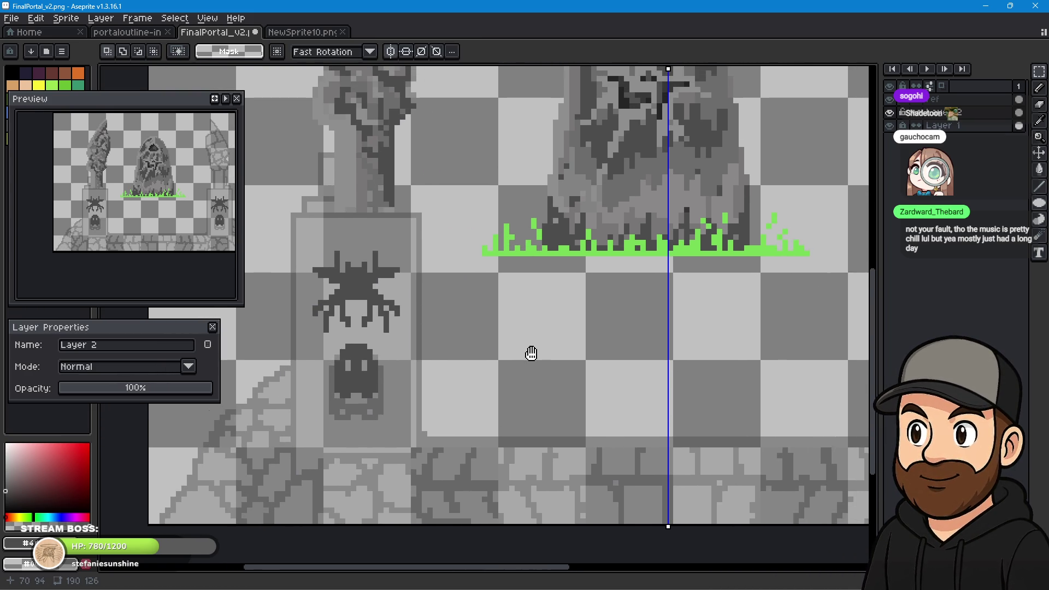
drag(584, 352, 550, 320)
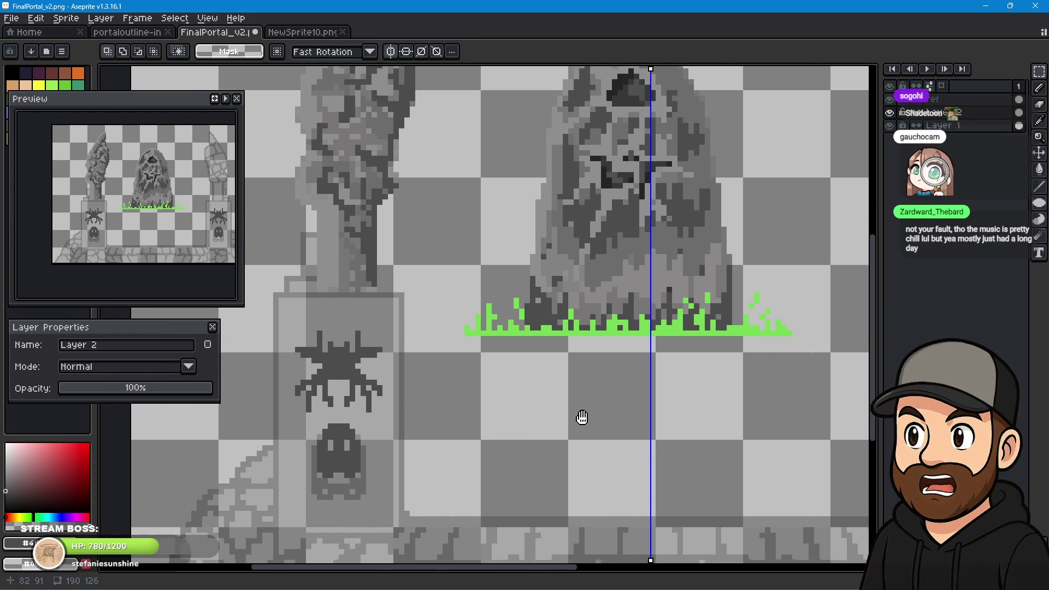
scroll(660, 293, down, 1)
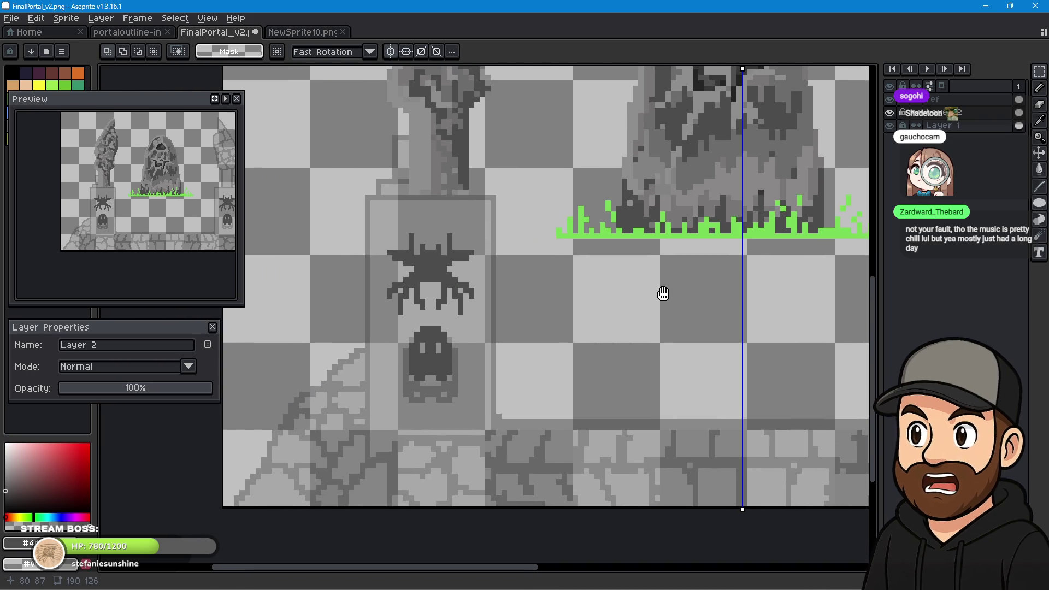
scroll(616, 312, down, 1)
scroll(557, 358, down, 1)
scroll(630, 359, down, 1)
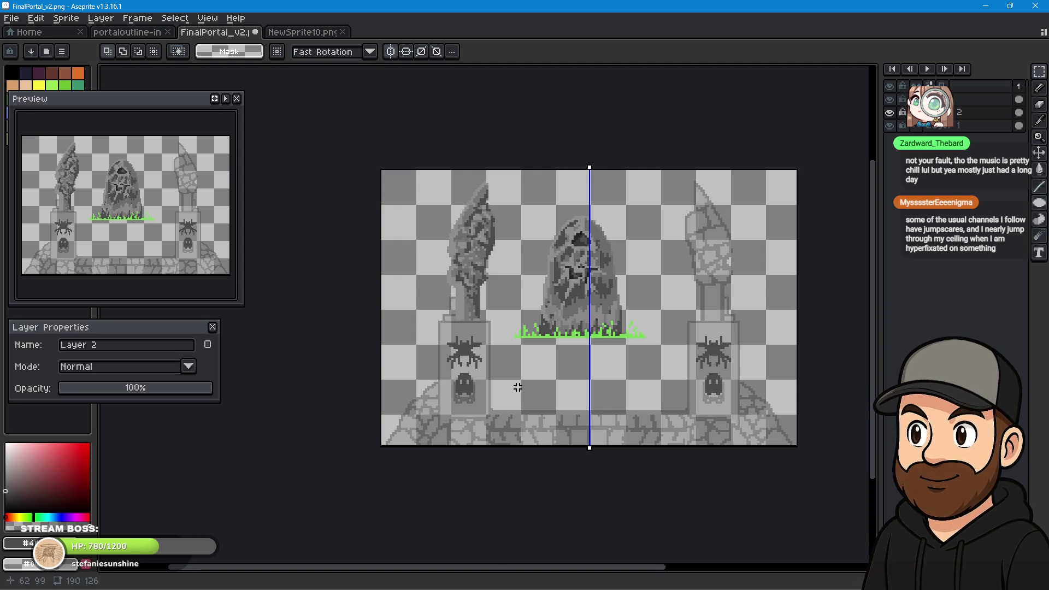
scroll(517, 345, up, 3)
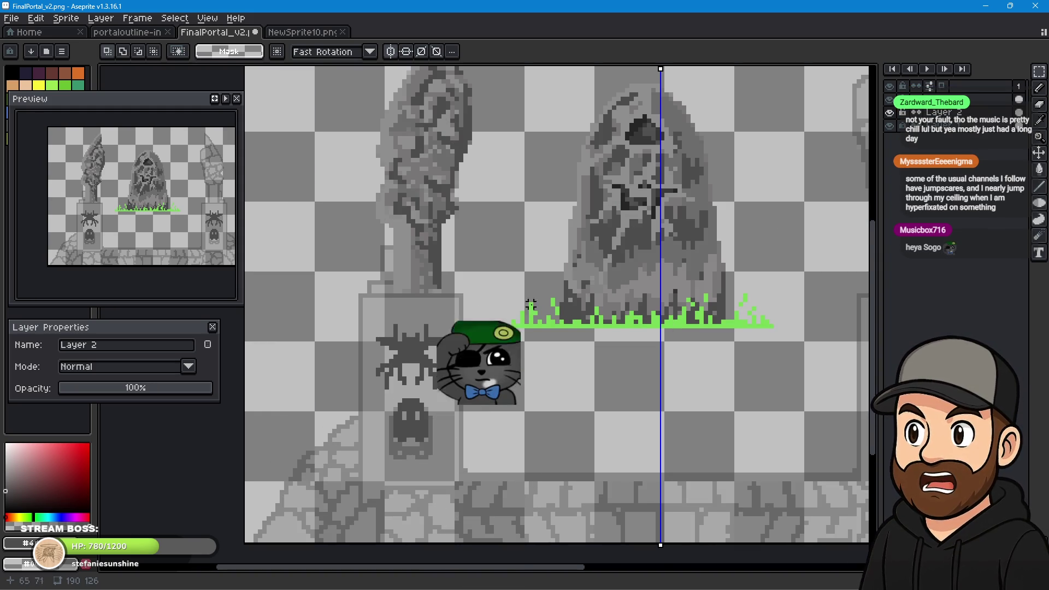
scroll(546, 324, up, 2)
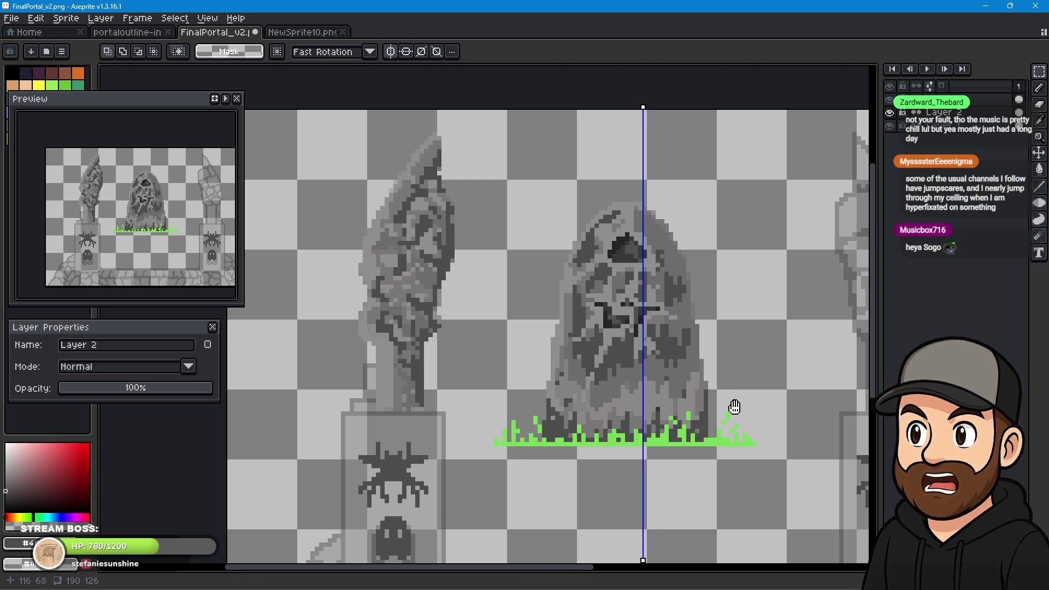
Inspect both pedestals up close to confirm each has a spider emblem above a ghost emblem.
drag(735, 407, 562, 279)
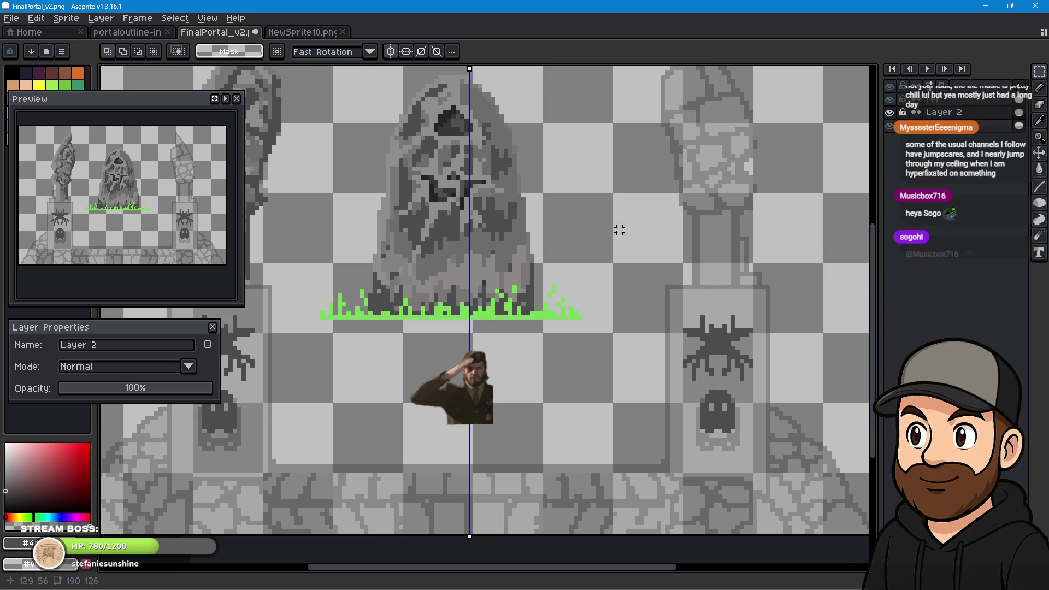
mouse_move(441, 309)
mouse_down()
mouse_move(658, 366)
mouse_move(622, 331)
mouse_up()
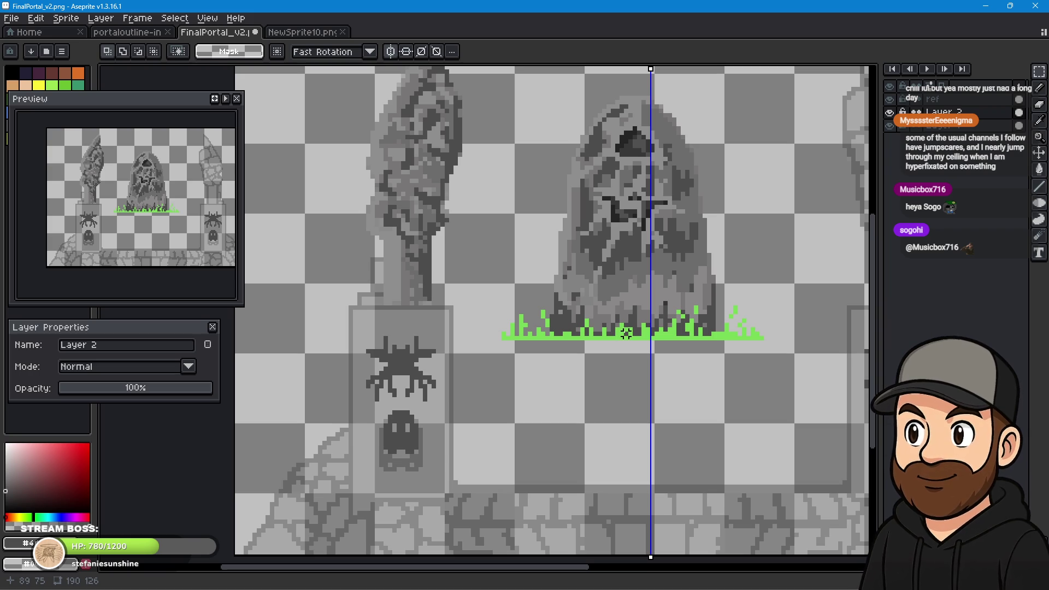
drag(521, 403, 590, 288)
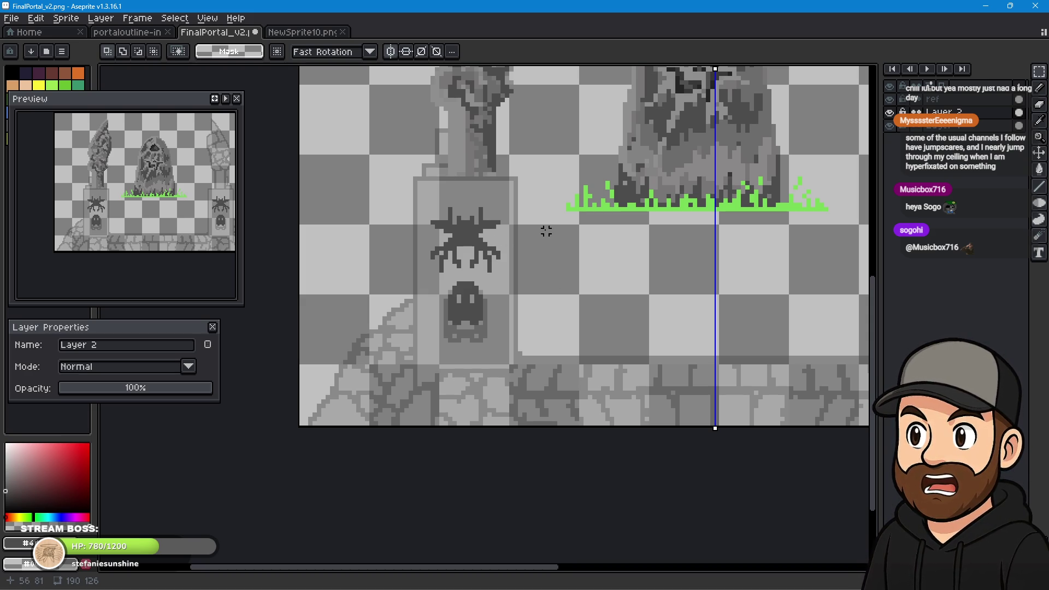
scroll(480, 153, up, 2)
drag(481, 152, 485, 174)
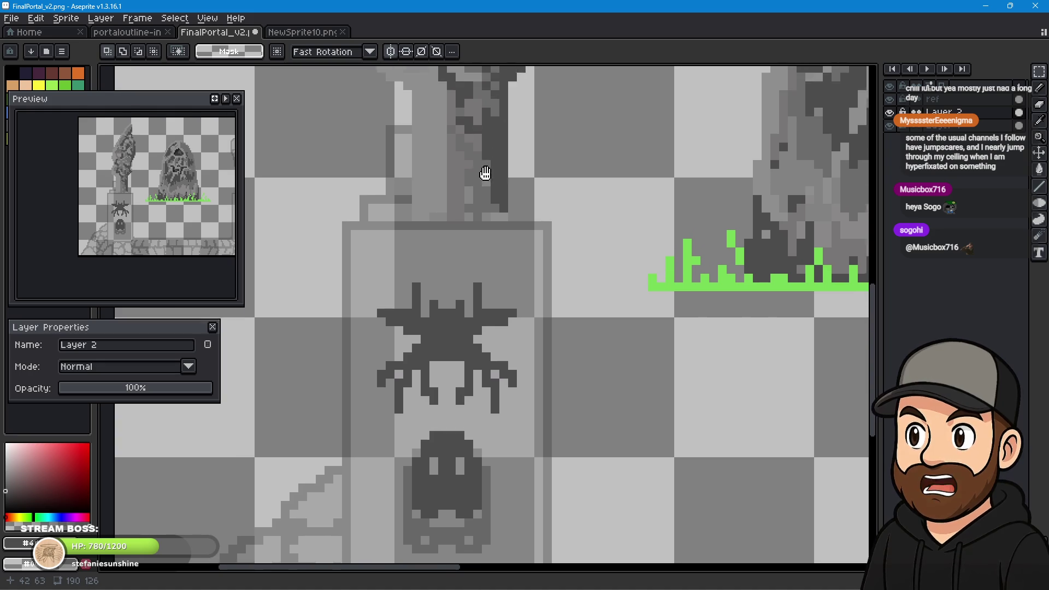
scroll(514, 202, up, 1)
mouse_move(543, 228)
mouse_down()
mouse_move(537, 206)
mouse_move(557, 255)
mouse_move(535, 229)
mouse_move(537, 215)
mouse_up()
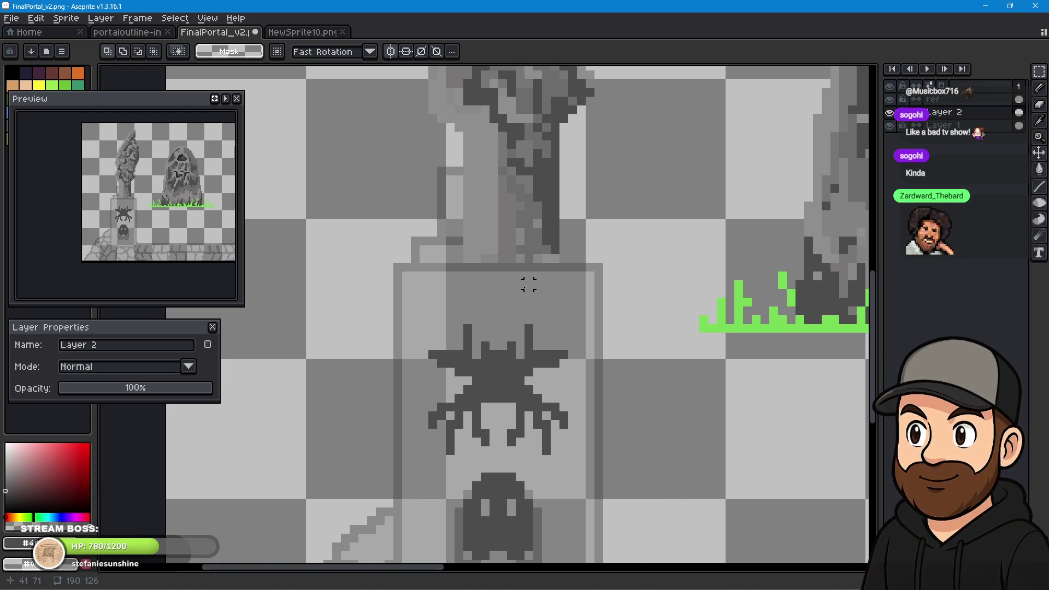
mouse_move(529, 294)
mouse_down()
mouse_move(469, 291)
mouse_move(567, 255)
mouse_move(529, 222)
mouse_up()
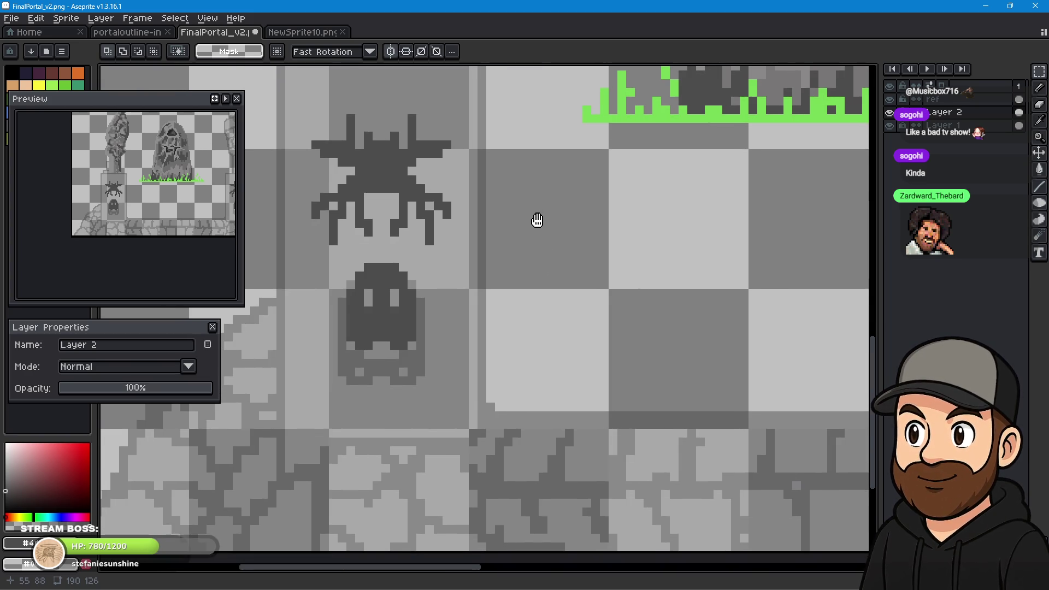
drag(610, 221, 675, 402)
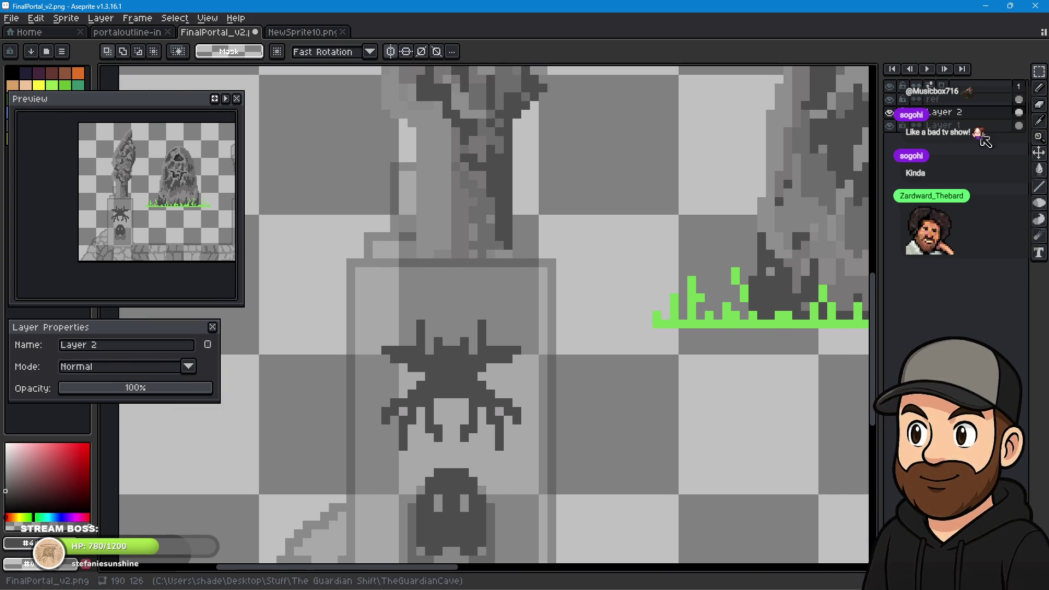
click(894, 130)
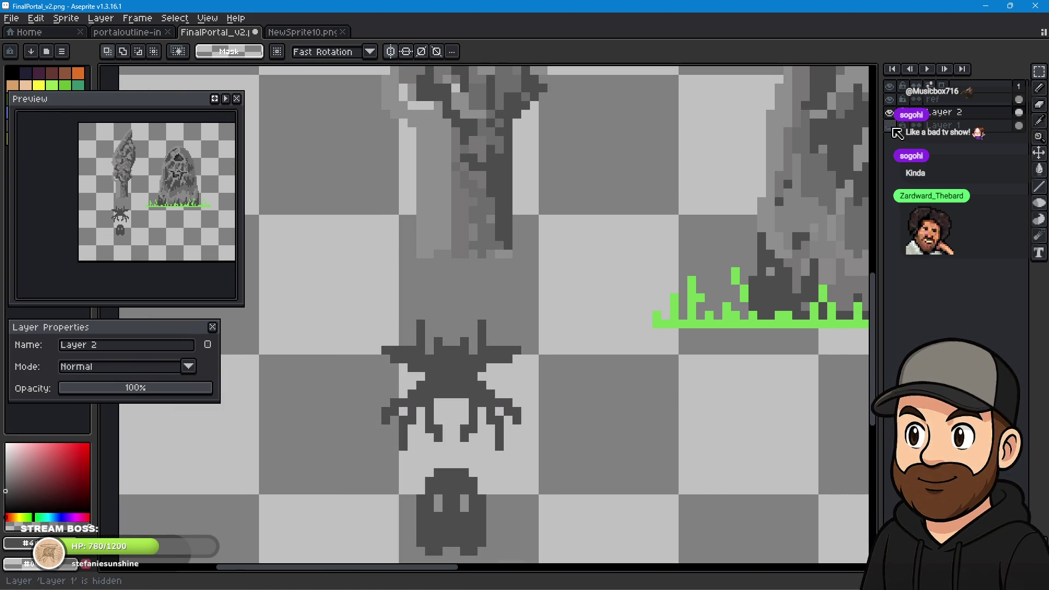
click(894, 130)
click(894, 129)
click(894, 130)
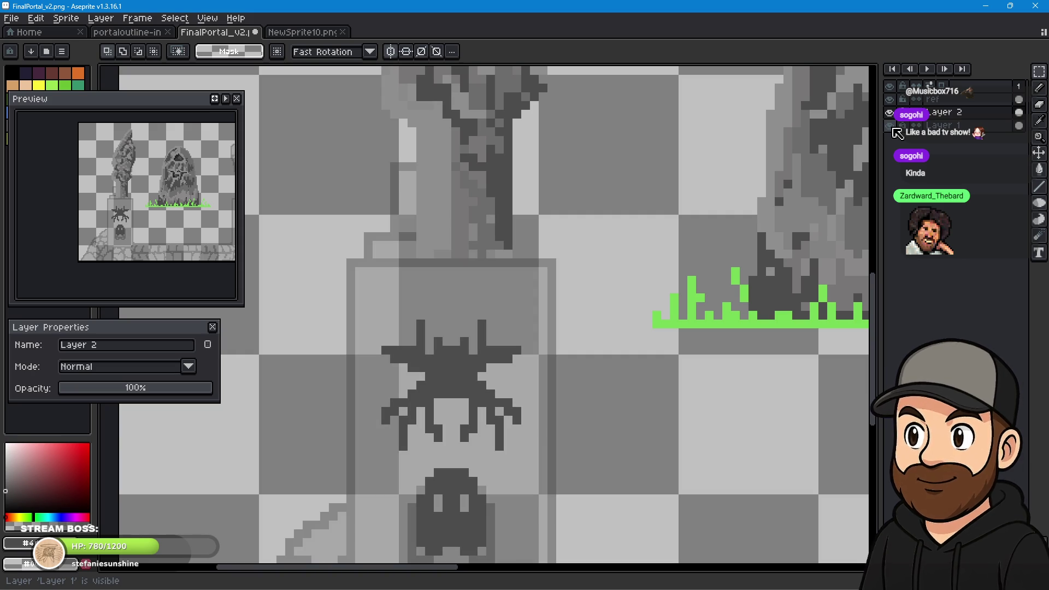
click(894, 129)
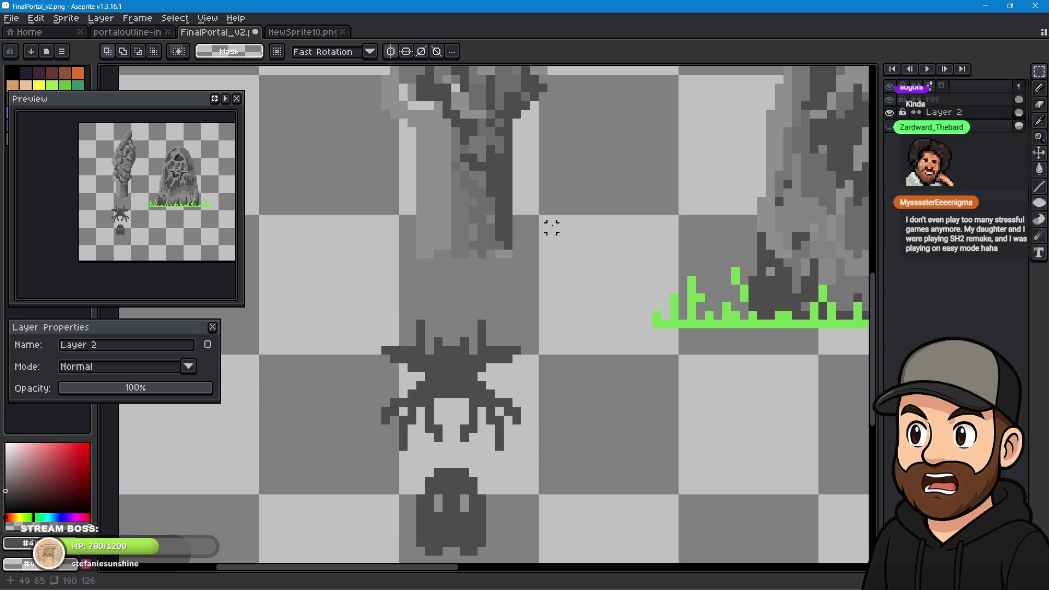
drag(578, 211, 555, 298)
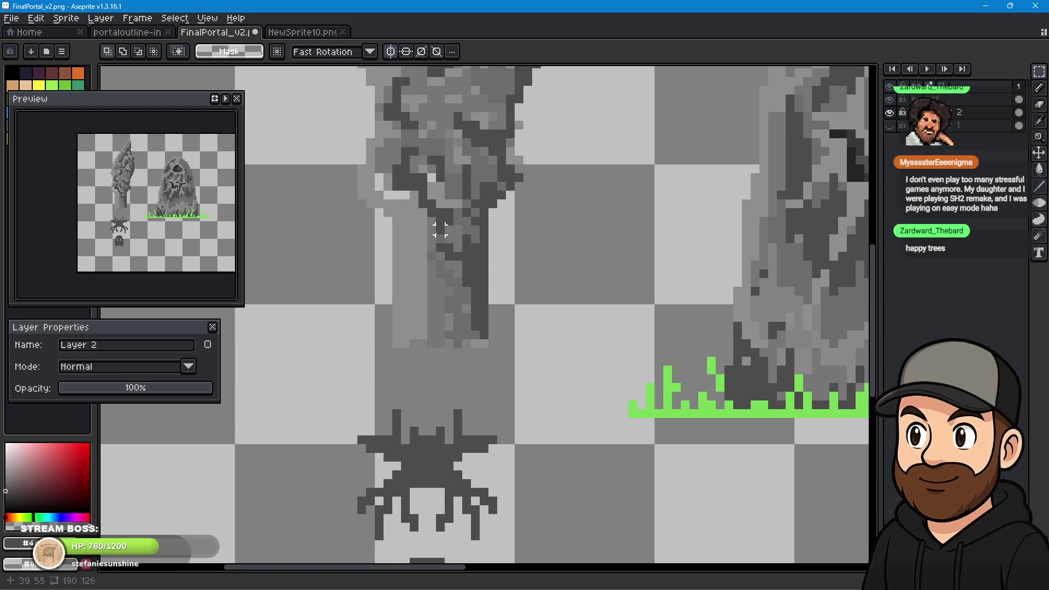
scroll(431, 213, up, 2)
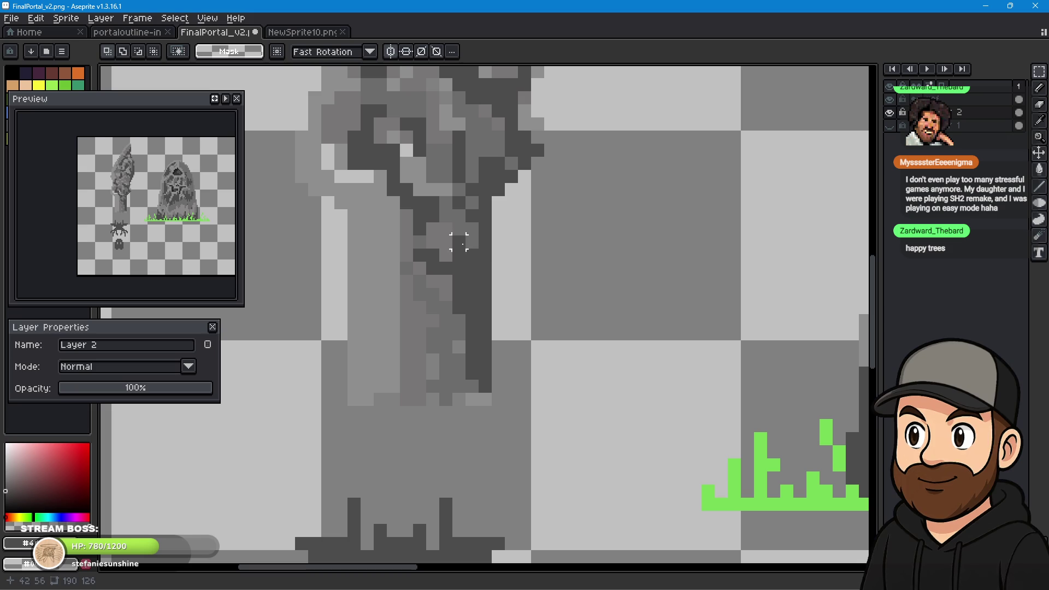